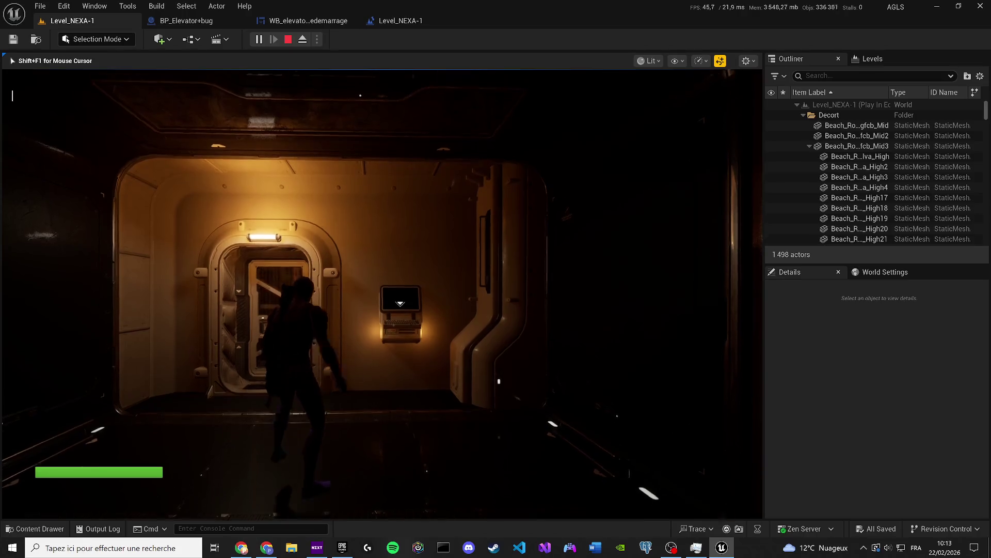
# End the play session, save the Level Blueprint, and dock the BP_Elevator+bug EventGraph beside the viewport
pyautogui.press('Escape')
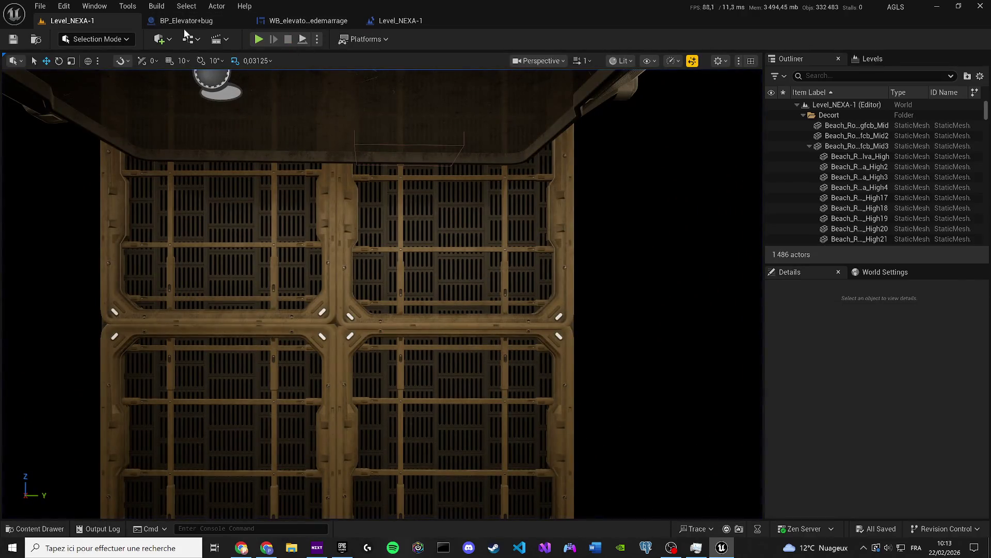
pyautogui.click(422, 22)
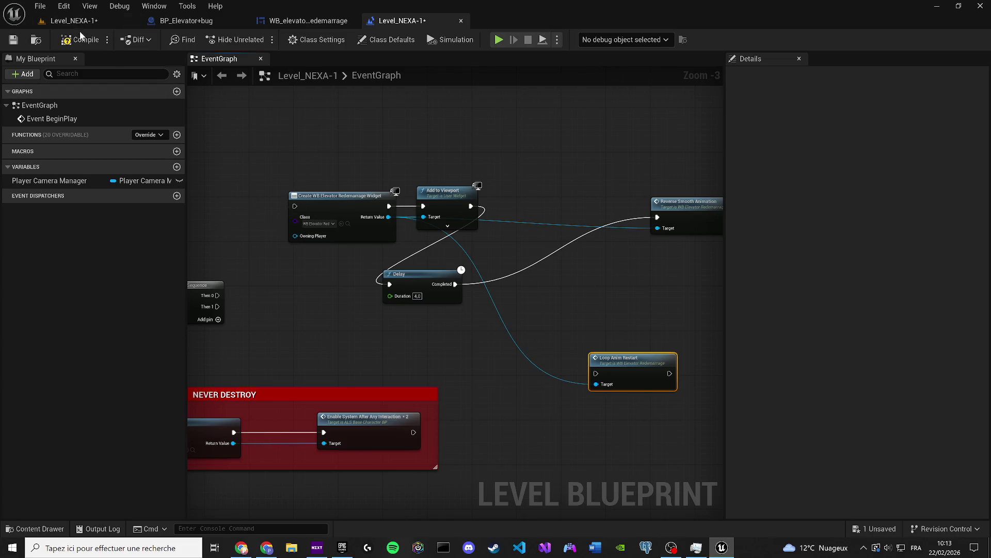
pyautogui.click(13, 40)
pyautogui.click(222, 23)
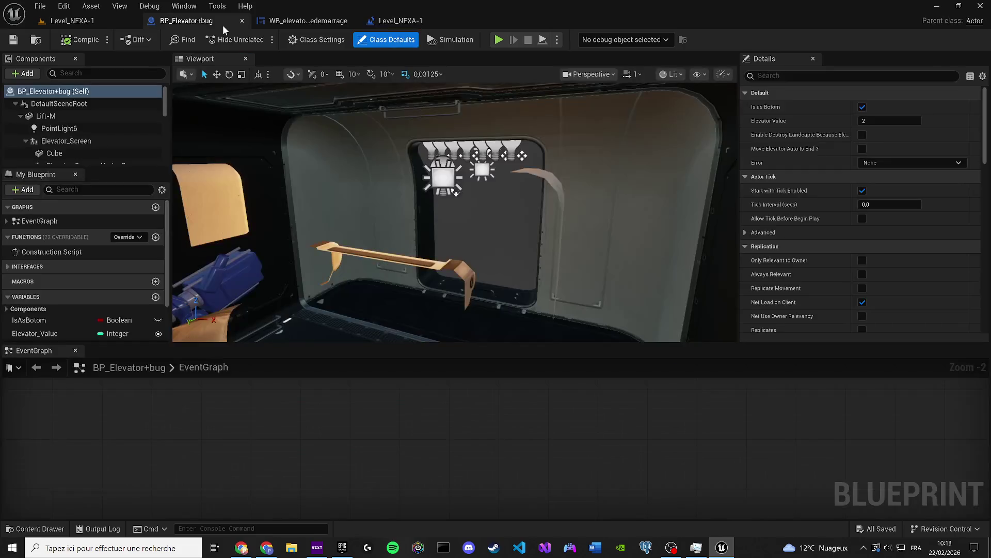
pyautogui.moveTo(34, 350)
pyautogui.mouseDown()
pyautogui.moveTo(268, 118)
pyautogui.moveTo(293, 54)
pyautogui.moveTo(295, 67)
pyautogui.mouseUp()
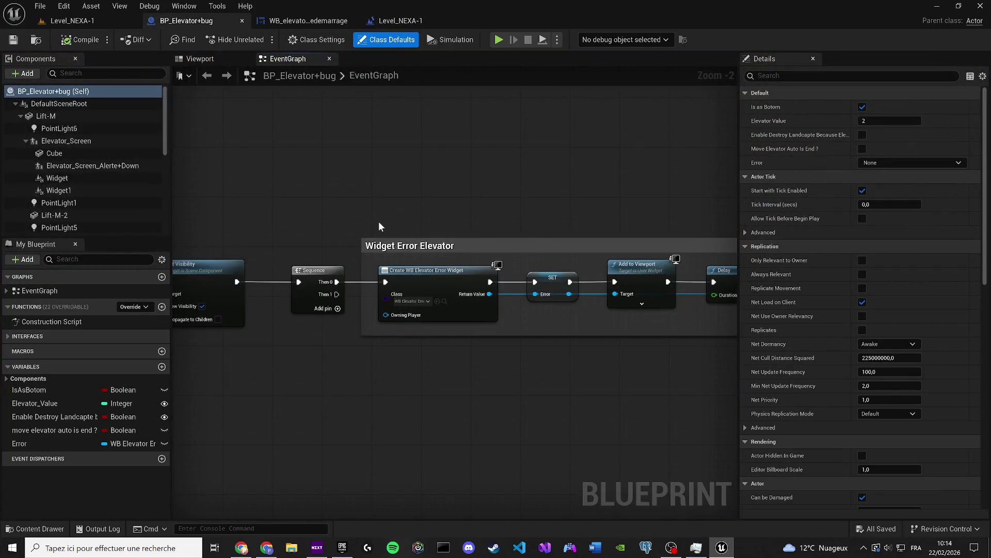
# Add a Delay node with Duration 5 after Reverse and Smooth Animation
pyautogui.scroll(-2, 379, 221)
pyautogui.moveTo(379, 221); pyautogui.dragTo(219, 227)
pyautogui.moveTo(629, 298); pyautogui.dragTo(426, 279)
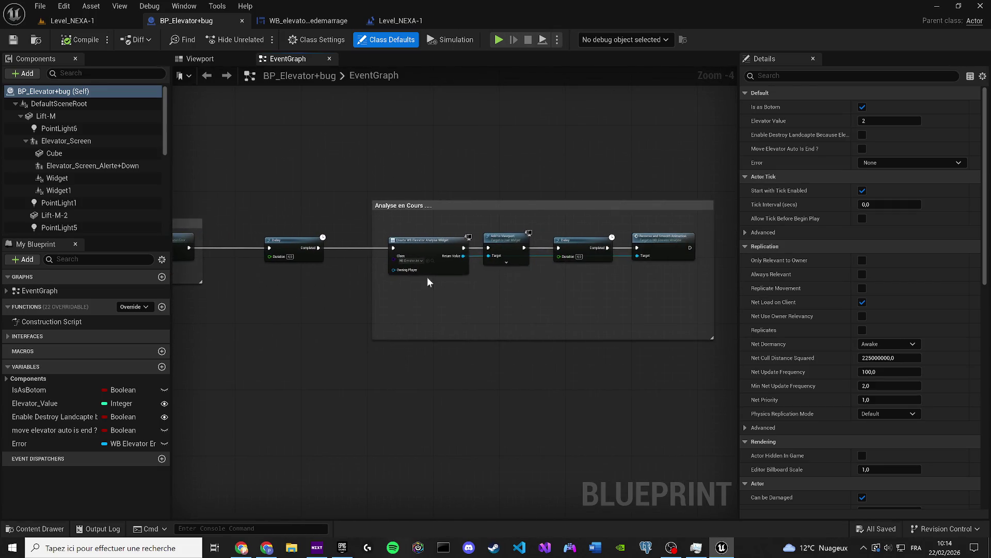
pyautogui.moveTo(497, 269)
pyautogui.mouseDown()
pyautogui.moveTo(374, 269)
pyautogui.moveTo(299, 354)
pyautogui.moveTo(329, 382)
pyautogui.mouseUp()
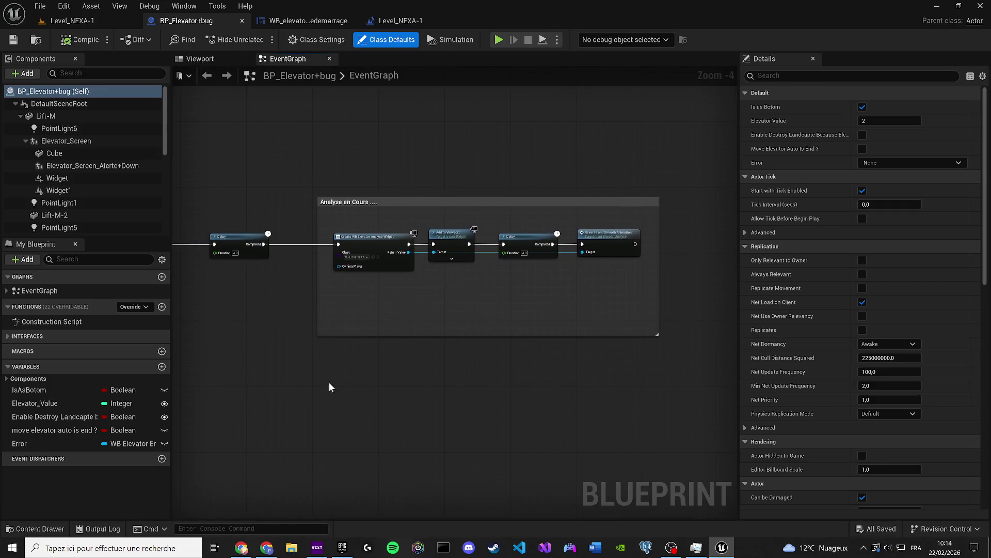
pyautogui.click(343, 389)
pyautogui.scroll(3, 364, 398)
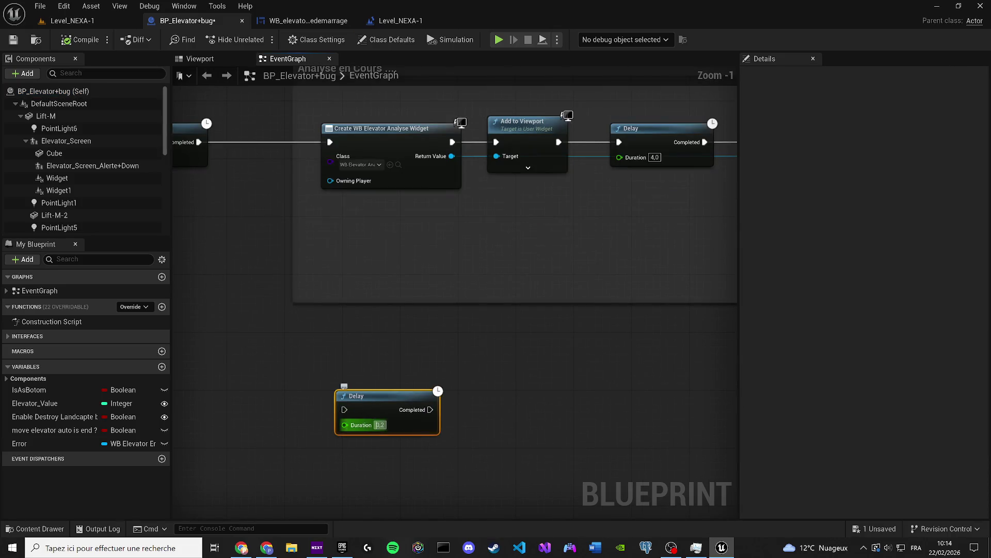
pyautogui.write('3')
pyautogui.press('Return')
pyautogui.scroll(-1, 496, 412)
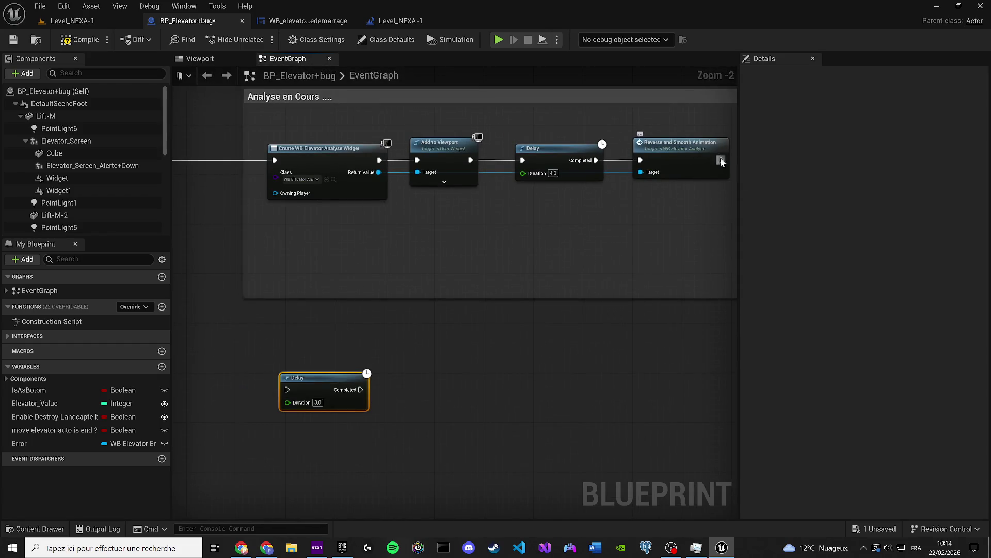
pyautogui.moveTo(722, 162); pyautogui.dragTo(299, 386)
pyautogui.moveTo(298, 386)
pyautogui.mouseDown()
pyautogui.moveTo(299, 360)
pyautogui.moveTo(269, 340)
pyautogui.mouseUp()
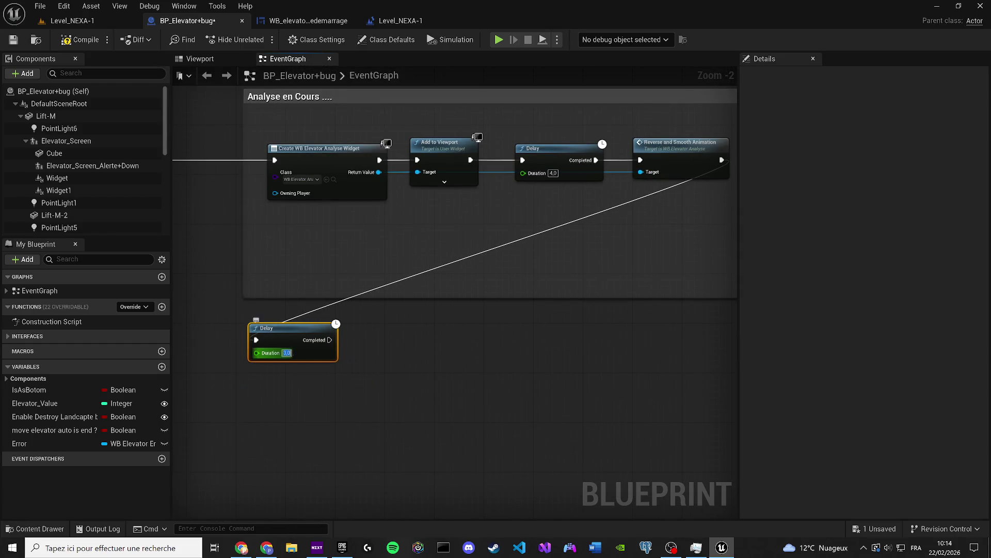
pyautogui.write('5')
# Copy the Create WB Elevator Analyse Widget and Add to Viewport nodes and paste them near the Delay
pyautogui.moveTo(397, 241)
pyautogui.mouseDown()
pyautogui.moveTo(338, 176)
pyautogui.moveTo(475, 240)
pyautogui.moveTo(464, 155)
pyautogui.mouseUp()
pyautogui.press('Delete')
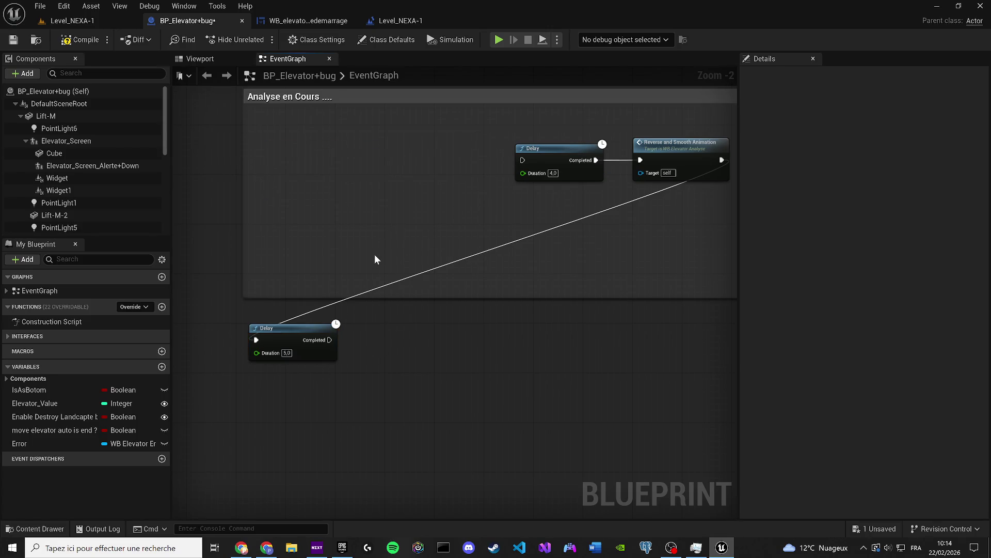
pyautogui.moveTo(379, 249); pyautogui.dragTo(409, 264)
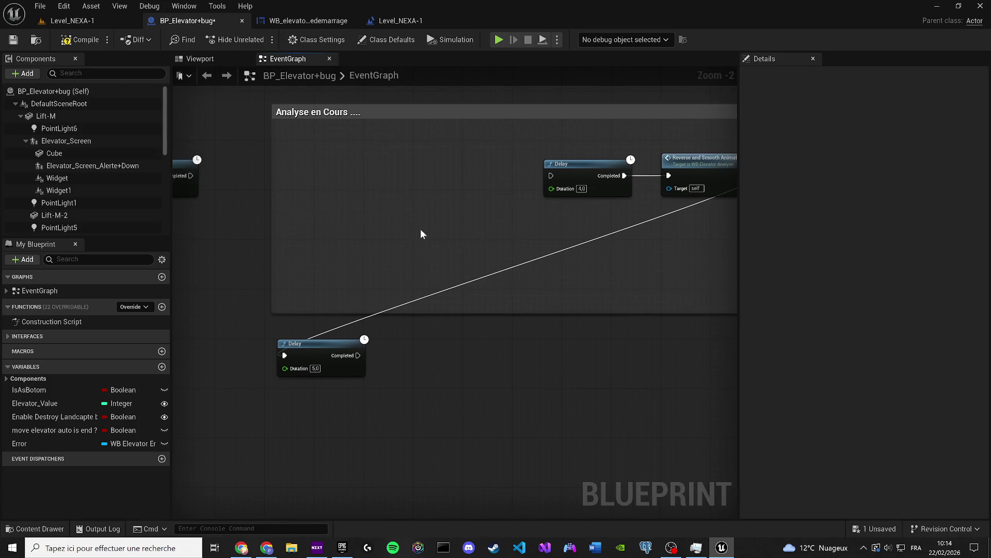
pyautogui.hotkey('ctrl', 'z')
pyautogui.moveTo(455, 231); pyautogui.dragTo(361, 163)
pyautogui.hotkey('ctrl', 'c')
pyautogui.hotkey('ctrl', 'v')
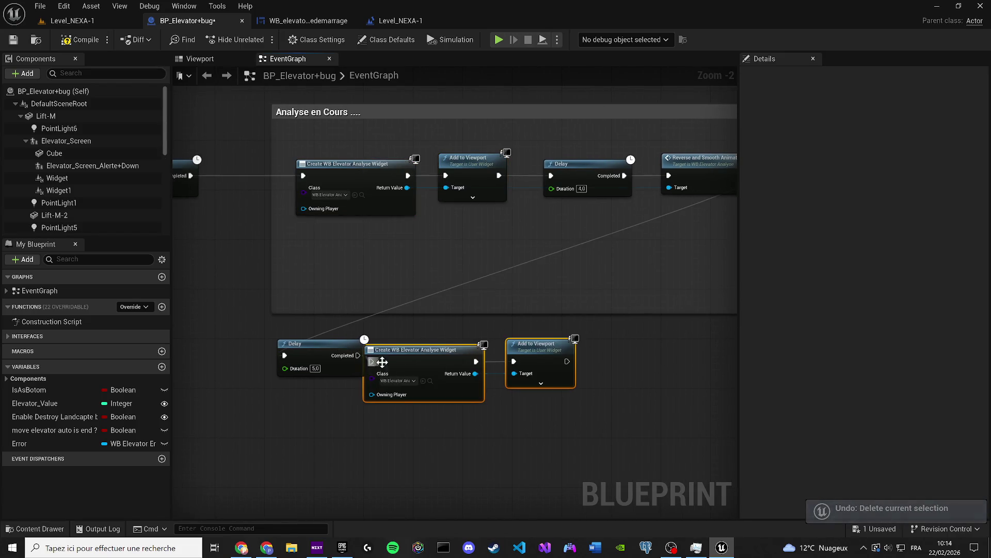
# Set the pasted Create Widget node's class to WB Elevator Redemarrage
pyautogui.moveTo(406, 347); pyautogui.dragTo(418, 348)
pyautogui.click(410, 376)
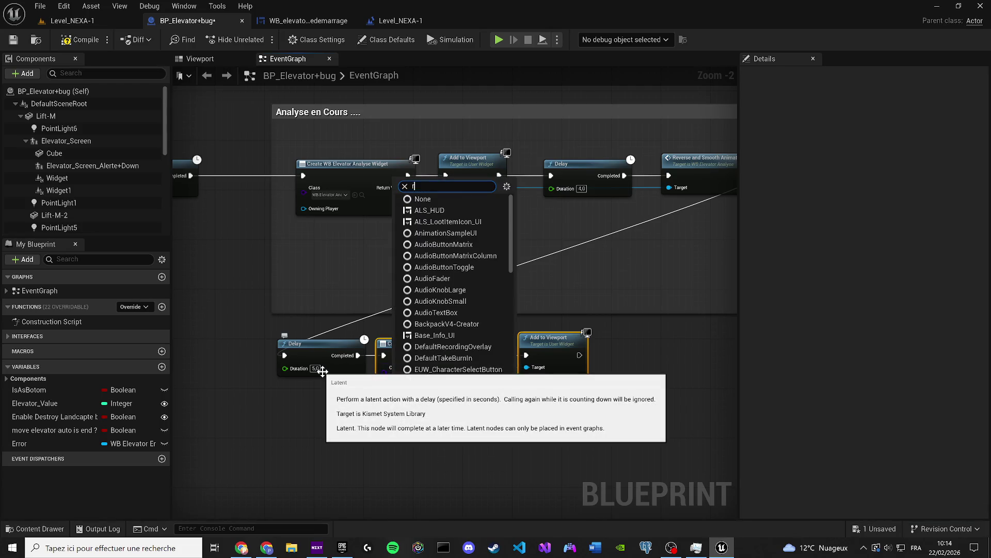
pyautogui.click(463, 413)
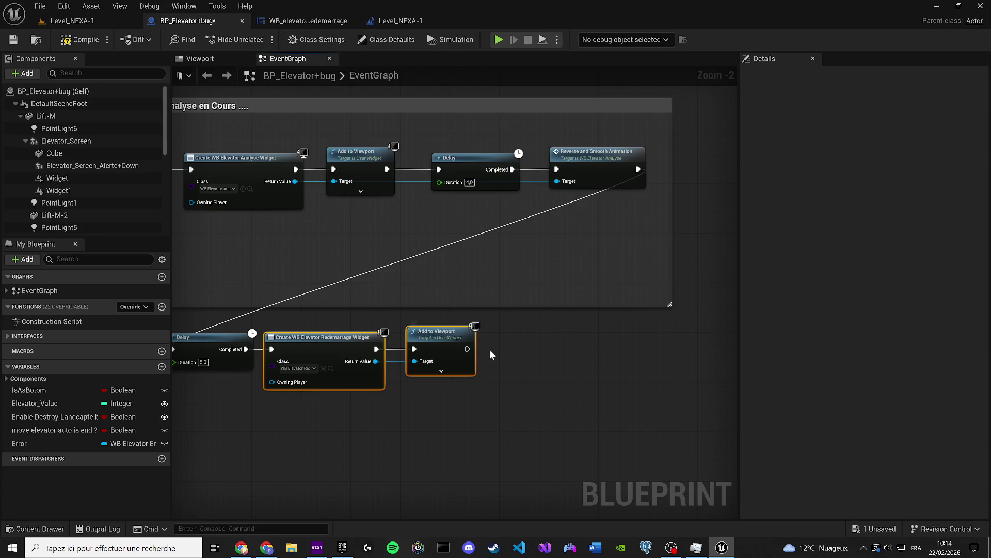
# Feed Add to Viewport into a new Sequence node whose Then 0 drives a 1.0-second Delay
pyautogui.hotkey('ctrl', 'v')
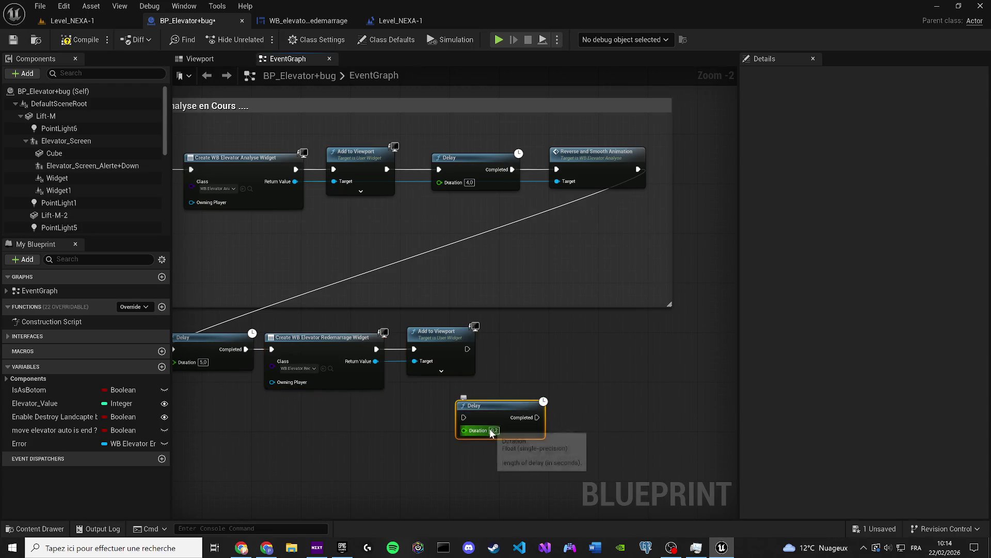
pyautogui.press('Return')
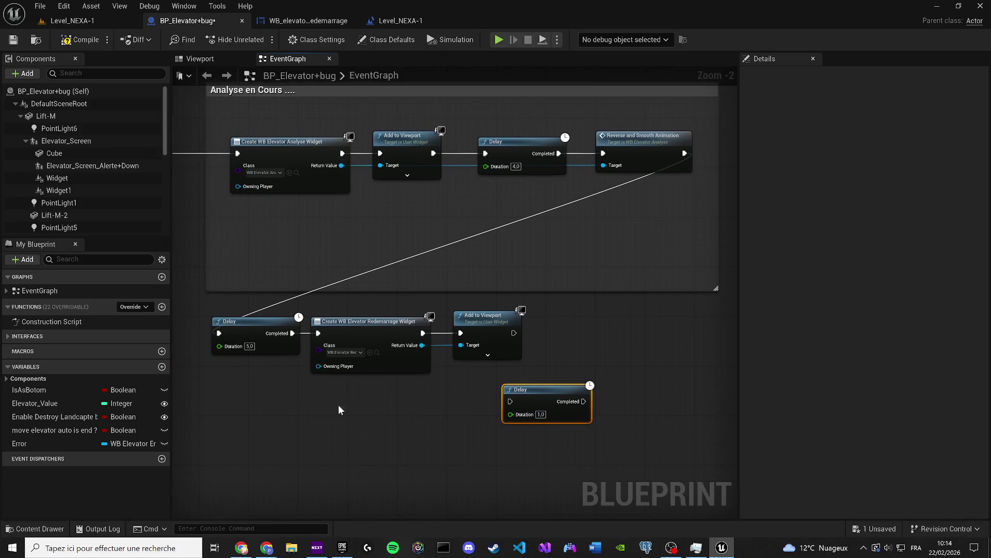
pyautogui.click(305, 405)
pyautogui.moveTo(329, 411); pyautogui.dragTo(289, 406)
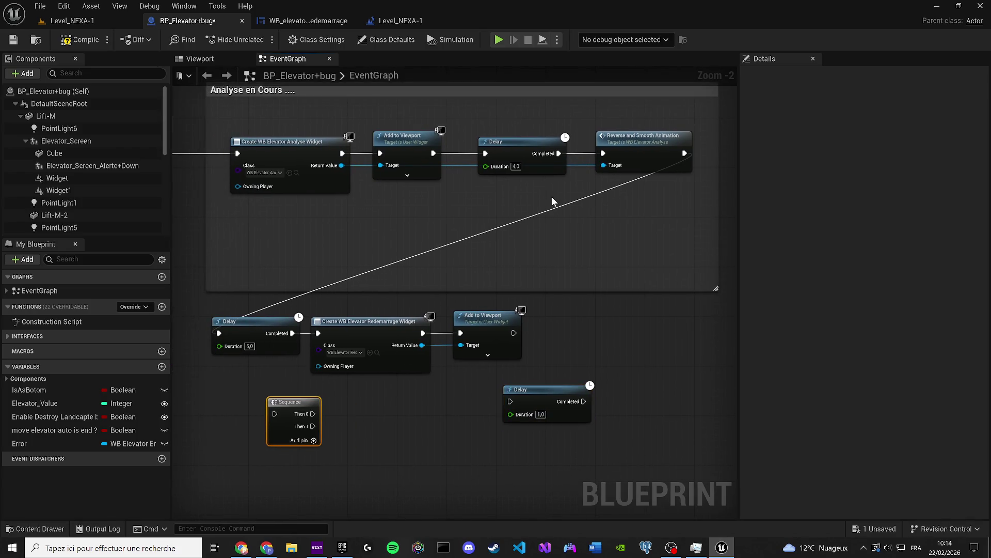
pyautogui.click(683, 159)
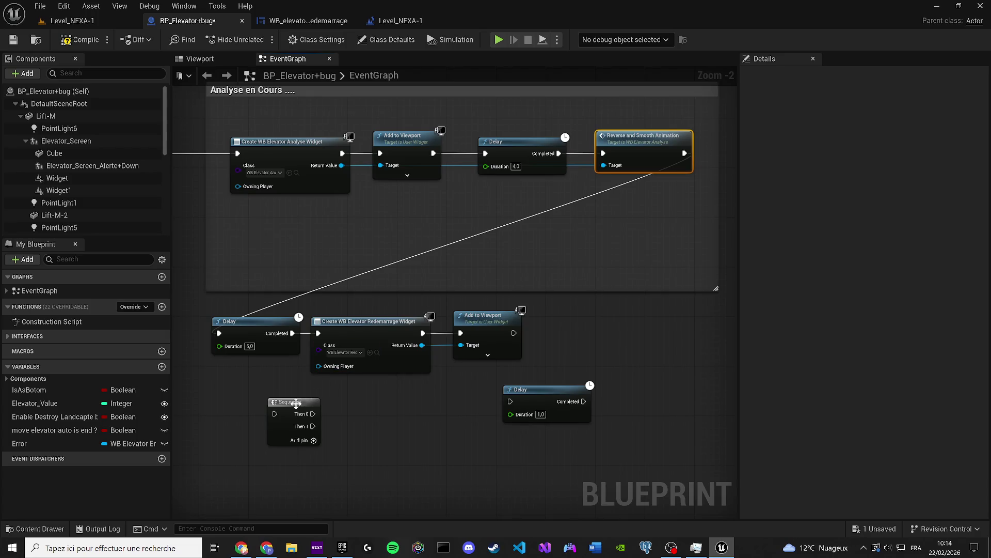
pyautogui.moveTo(296, 404)
pyautogui.mouseDown()
pyautogui.moveTo(467, 370)
pyautogui.moveTo(457, 385)
pyautogui.mouseUp()
pyautogui.moveTo(538, 391); pyautogui.dragTo(605, 391)
pyautogui.moveTo(514, 333)
pyautogui.mouseDown()
pyautogui.moveTo(473, 330)
pyautogui.moveTo(433, 396)
pyautogui.moveTo(513, 407)
pyautogui.moveTo(615, 401)
pyautogui.mouseUp()
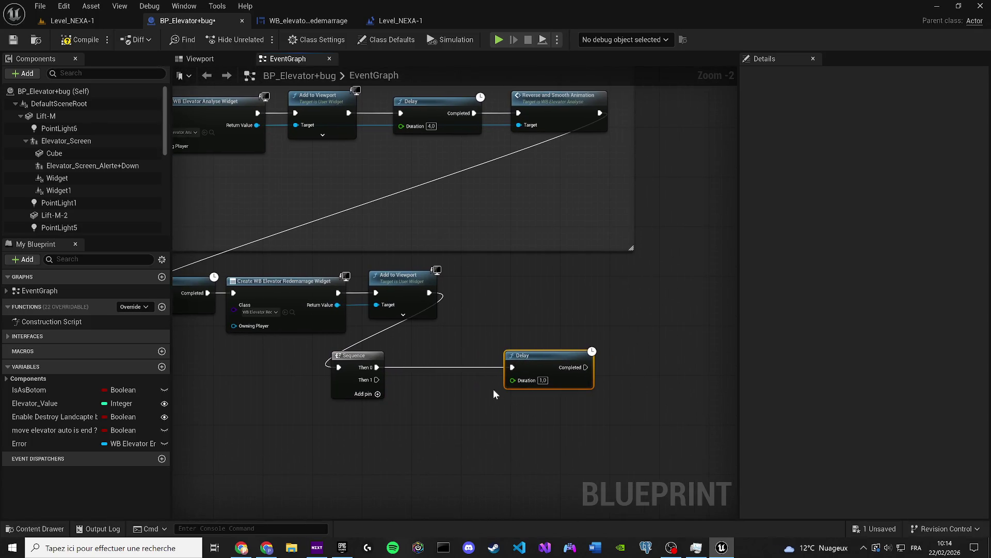
pyautogui.hotkey('ctrl', 'd')
# Wire the duplicated Delay to the other Sequence output and set its duration to 4 seconds
pyautogui.moveTo(377, 379)
pyautogui.mouseDown()
pyautogui.moveTo(475, 422)
pyautogui.moveTo(520, 312)
pyautogui.mouseUp()
pyautogui.moveTo(496, 412)
pyautogui.mouseDown()
pyautogui.moveTo(507, 313)
pyautogui.moveTo(535, 325)
pyautogui.mouseUp()
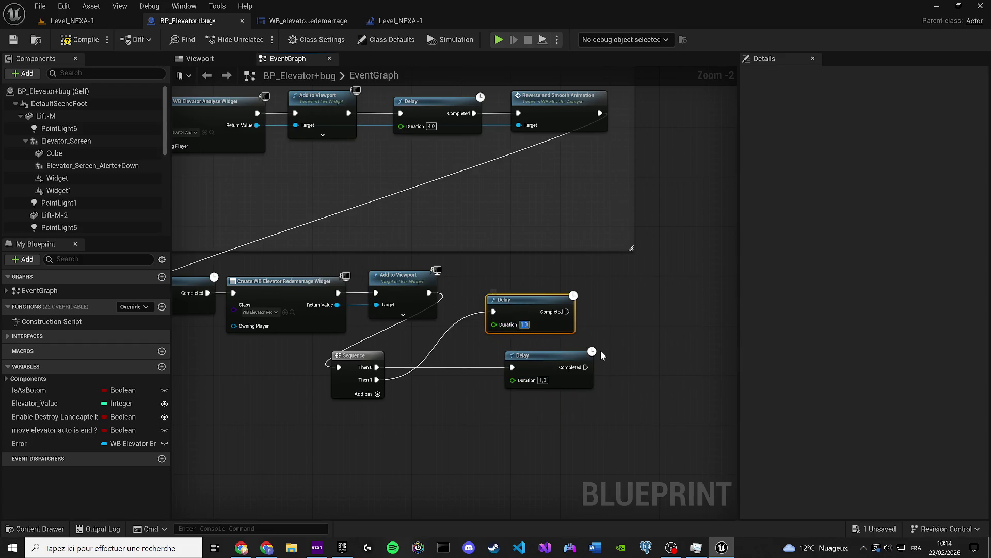
pyautogui.write('36')
pyautogui.press('Return')
# Add Loop Anim Restart on the Redemarrage widget's Return Value, triggered by the Delay's Completed pin
pyautogui.moveTo(340, 305); pyautogui.dragTo(646, 283)
pyautogui.write('anum')
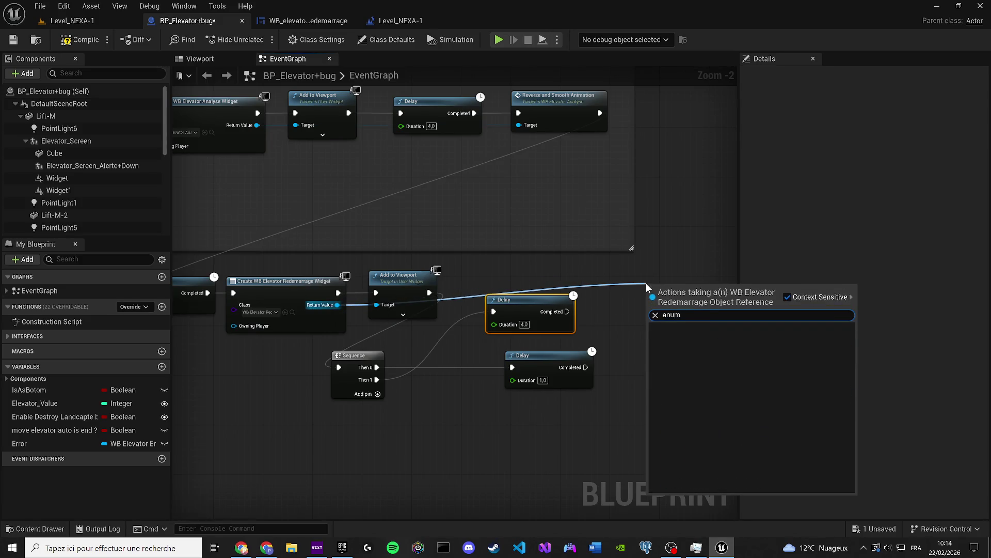
pyautogui.press('XF86AudioLowerVolume')
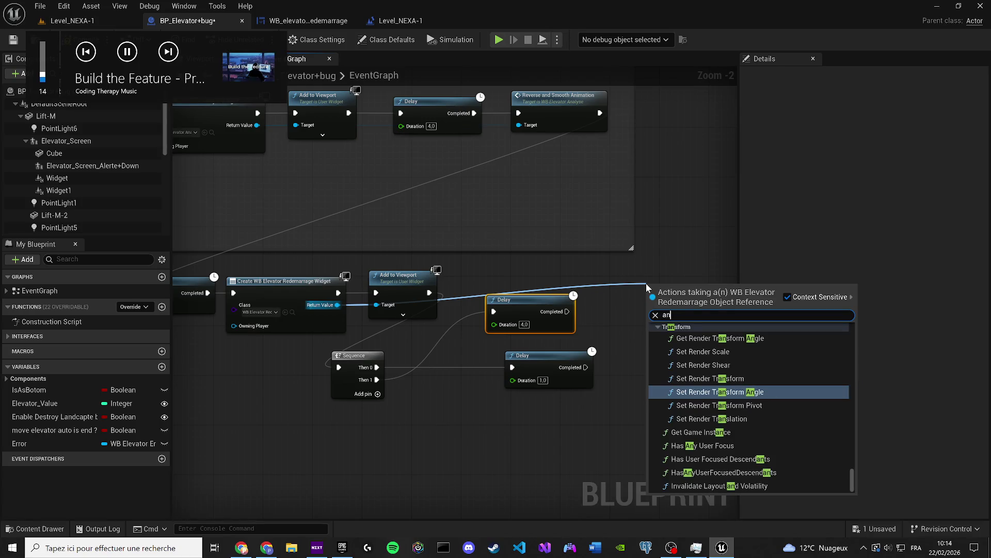
pyautogui.write('im')
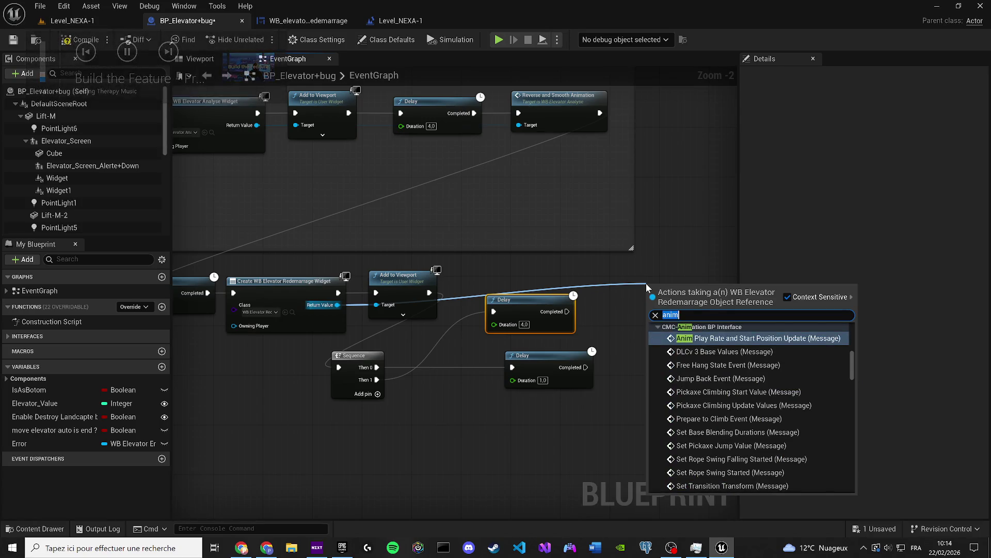
pyautogui.press('BackSpace')
pyautogui.press('BackSpace')
pyautogui.press('BackSpace')
pyautogui.write('oop')
pyautogui.press('Return')
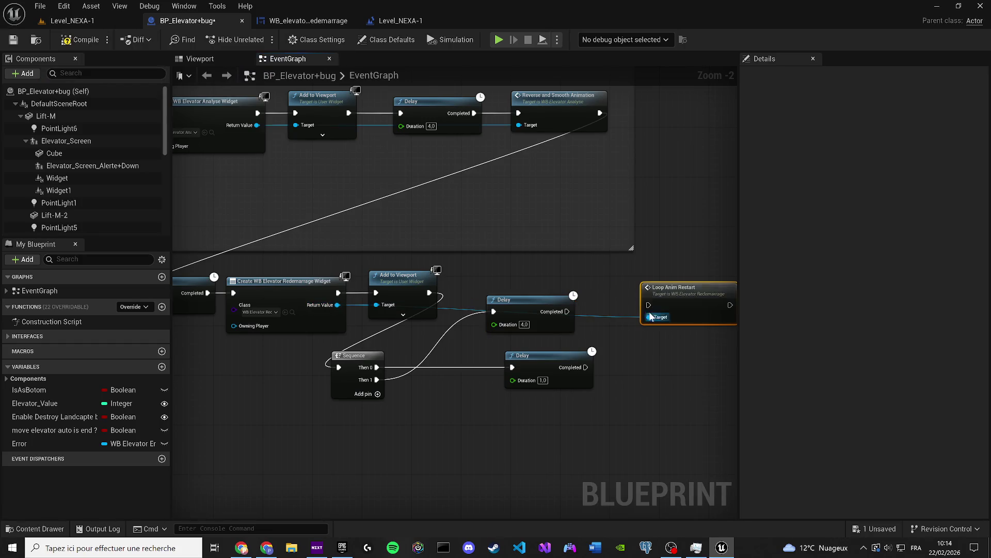
pyautogui.moveTo(567, 311); pyautogui.dragTo(652, 285)
# Paste the Point Light and Set Light Color nodes and trigger Set Light Color from the second 1-second Delay
pyautogui.press('q')
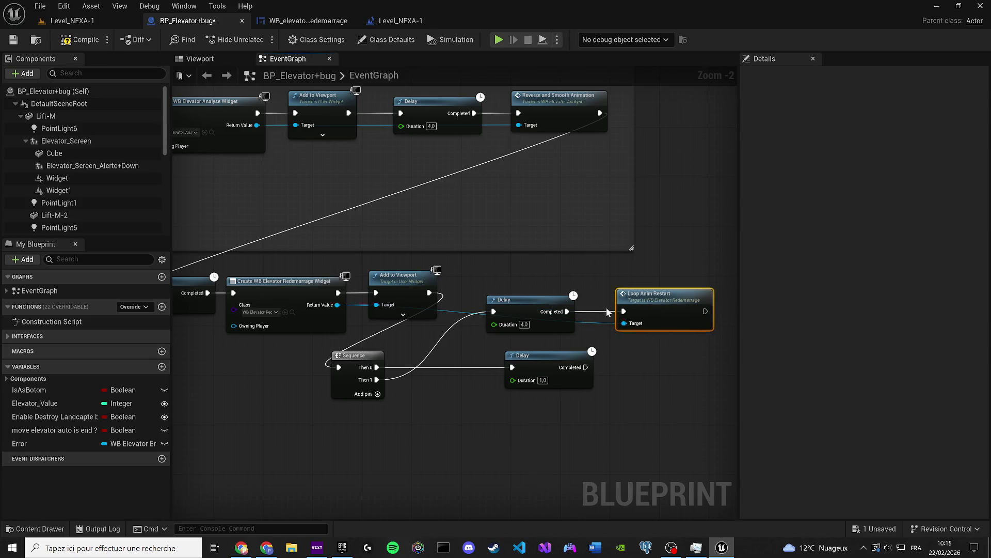
pyautogui.scroll(-4, 607, 311)
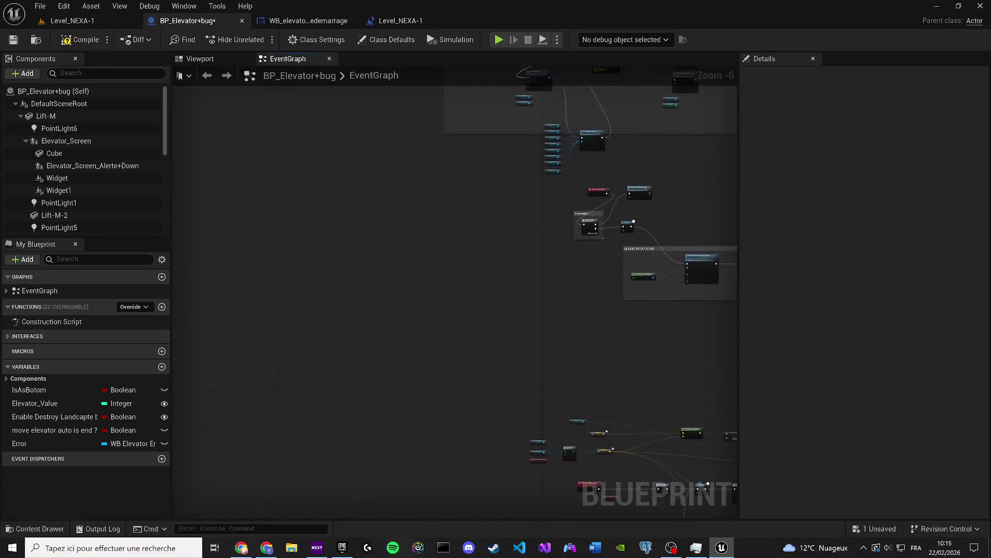
pyautogui.scroll(1, 683, 449)
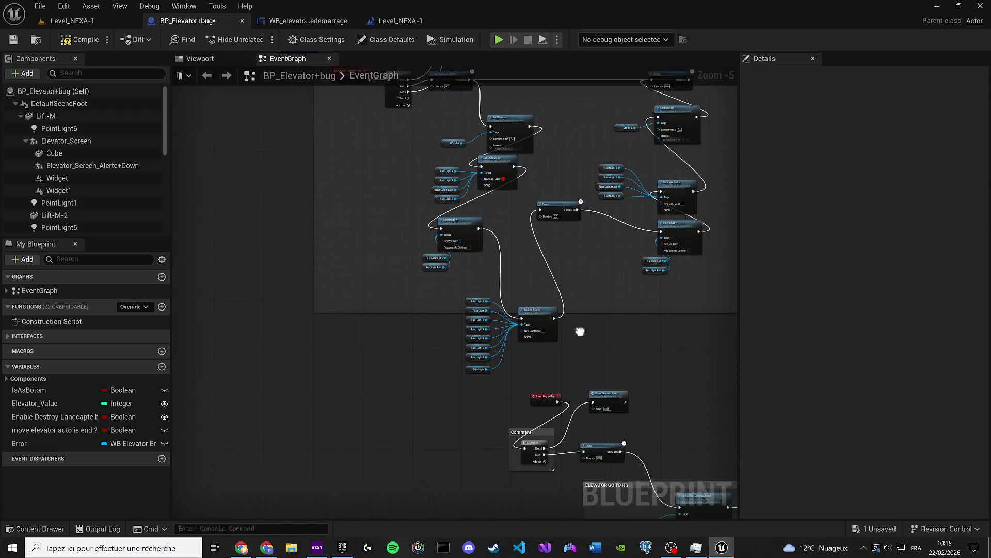
pyautogui.scroll(1, 580, 331)
pyautogui.moveTo(480, 316); pyautogui.dragTo(426, 275)
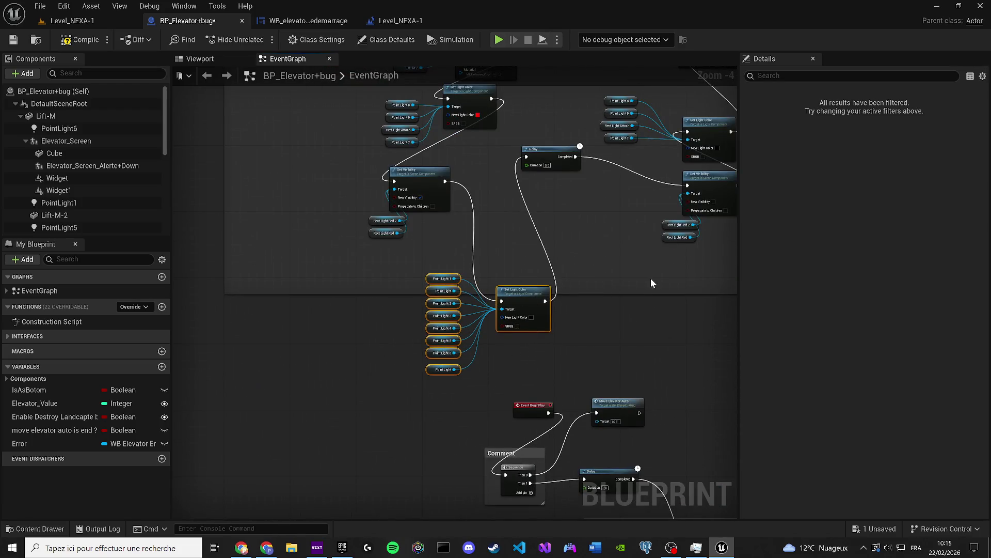
pyautogui.scroll(-2, 650, 283)
pyautogui.scroll(2, 421, 242)
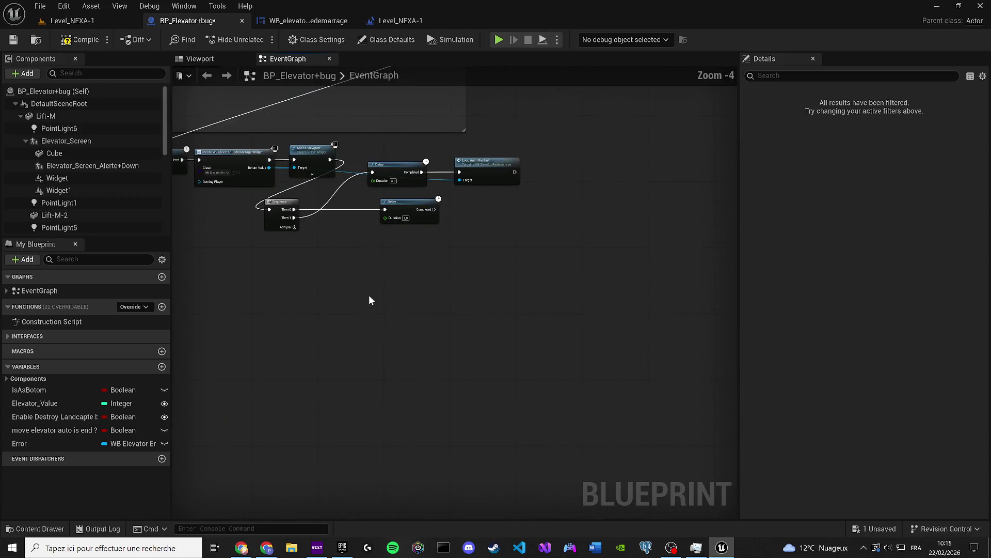
pyautogui.hotkey('ctrl', 'v')
pyautogui.scroll(2, 346, 280)
pyautogui.moveTo(482, 279)
pyautogui.mouseDown()
pyautogui.moveTo(494, 184)
pyautogui.moveTo(470, 174)
pyautogui.mouseUp()
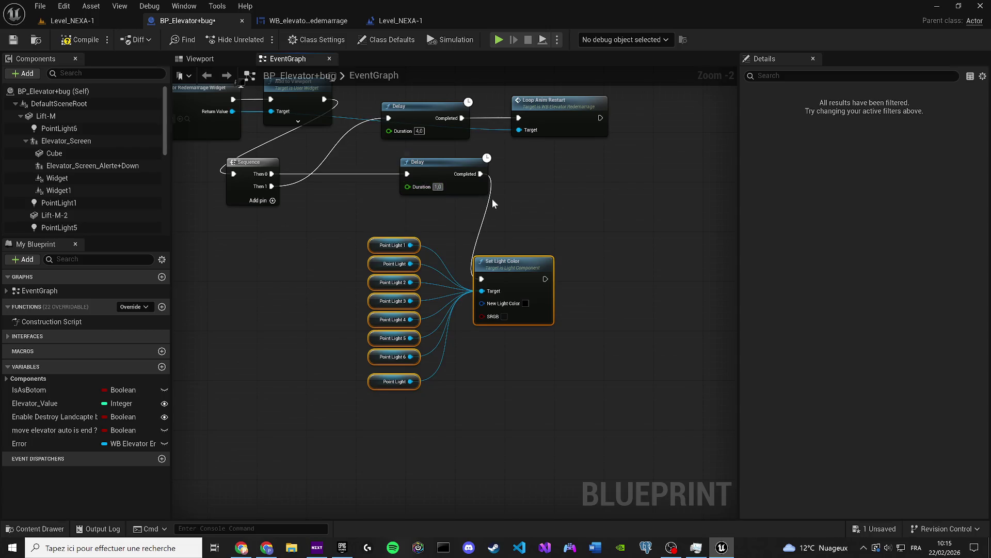
# Set the second Delay to 3.0, add a Then 2 pin, and create Reverse Animation on the Redemarrage widget
pyautogui.press('Tab')
pyautogui.click(272, 202)
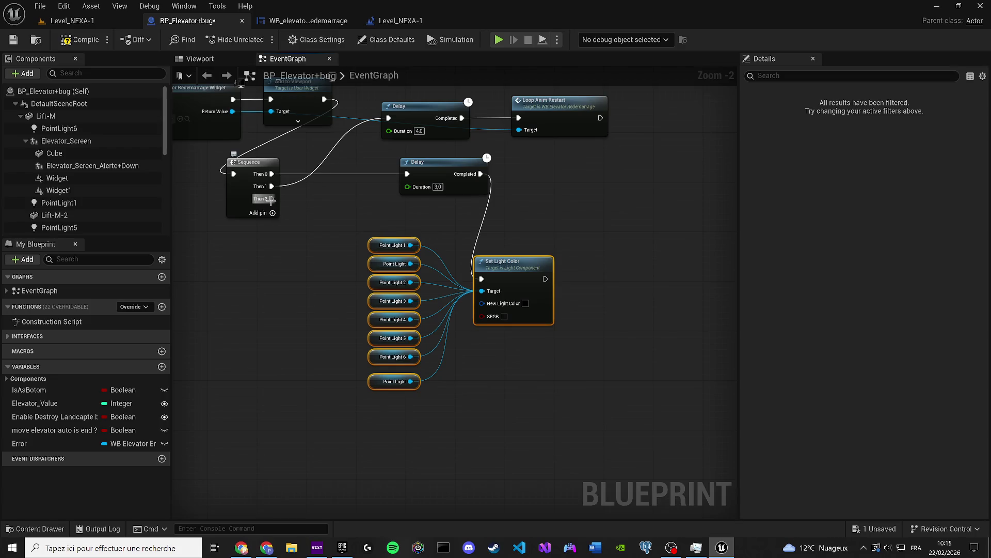
pyautogui.moveTo(251, 250); pyautogui.dragTo(324, 277)
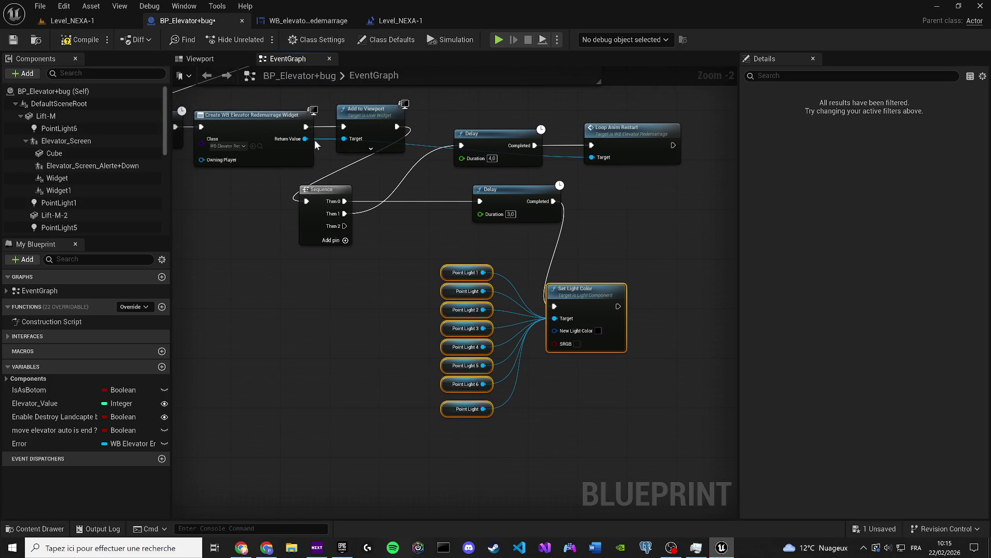
pyautogui.moveTo(305, 139)
pyautogui.mouseDown()
pyautogui.moveTo(484, 150)
pyautogui.moveTo(235, 349)
pyautogui.mouseUp()
pyautogui.write('rever')
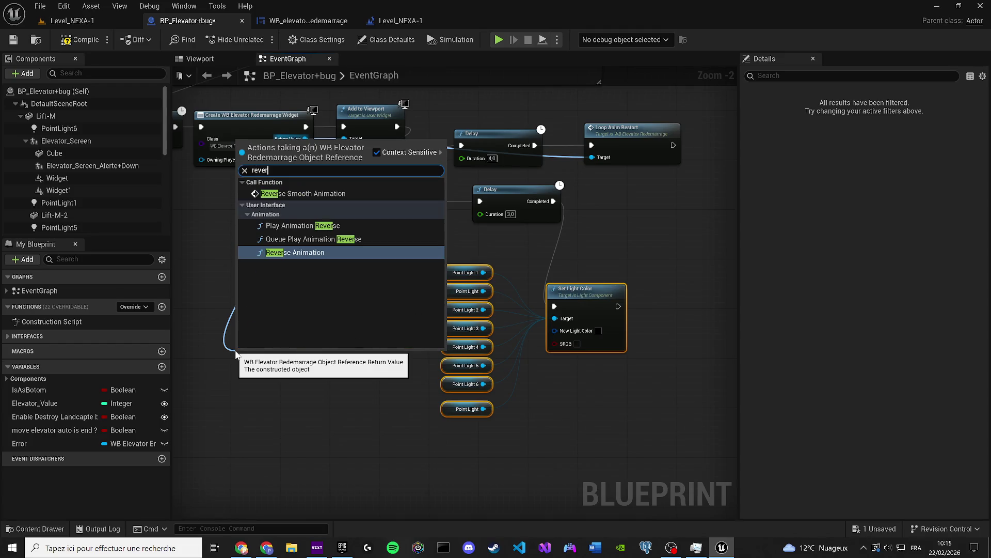
pyautogui.press('Return')
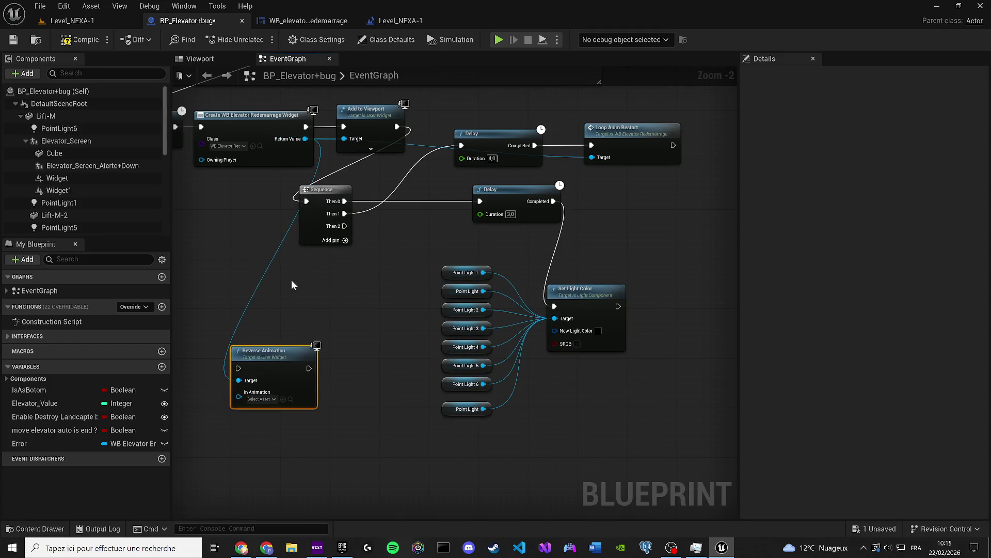
pyautogui.click(302, 273)
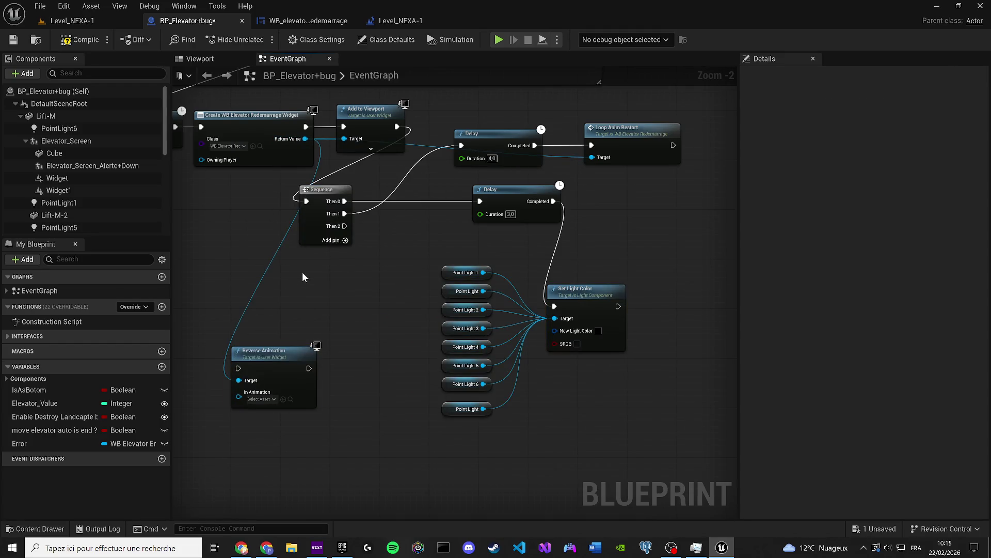
# Add a 5.0-second Delay beside Reverse Animation and wire Sequence Then 2 into Reverse Animation
pyautogui.click(349, 284)
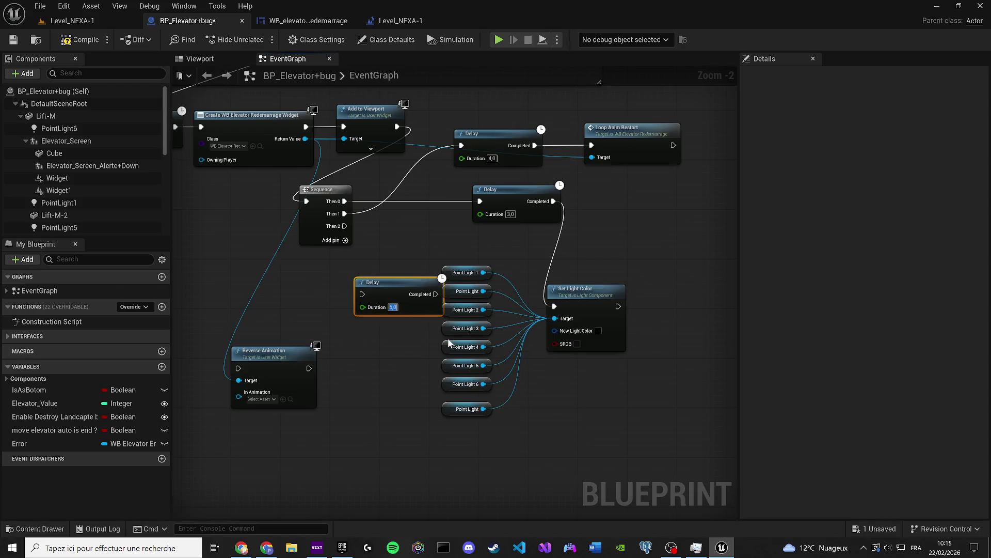
pyautogui.moveTo(244, 367)
pyautogui.mouseDown()
pyautogui.moveTo(368, 285)
pyautogui.moveTo(344, 226)
pyautogui.mouseUp()
pyautogui.moveTo(388, 299); pyautogui.dragTo(351, 379)
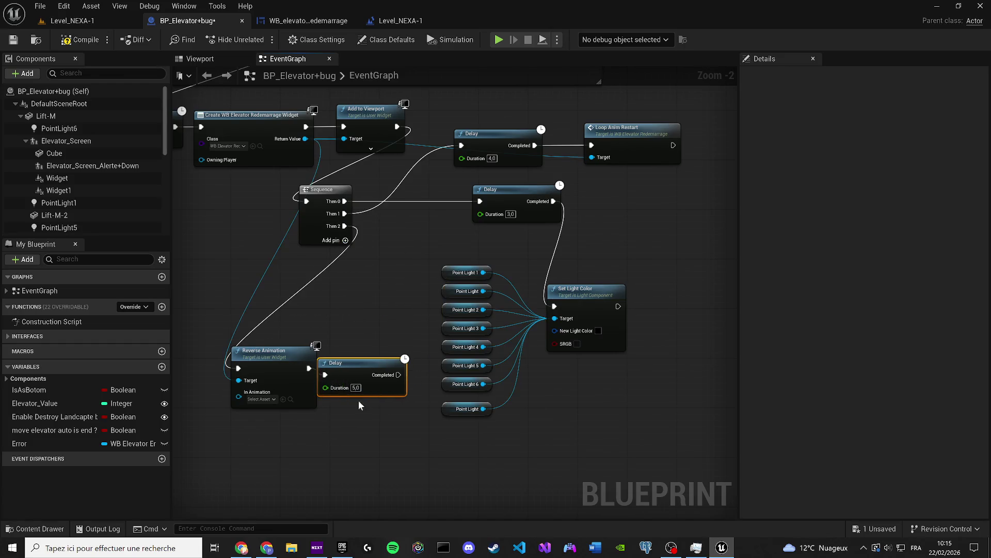
pyautogui.moveTo(278, 356)
pyautogui.mouseDown()
pyautogui.moveTo(227, 297)
pyautogui.moveTo(245, 305)
pyautogui.mouseUp()
pyautogui.click(336, 296)
pyautogui.moveTo(336, 296); pyautogui.dragTo(361, 302)
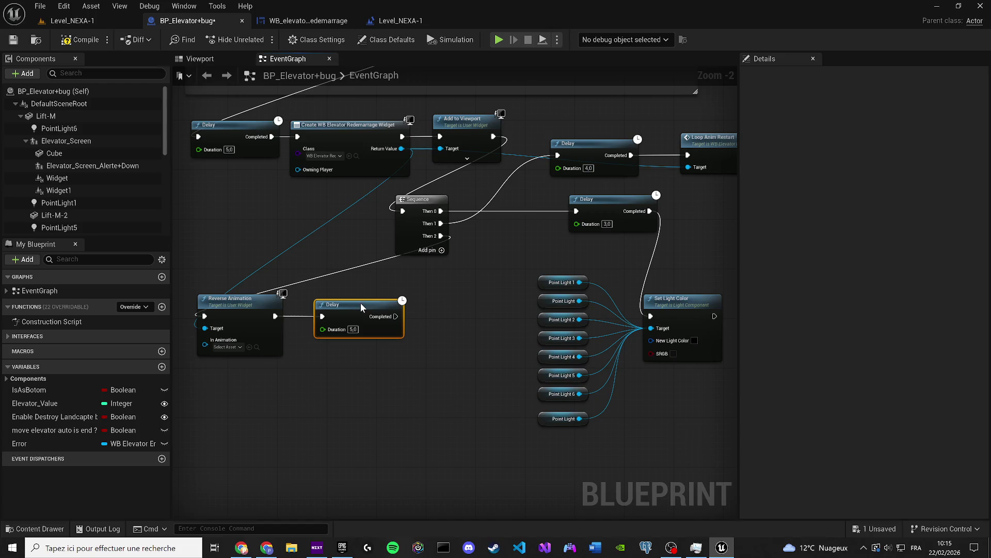
pyautogui.moveTo(402, 148); pyautogui.dragTo(307, 379)
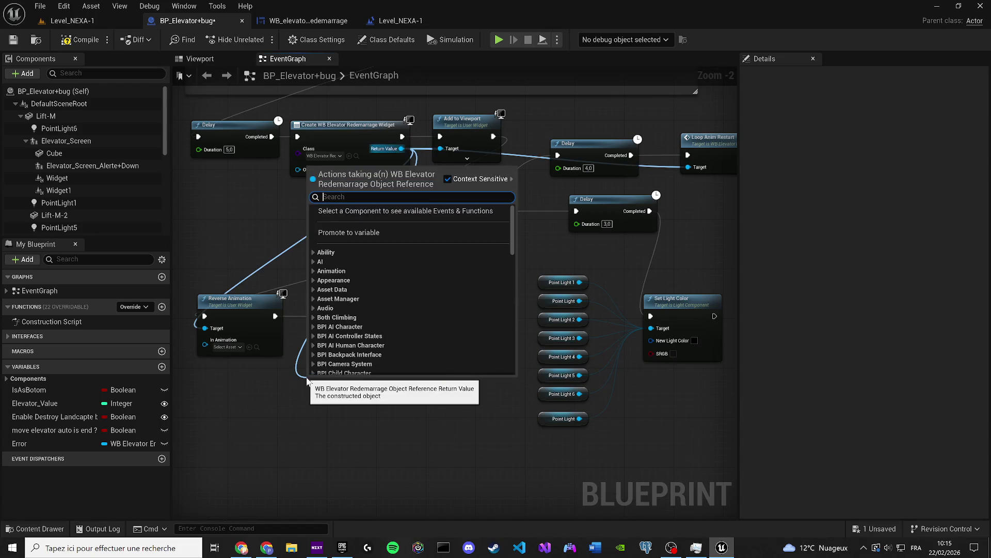
# Swap Reverse Animation for Reverse Smooth Animation on the widget, linked to the 5.0 Delay
pyautogui.write('rev')
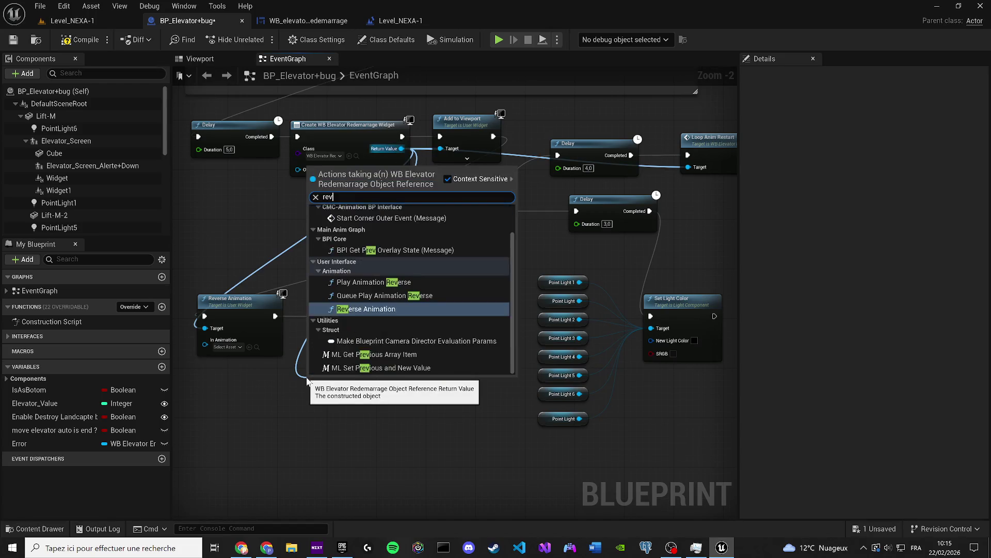
pyautogui.write('er')
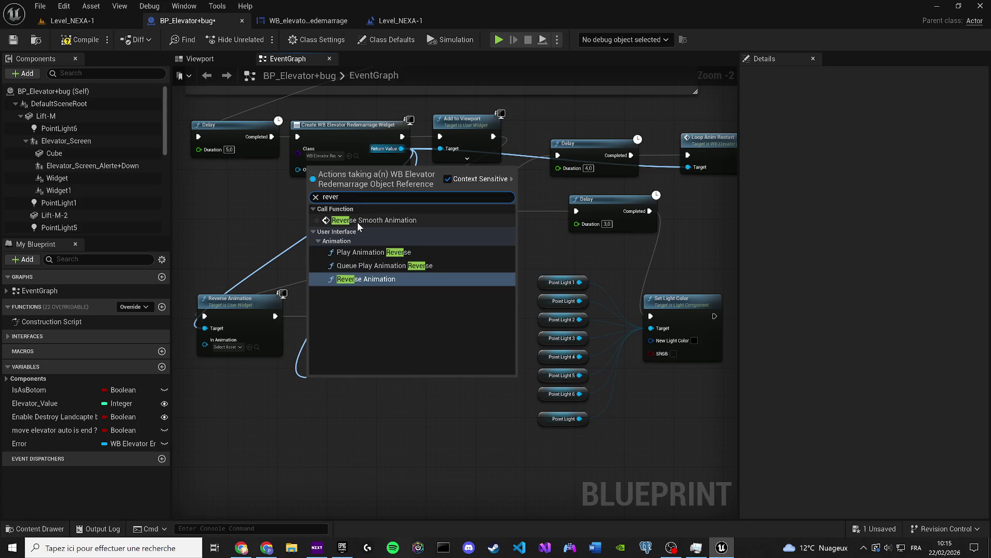
pyautogui.click(374, 220)
pyautogui.click(251, 317)
pyautogui.press('Delete')
pyautogui.moveTo(392, 397); pyautogui.dragTo(322, 316)
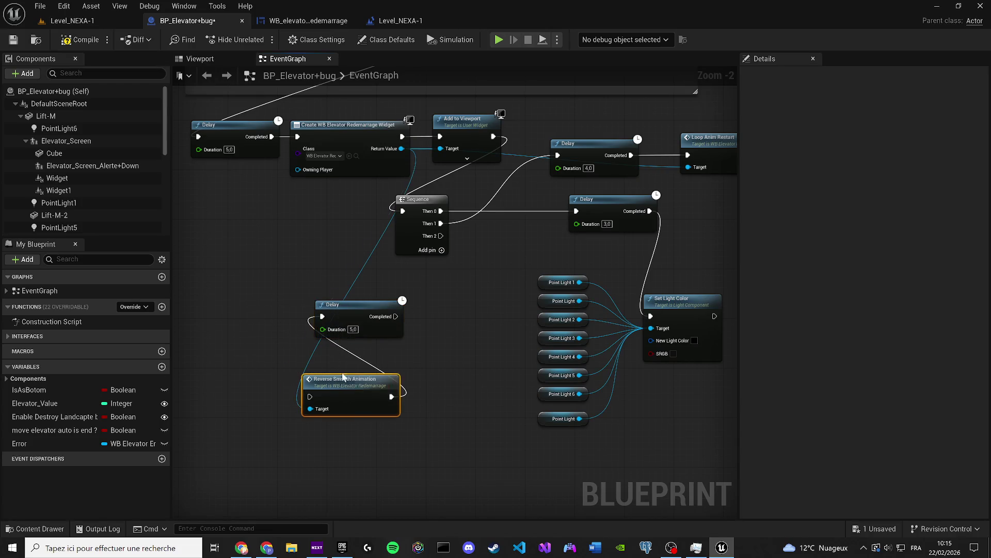
# Arrange the 5.0 Delay neatly above Reverse Smooth Animation
pyautogui.moveTo(352, 375)
pyautogui.mouseDown()
pyautogui.moveTo(247, 304)
pyautogui.moveTo(228, 309)
pyautogui.moveTo(283, 235)
pyautogui.moveTo(399, 239)
pyautogui.moveTo(399, 222)
pyautogui.moveTo(493, 153)
pyautogui.moveTo(476, 310)
pyautogui.moveTo(441, 235)
pyautogui.mouseUp()
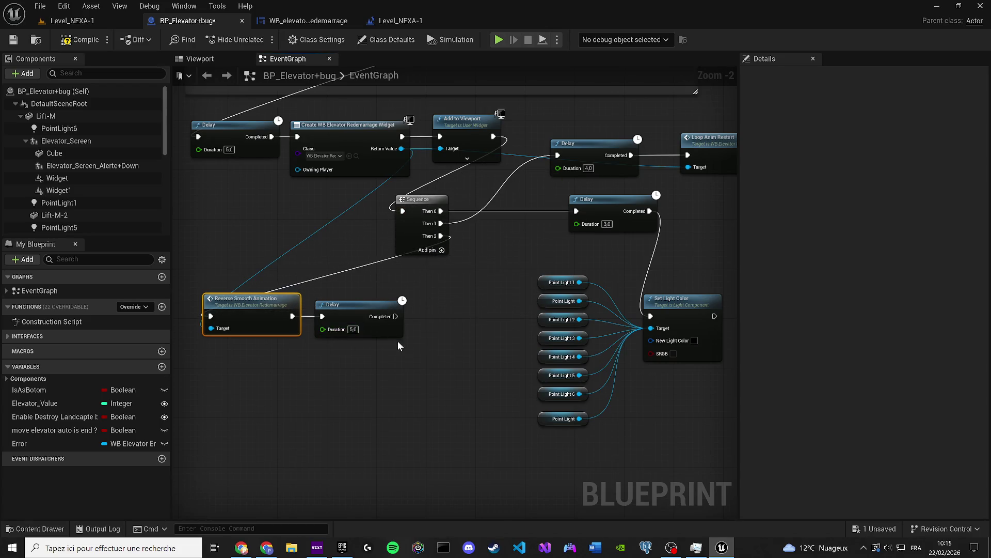
pyautogui.click(362, 320)
pyautogui.moveTo(361, 312); pyautogui.dragTo(317, 255)
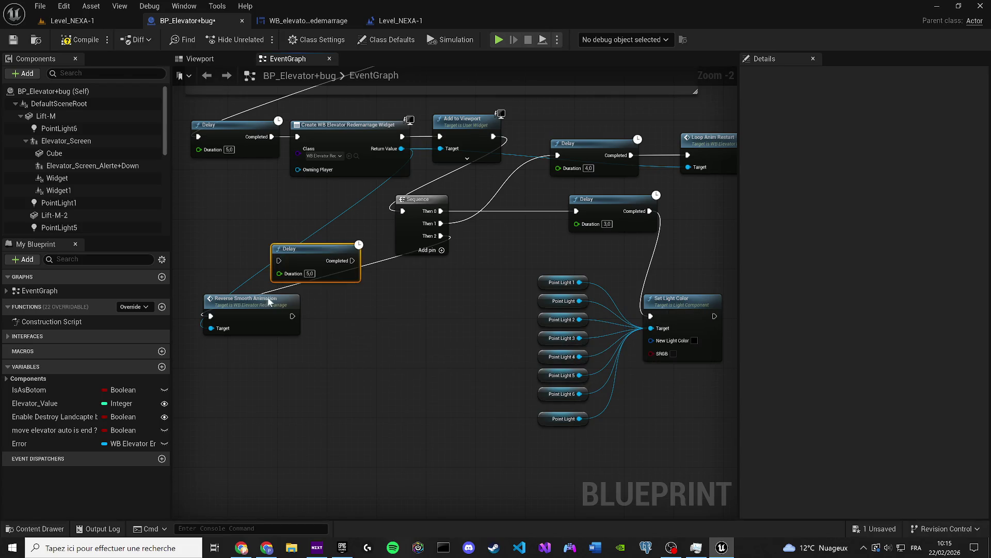
pyautogui.moveTo(268, 301); pyautogui.dragTo(367, 294)
pyautogui.moveTo(302, 263)
pyautogui.mouseDown()
pyautogui.moveTo(332, 251)
pyautogui.moveTo(314, 269)
pyautogui.mouseUp()
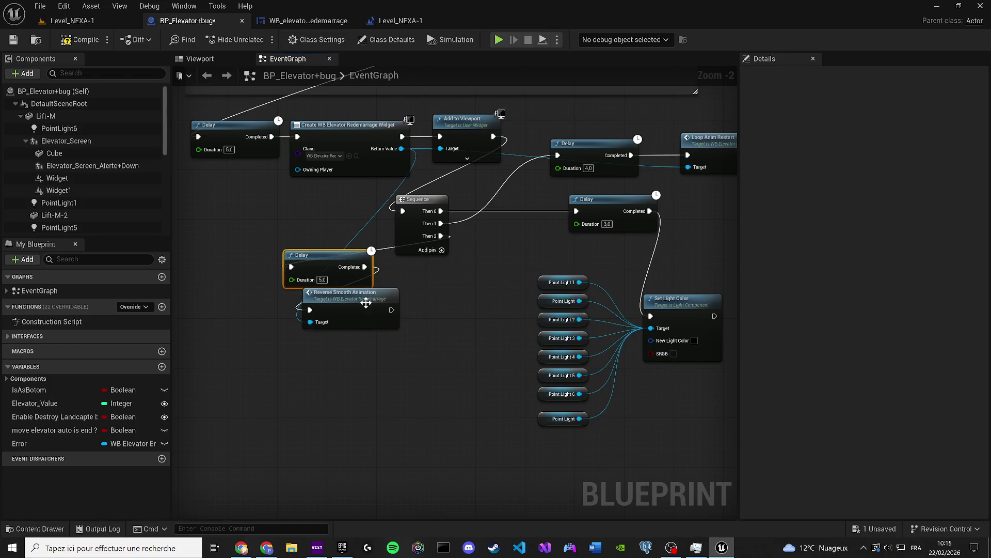
pyautogui.moveTo(366, 303); pyautogui.dragTo(361, 334)
pyautogui.moveTo(338, 267); pyautogui.dragTo(242, 342)
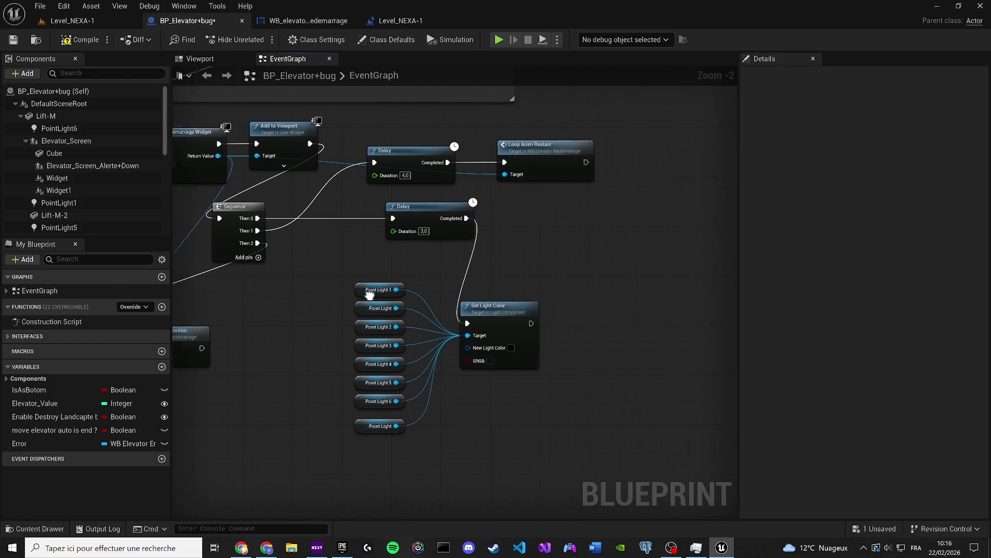
# Line up the Point Light nodes, then compile and save the Blueprint
pyautogui.moveTo(370, 295); pyautogui.dragTo(256, 291)
pyautogui.moveTo(252, 421); pyautogui.dragTo(252, 415)
pyautogui.click(366, 383)
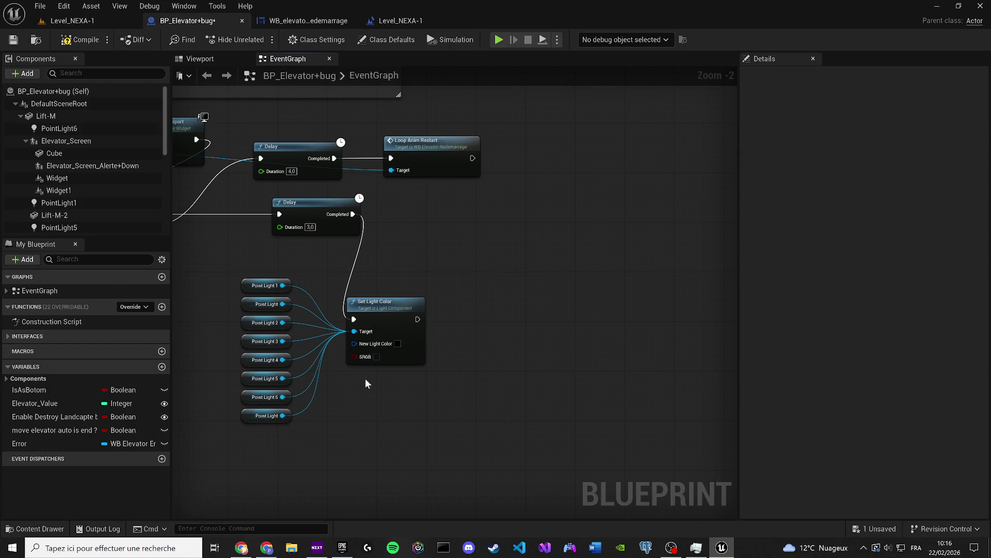
pyautogui.click(73, 41)
pyautogui.click(13, 39)
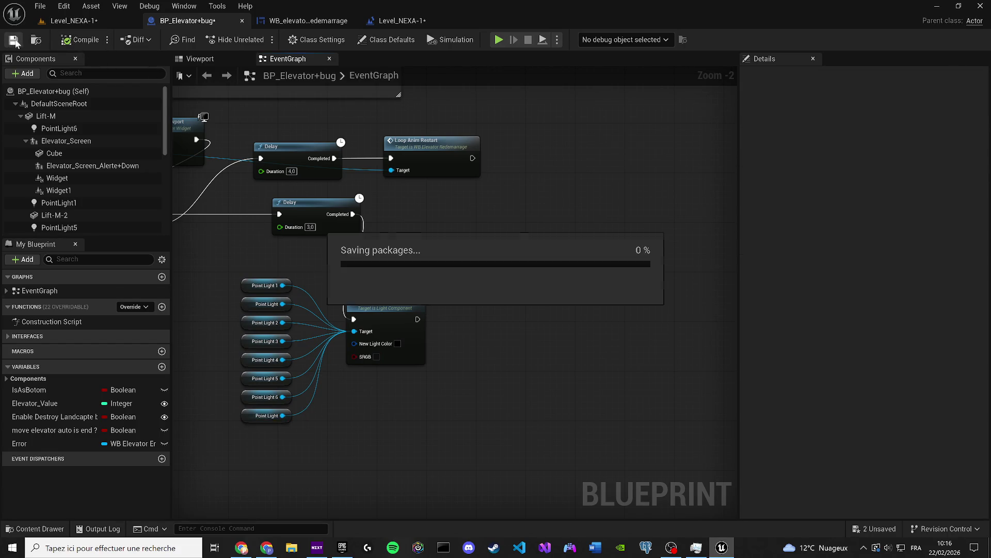
# Move the Point Light, Set Light Color and Rect Light group under the first Set Light Color
pyautogui.scroll(-6, 386, 249)
pyautogui.scroll(3, 454, 370)
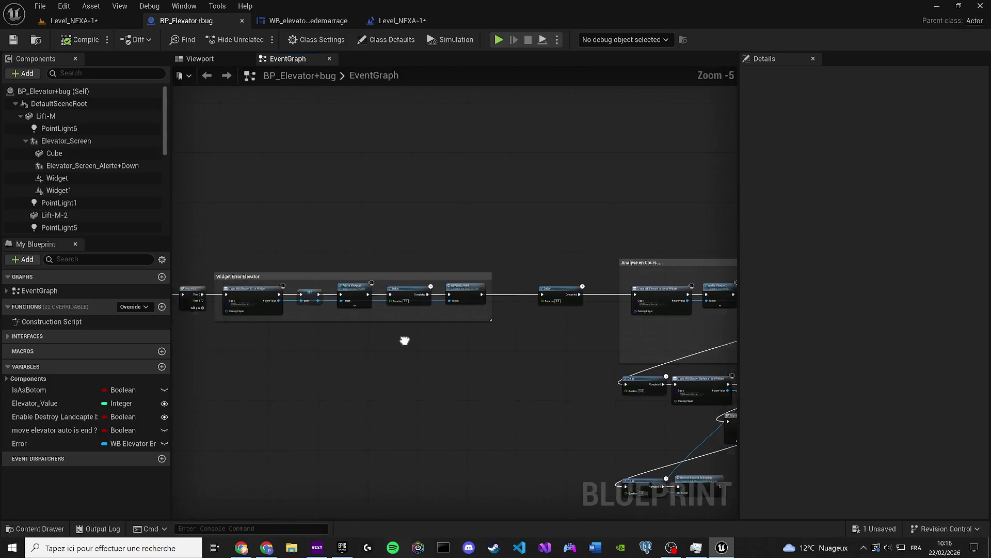
pyautogui.moveTo(552, 423)
pyautogui.mouseDown()
pyautogui.moveTo(281, 336)
pyautogui.moveTo(386, 311)
pyautogui.mouseUp()
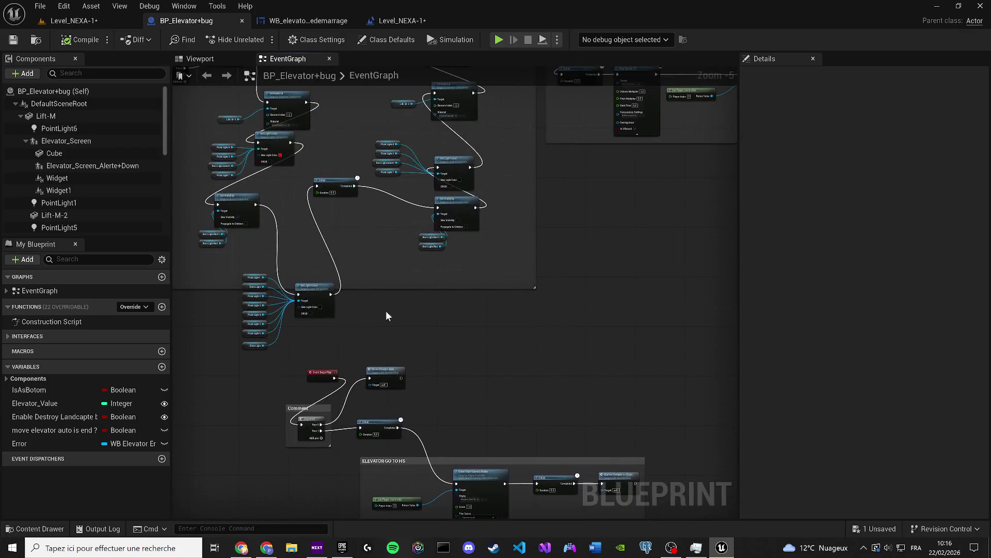
pyautogui.moveTo(343, 242); pyautogui.dragTo(367, 274)
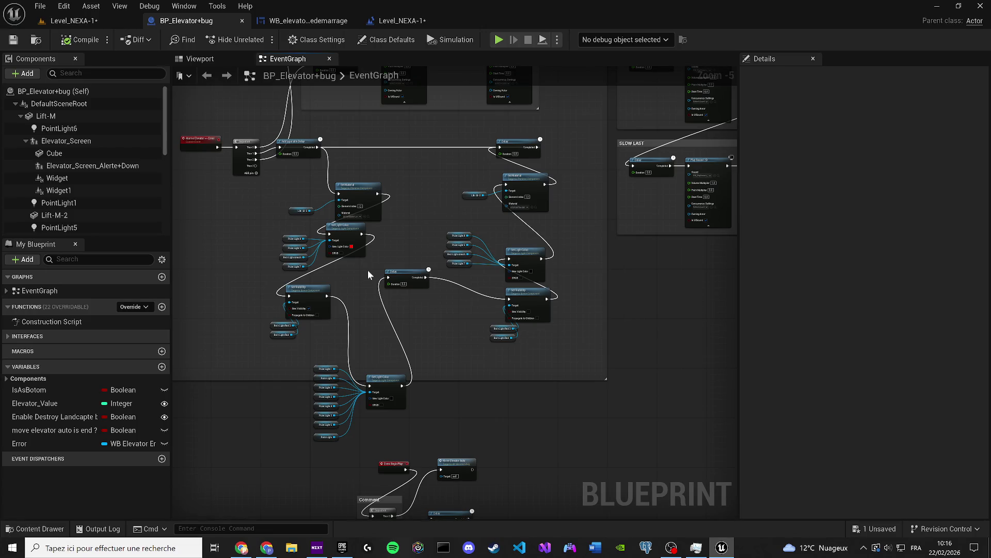
pyautogui.scroll(1, 478, 333)
pyautogui.moveTo(558, 357); pyautogui.dragTo(462, 205)
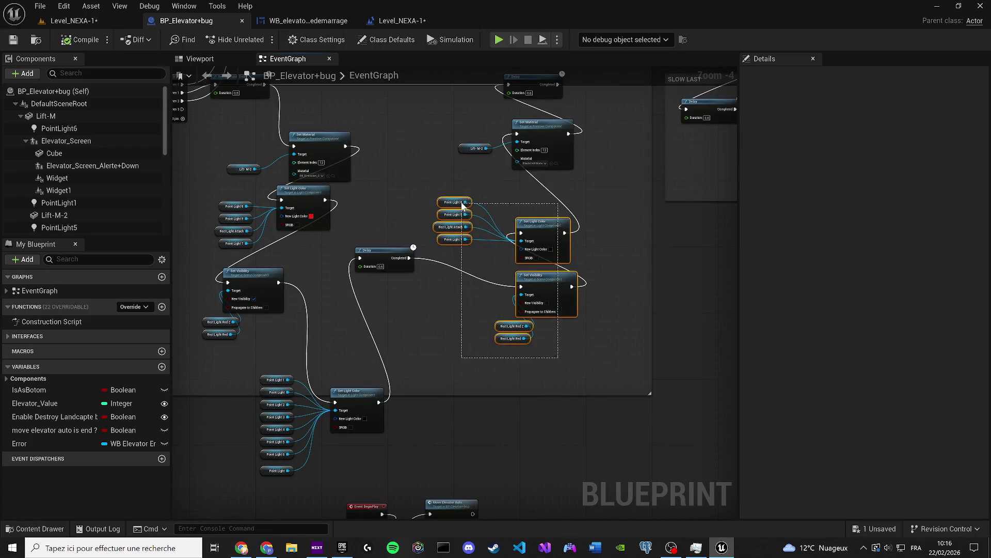
pyautogui.scroll(-7, 325, 230)
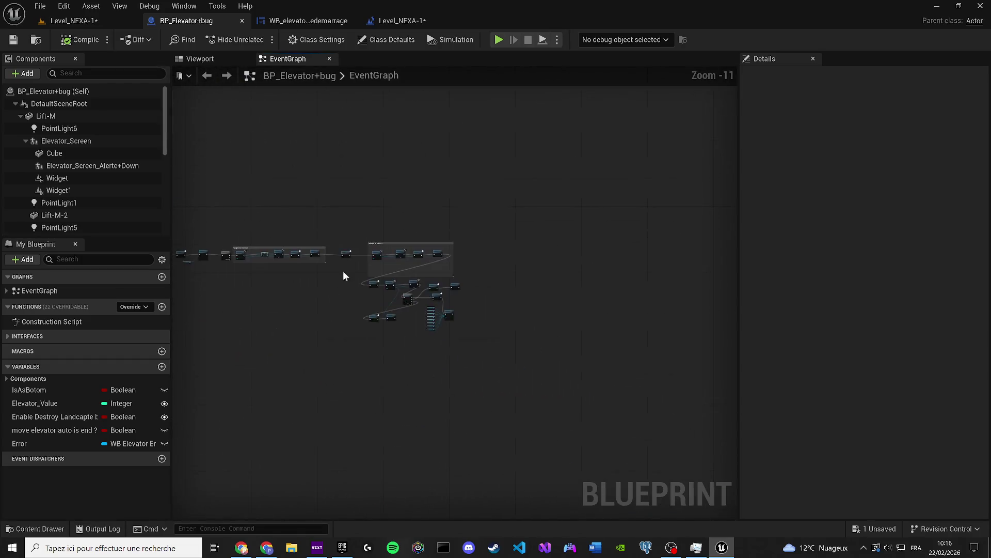
pyautogui.scroll(7, 507, 386)
pyautogui.moveTo(498, 380); pyautogui.dragTo(405, 374)
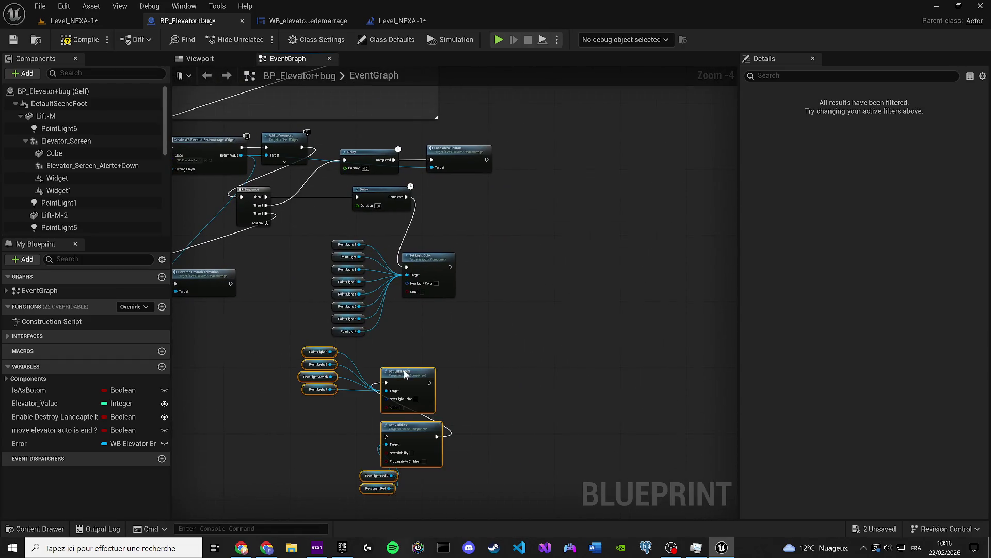
# Chain the first Set Light Color into the second Set Light Color, then Set Visibility, and save
pyautogui.scroll(1, 438, 333)
pyautogui.moveTo(454, 246)
pyautogui.mouseDown()
pyautogui.moveTo(382, 402)
pyautogui.moveTo(413, 398)
pyautogui.moveTo(370, 397)
pyautogui.moveTo(422, 287)
pyautogui.moveTo(381, 362)
pyautogui.mouseUp()
pyautogui.moveTo(509, 314); pyautogui.dragTo(524, 367)
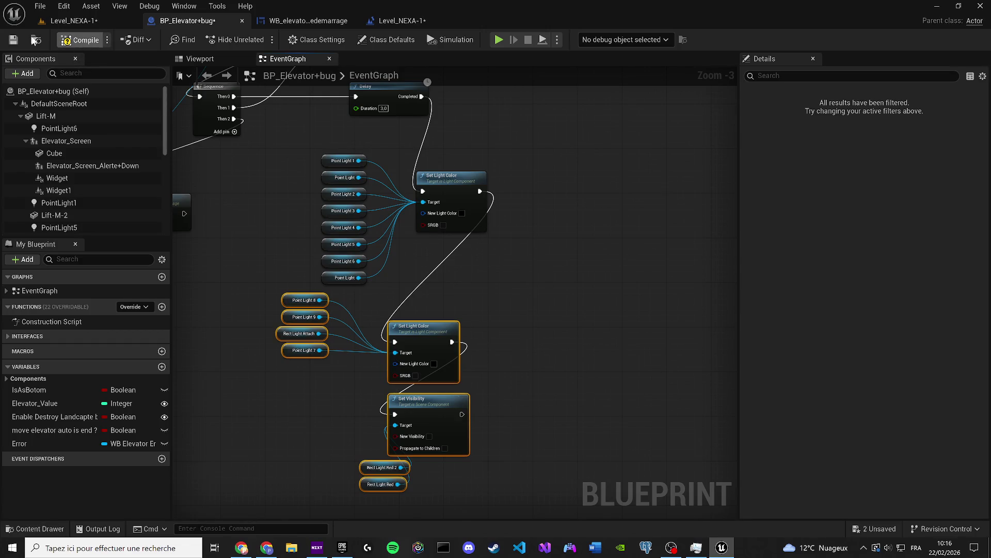
pyautogui.click(13, 40)
pyautogui.click(72, 21)
# Save Level_NEXA-1 and play-test walking into the elevator until the lights turn red, then return to BP_Elevator+bug
pyautogui.click(13, 39)
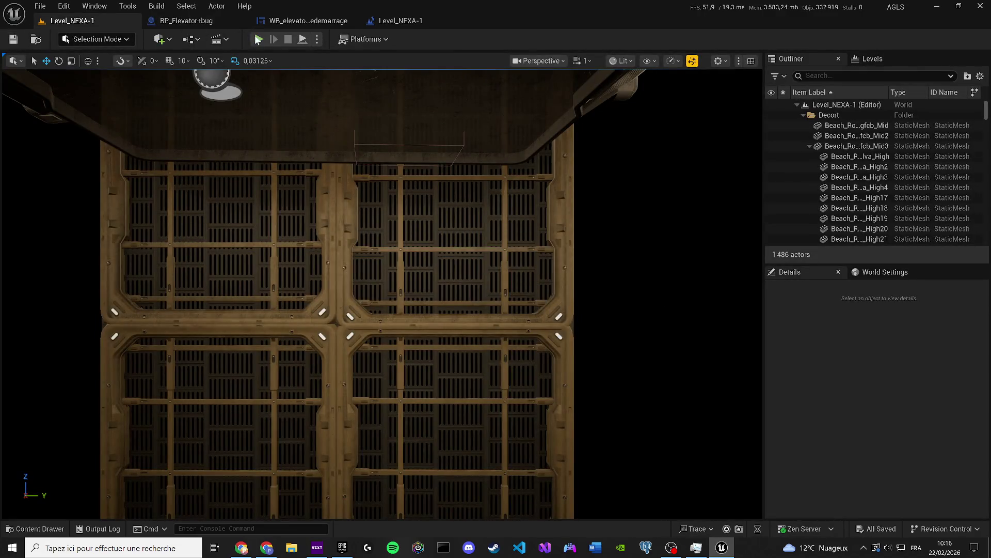
pyautogui.hotkey('alt', 'p')
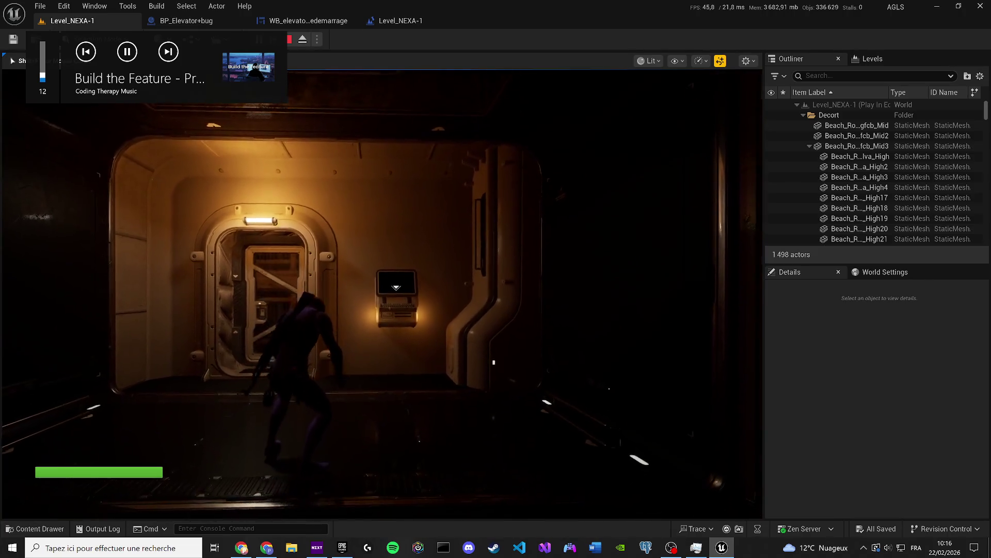
pyautogui.press('w')
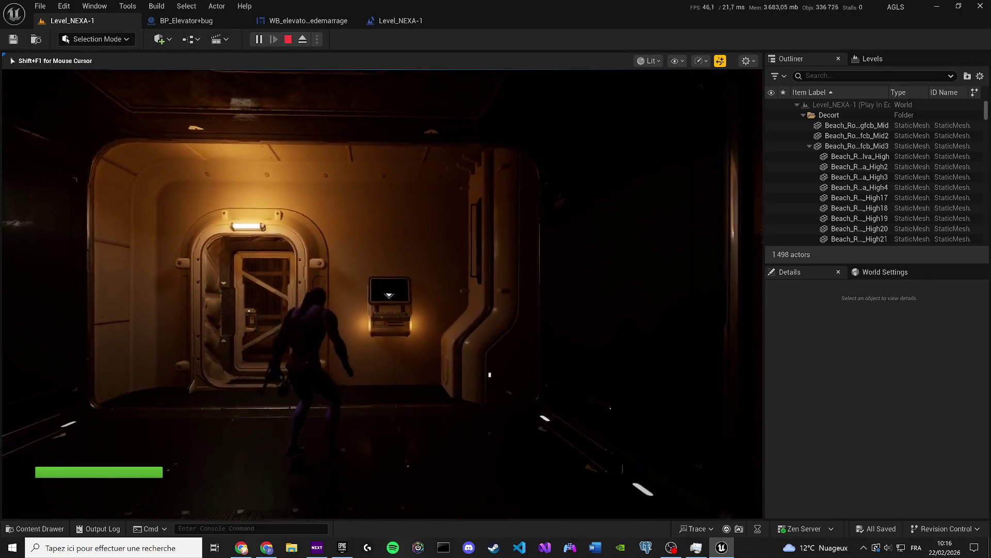
pyautogui.press('w')
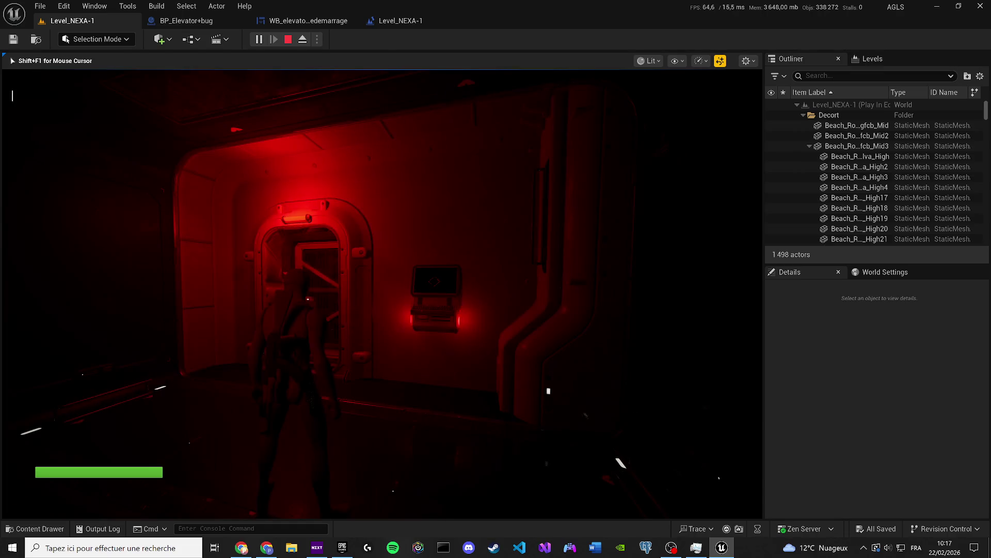
pyautogui.press('Escape')
pyautogui.click(186, 21)
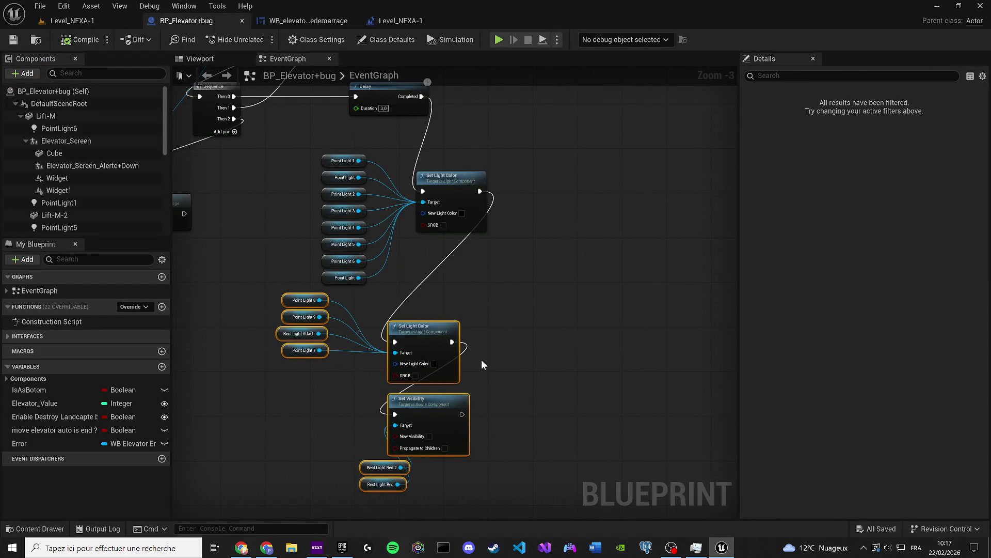
# Add a Rect Light Attach reference to the graph from the rect light above the elevator door
pyautogui.click(200, 59)
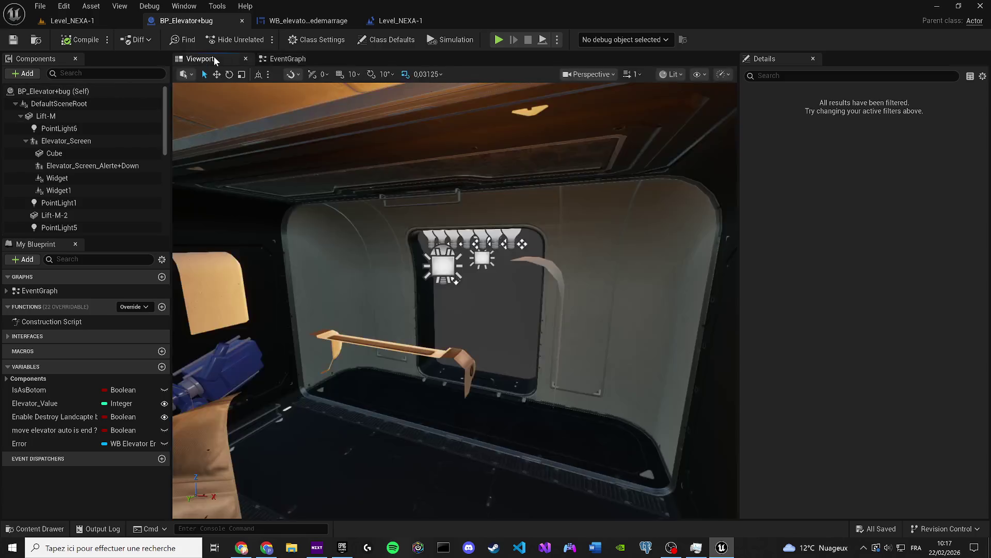
pyautogui.scroll(5, 458, 219)
pyautogui.moveTo(458, 220); pyautogui.dragTo(454, 207)
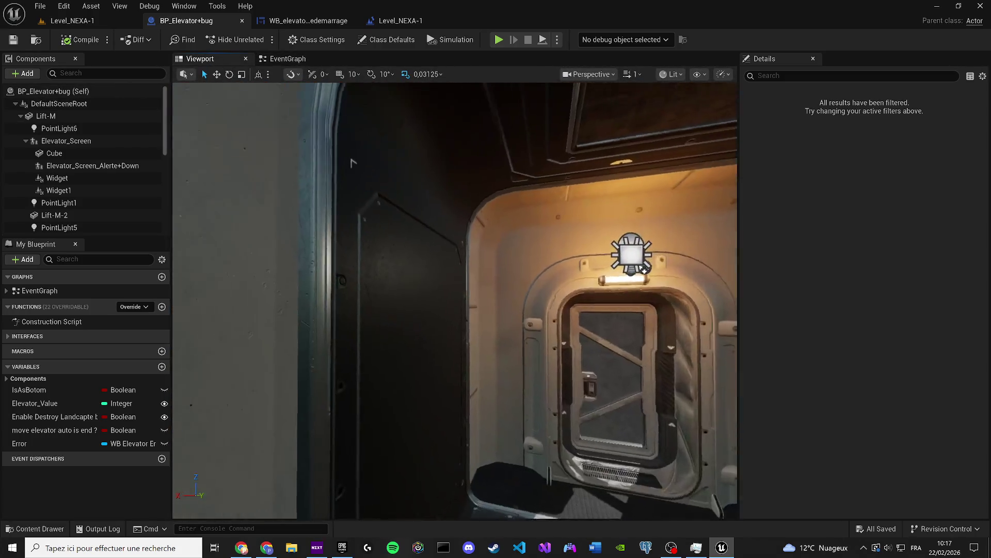
pyautogui.click(453, 207)
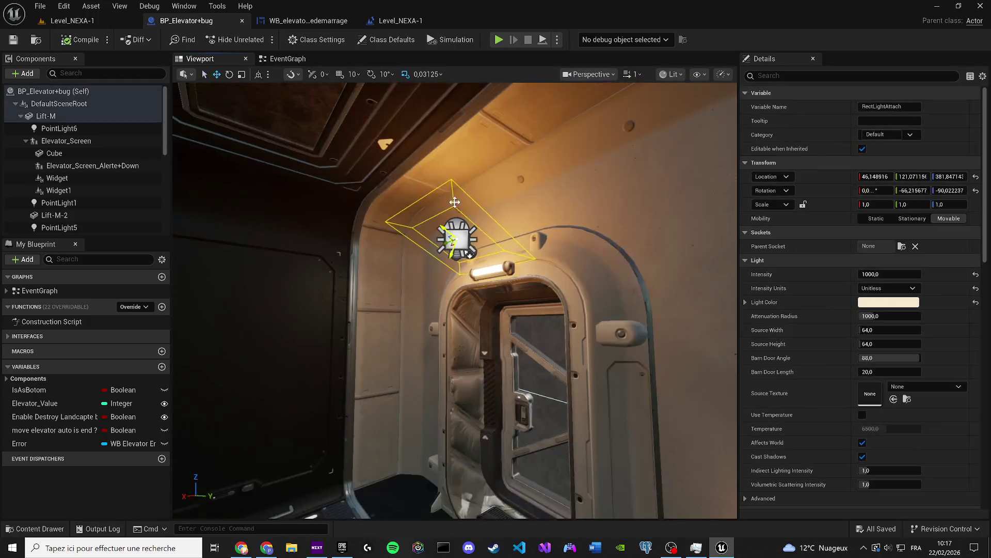
pyautogui.click(293, 59)
pyautogui.scroll(-5, 82, 170)
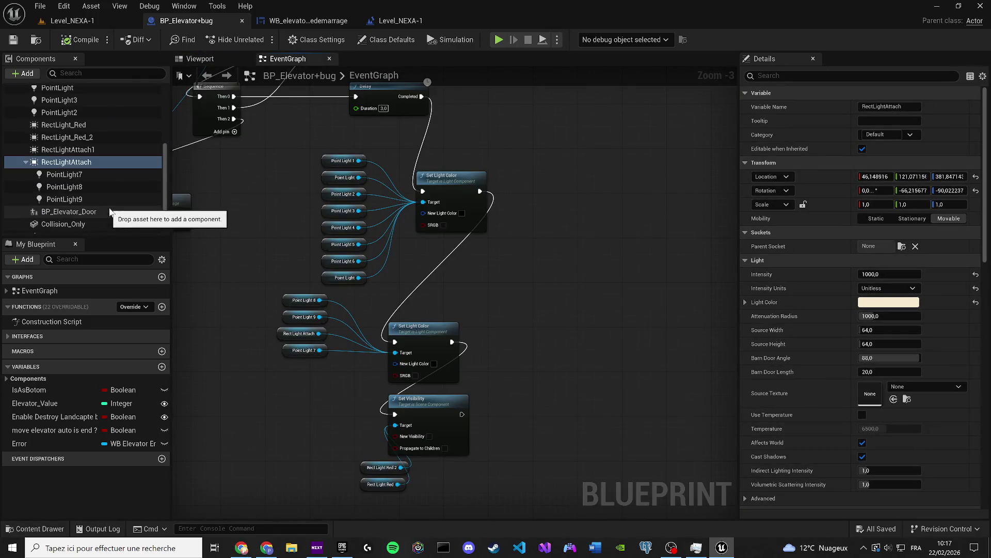
pyautogui.moveTo(81, 172)
pyautogui.mouseDown()
pyautogui.moveTo(416, 275)
pyautogui.moveTo(330, 138)
pyautogui.moveTo(421, 187)
pyautogui.moveTo(423, 201)
pyautogui.mouseUp()
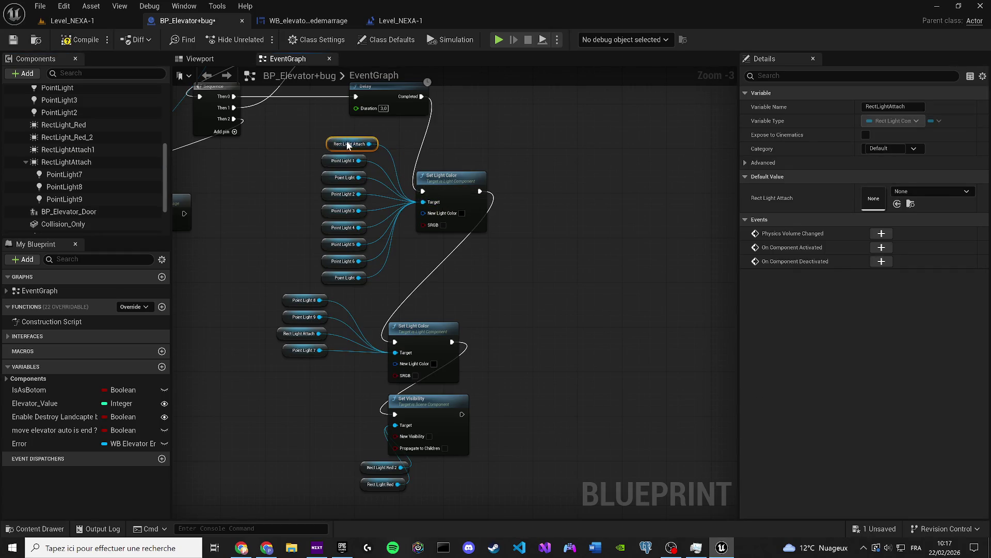
# Wire Point Light 8, another light and Rect Light Attach into the upper Set Light Color target
pyautogui.moveTo(319, 300); pyautogui.dragTo(423, 202)
pyautogui.moveTo(320, 300)
pyautogui.mouseDown()
pyautogui.moveTo(440, 204)
pyautogui.moveTo(423, 202)
pyautogui.mouseUp()
pyautogui.moveTo(319, 333)
pyautogui.mouseDown()
pyautogui.moveTo(432, 215)
pyautogui.moveTo(427, 206)
pyautogui.moveTo(354, 289)
pyautogui.moveTo(296, 326)
pyautogui.moveTo(316, 353)
pyautogui.mouseUp()
pyautogui.click(423, 203)
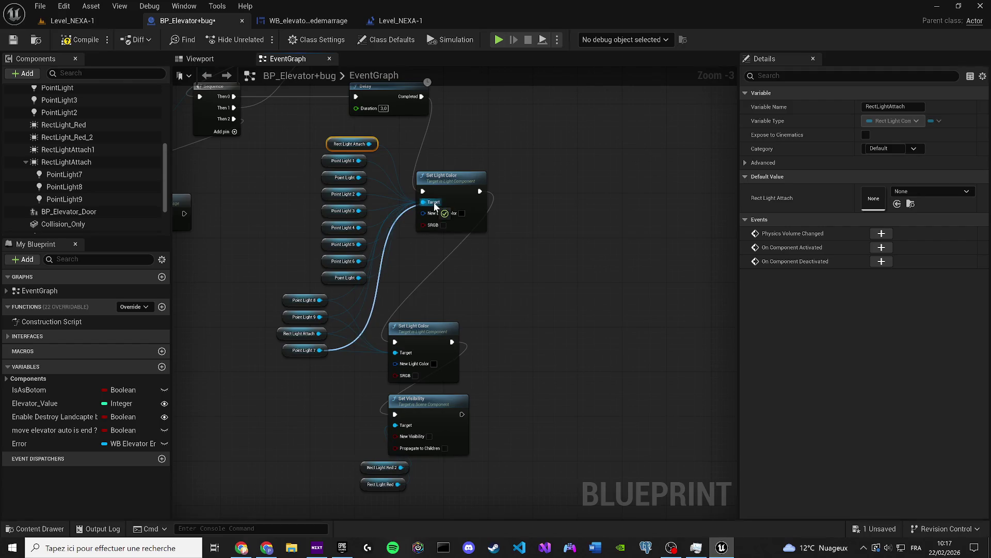
# Delete the lower Set Light Color and the Set Visibility nodes
pyautogui.click(415, 322)
pyautogui.press('Delete')
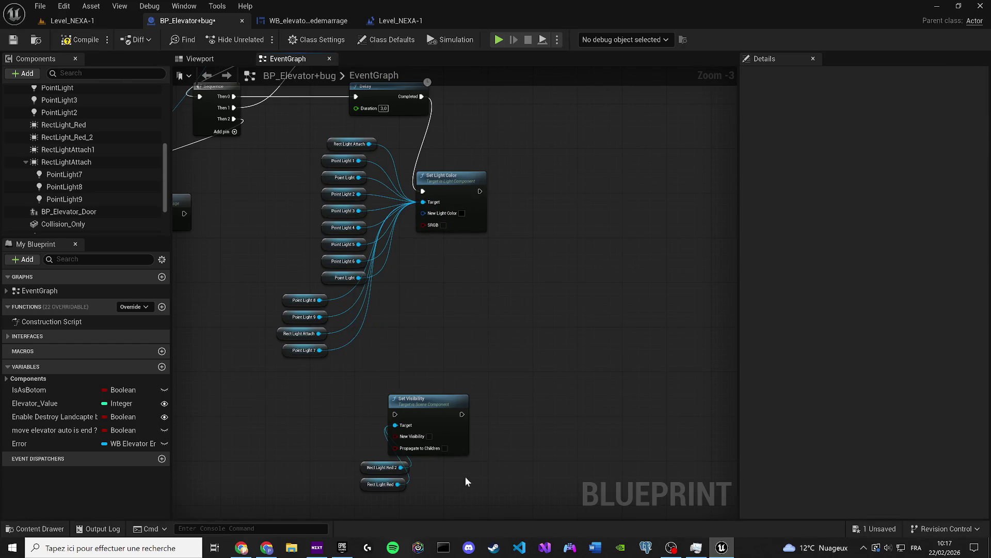
pyautogui.press('Delete')
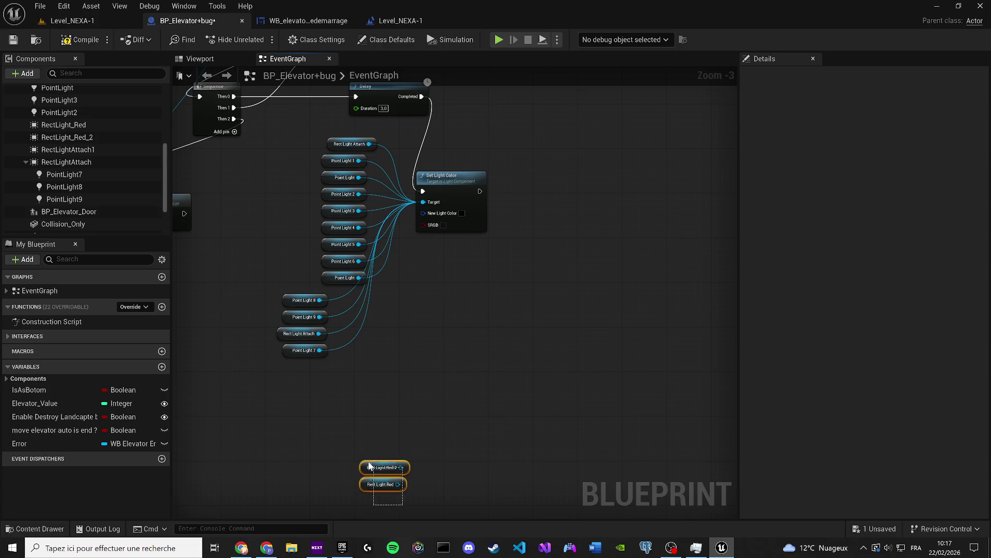
# Line up the light getter nodes in one column, then compile and save the blueprint
pyautogui.moveTo(369, 466)
pyautogui.mouseDown()
pyautogui.moveTo(296, 379)
pyautogui.moveTo(424, 202)
pyautogui.moveTo(376, 310)
pyautogui.moveTo(320, 395)
pyautogui.mouseUp()
pyautogui.scroll(2, 329, 320)
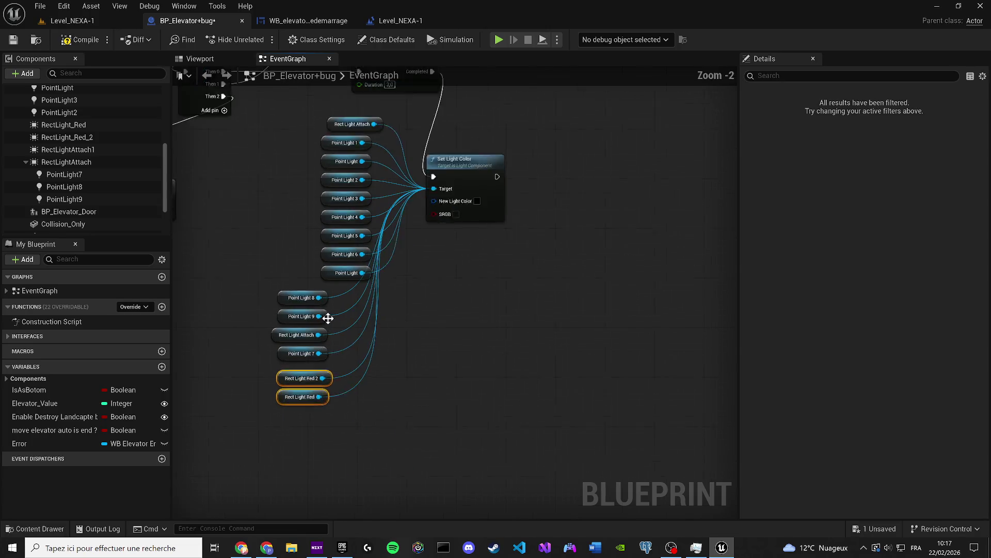
pyautogui.moveTo(296, 290); pyautogui.dragTo(333, 286)
pyautogui.moveTo(285, 324); pyautogui.dragTo(329, 311)
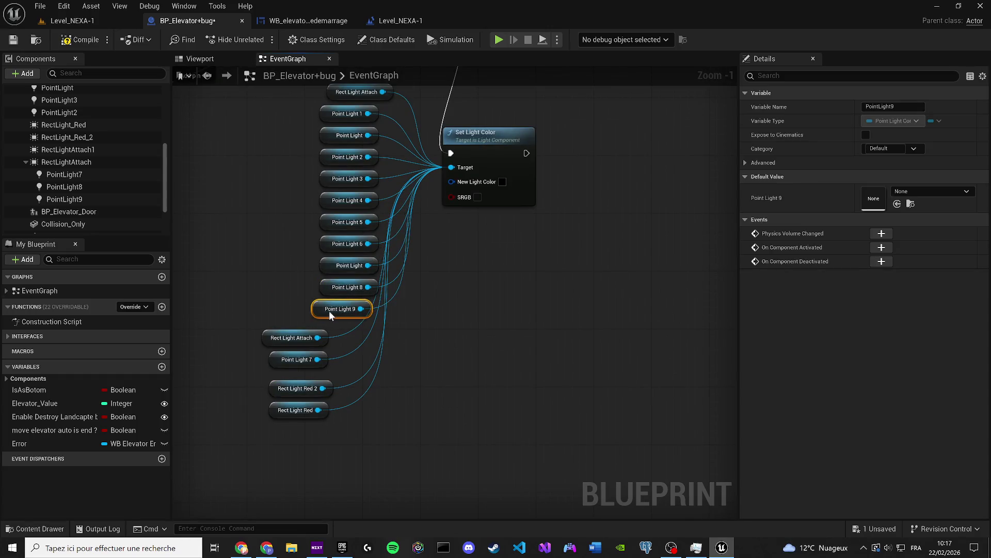
pyautogui.moveTo(275, 345)
pyautogui.mouseDown()
pyautogui.moveTo(333, 331)
pyautogui.moveTo(341, 352)
pyautogui.mouseUp()
pyautogui.moveTo(285, 381); pyautogui.dragTo(334, 373)
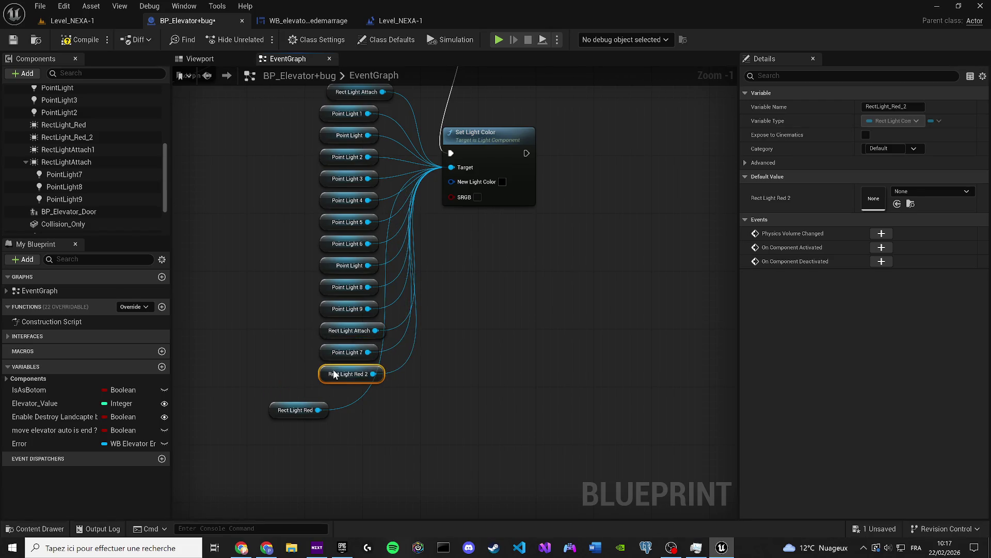
pyautogui.moveTo(284, 415); pyautogui.dragTo(325, 401)
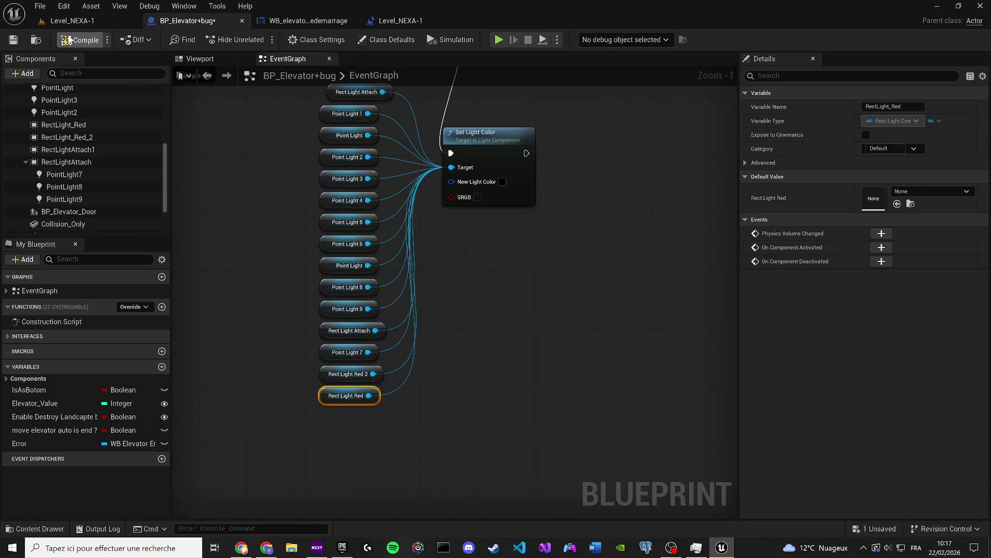
pyautogui.click(15, 40)
pyautogui.click(337, 178)
pyautogui.click(293, 177)
# Set the two Delay durations to 8.0 and 3.0 seconds
pyautogui.scroll(-4, 402, 395)
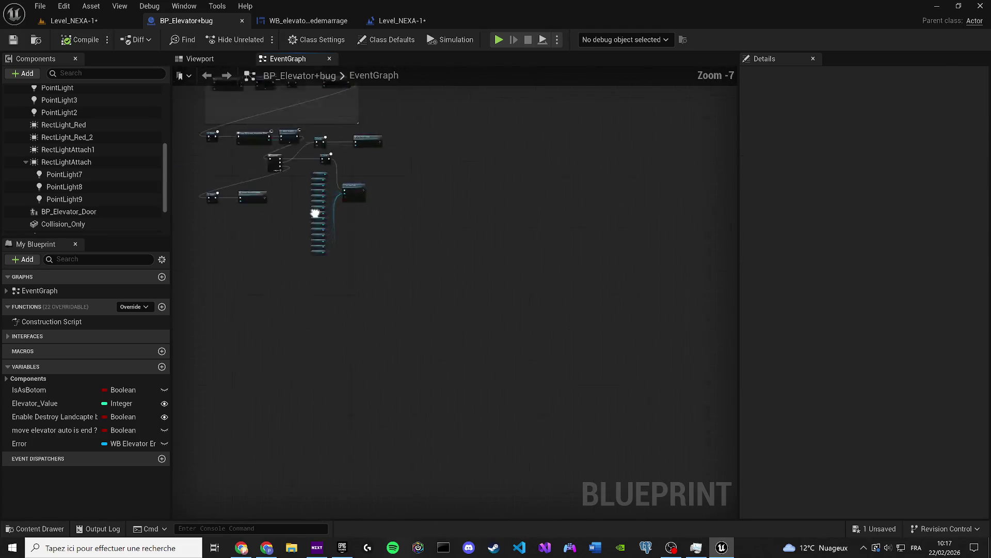
pyautogui.scroll(2, 343, 358)
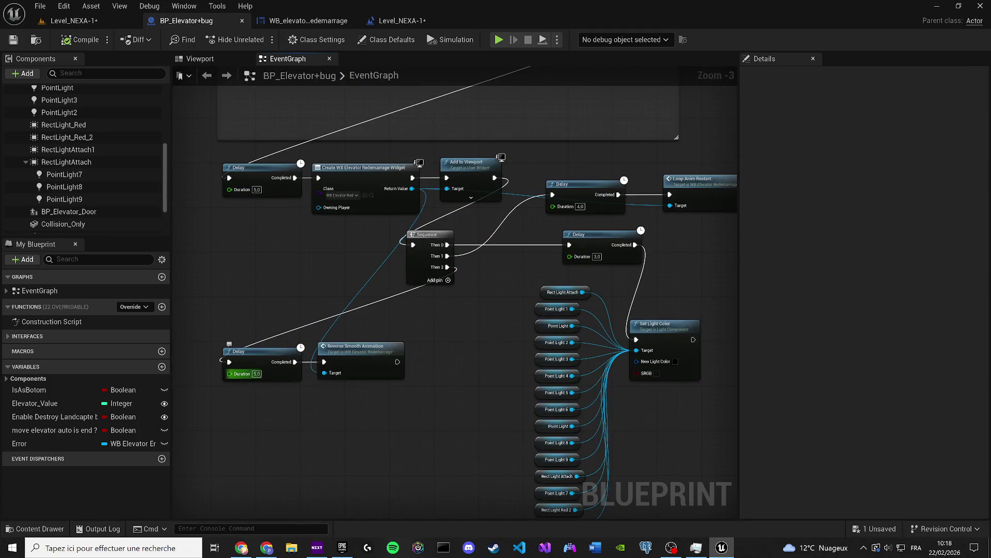
pyautogui.write('8')
pyautogui.press('Return')
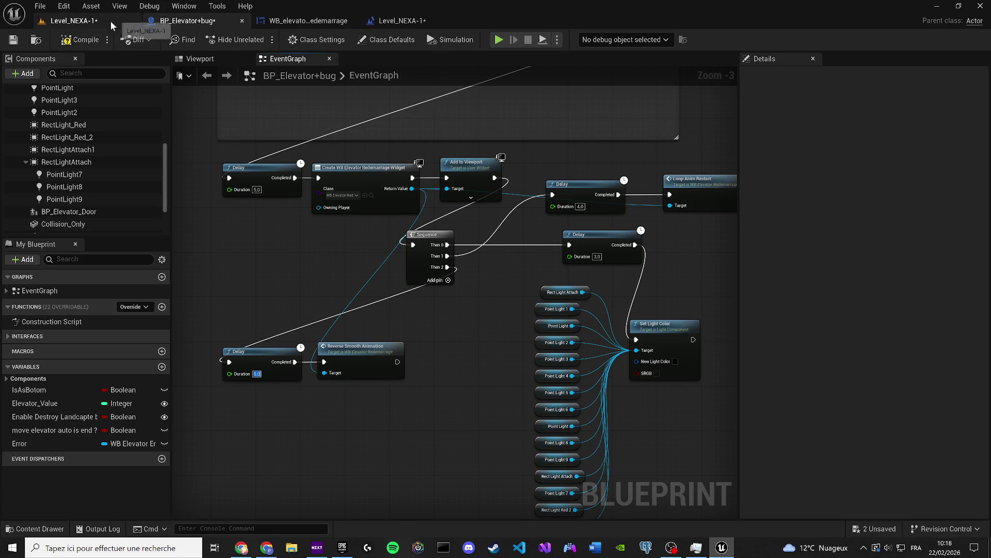
pyautogui.click(14, 40)
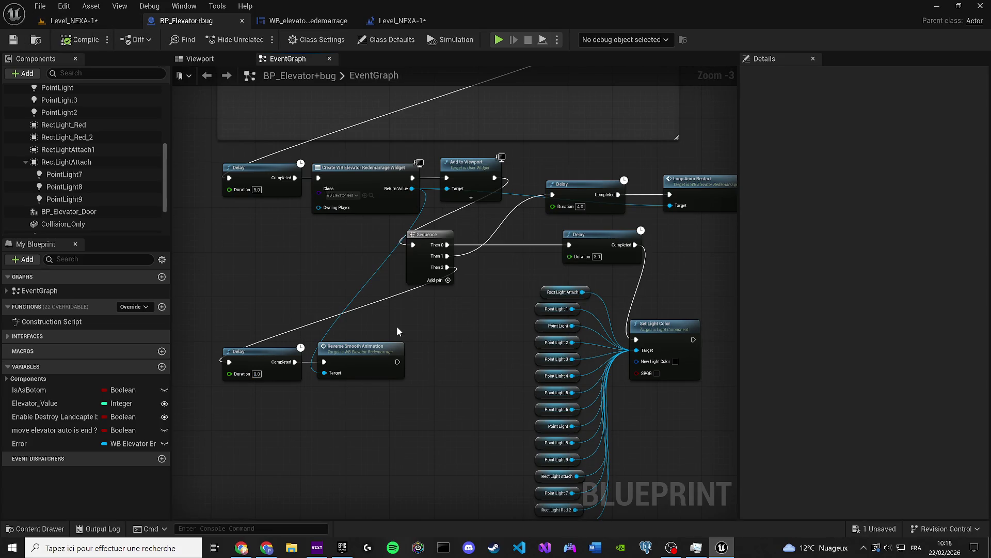
pyautogui.moveTo(459, 278); pyautogui.dragTo(376, 290)
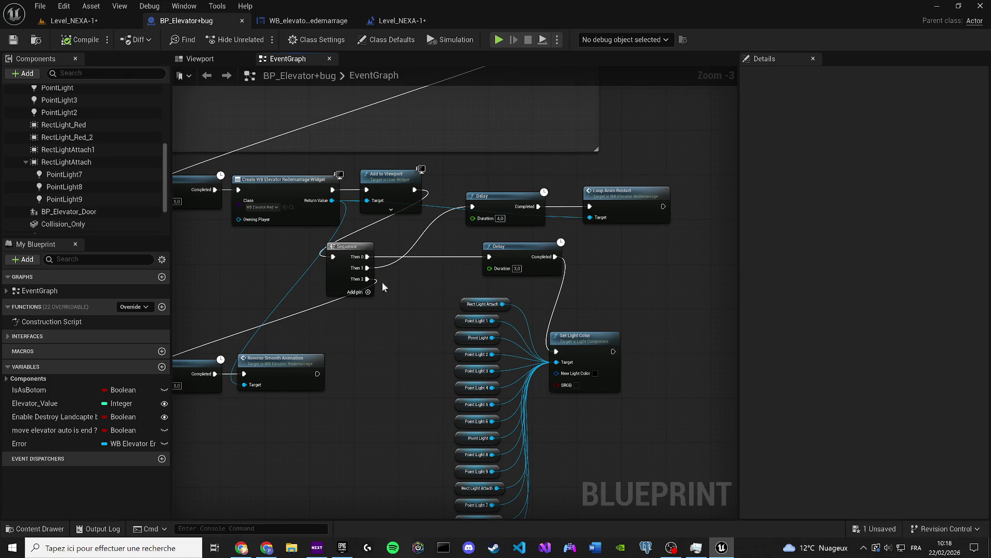
pyautogui.write('3')
pyautogui.press('Return')
pyautogui.click(72, 20)
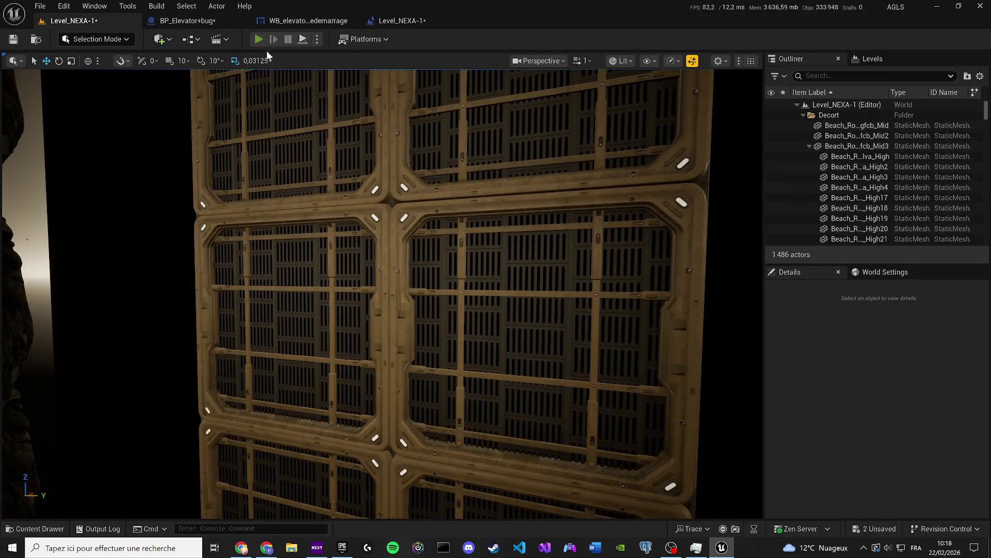
# Play-test Level_NEXA-1, watching the elevator corridor light up red, then stop the session
pyautogui.hotkey('alt', 'p')
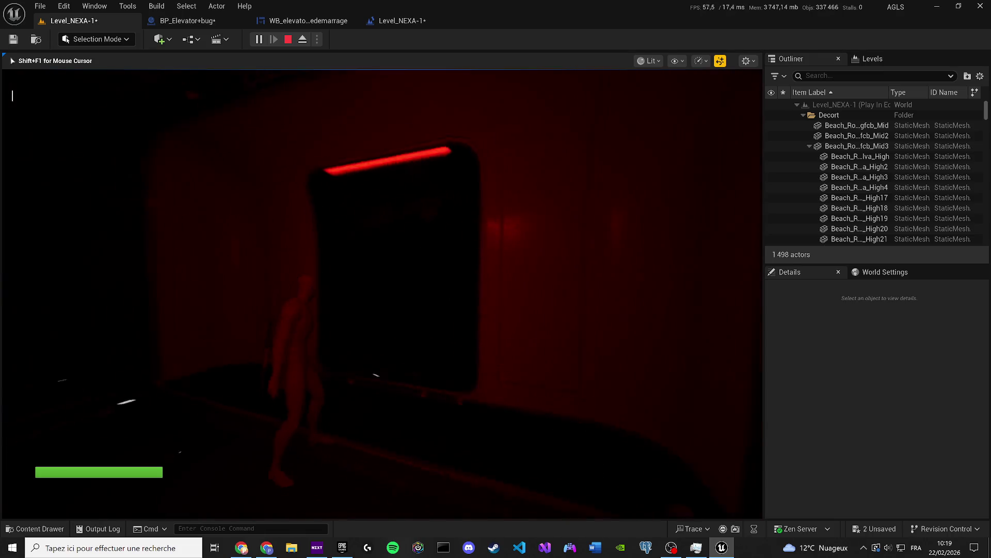
pyautogui.press('XF86AudioLowerVolume')
pyautogui.press('XF86AudioRaiseVolume')
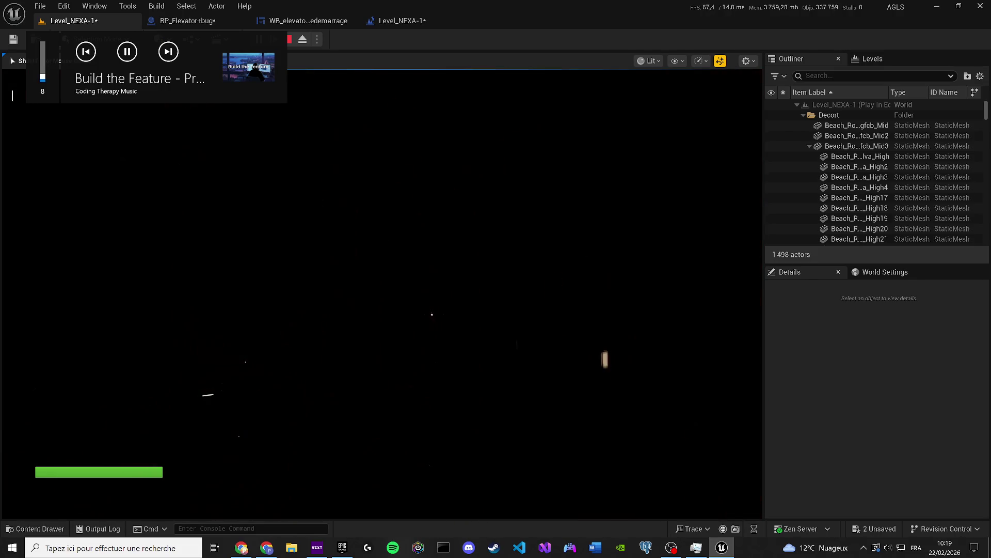
pyautogui.press('Escape')
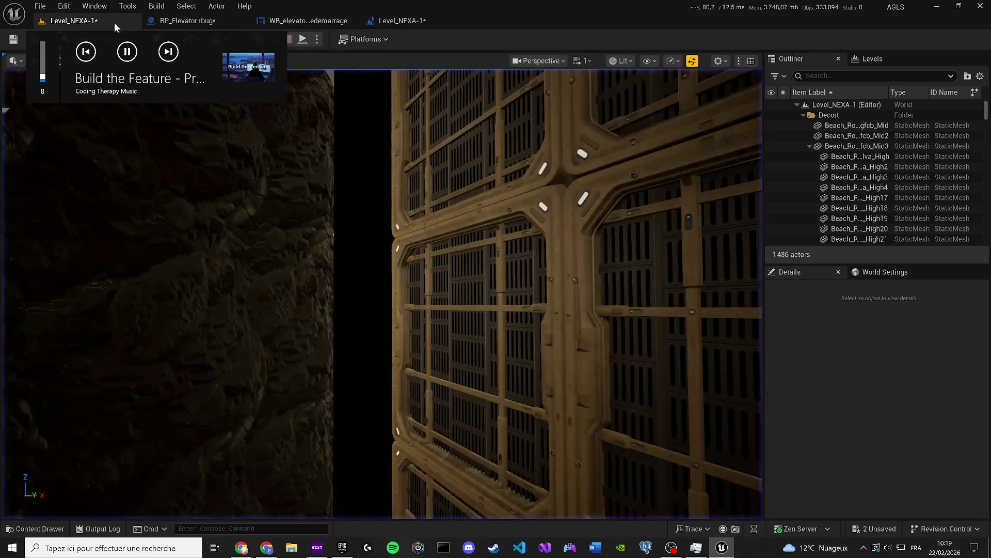
pyautogui.click(199, 23)
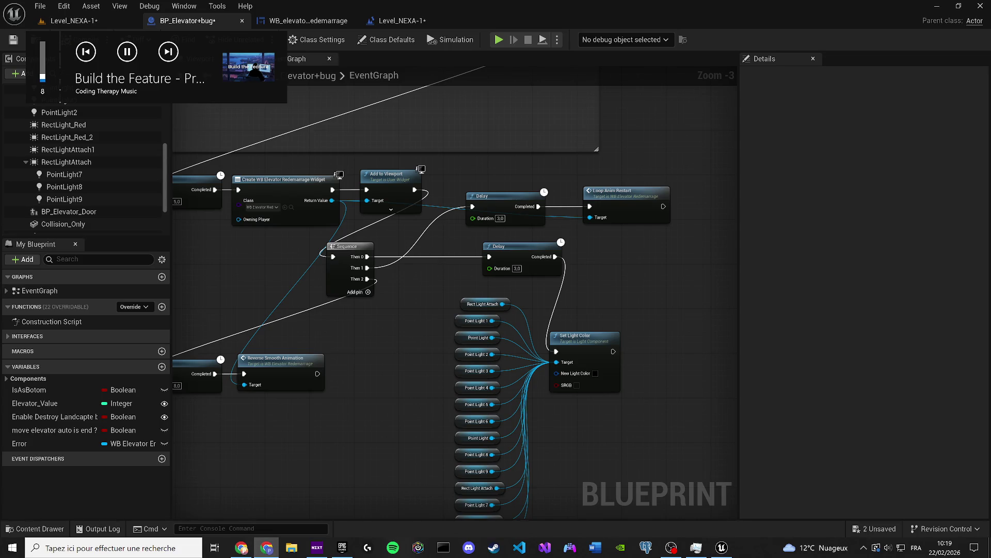
# Save the blueprint and select the door frame mesh in the elevator's 3D viewport
pyautogui.click(218, 58)
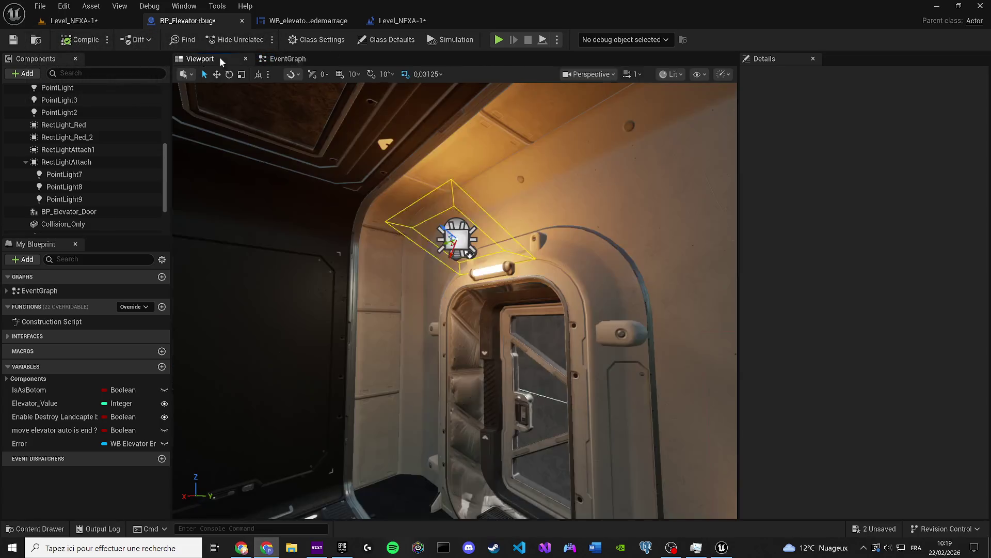
pyautogui.click(8, 45)
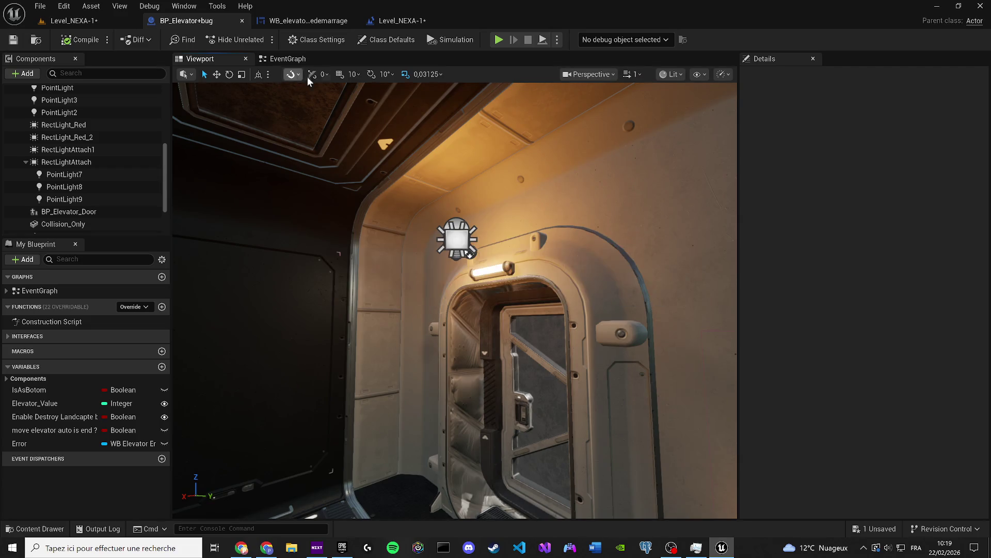
pyautogui.scroll(5, 454, 299)
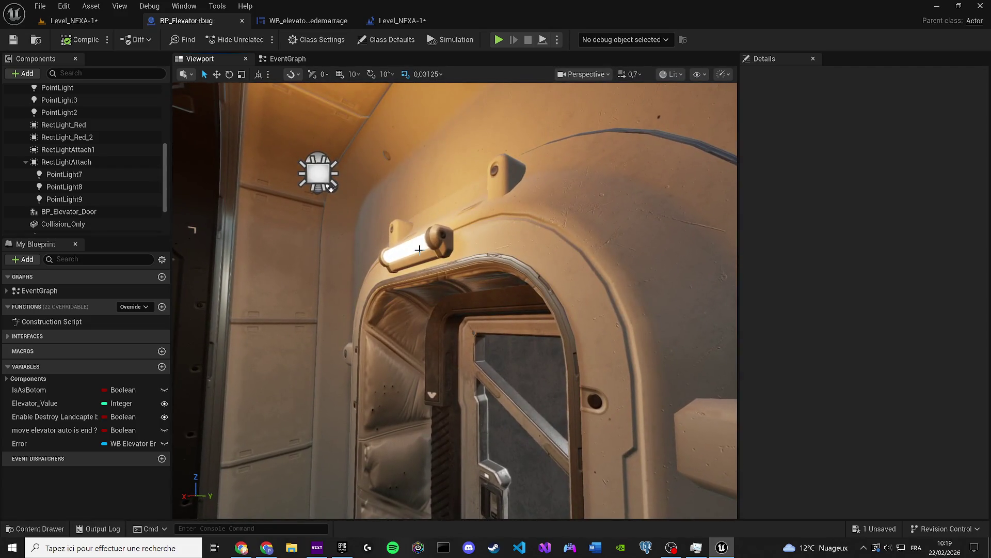
pyautogui.click(421, 249)
pyautogui.scroll(-3, 420, 249)
pyautogui.scroll(-5, 892, 426)
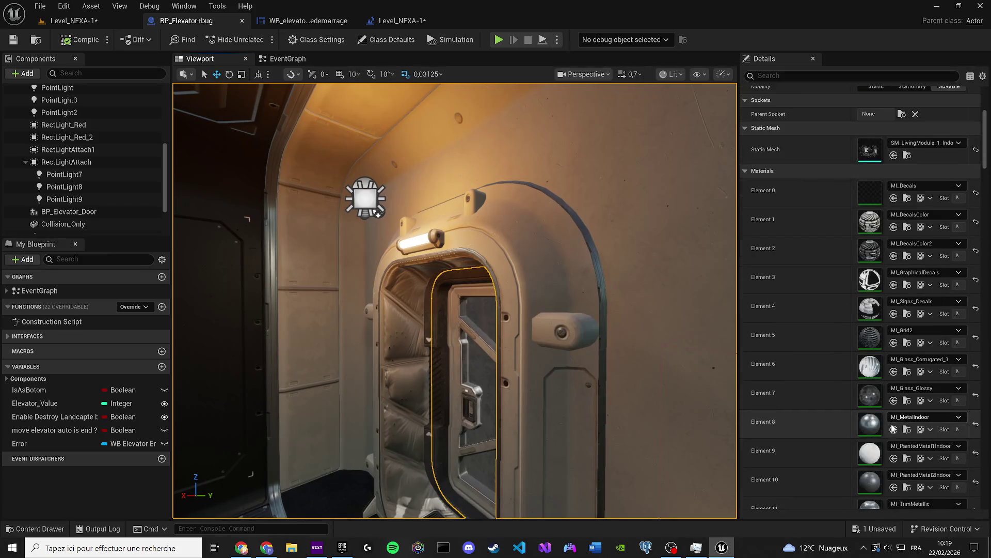
pyautogui.scroll(-4, 892, 427)
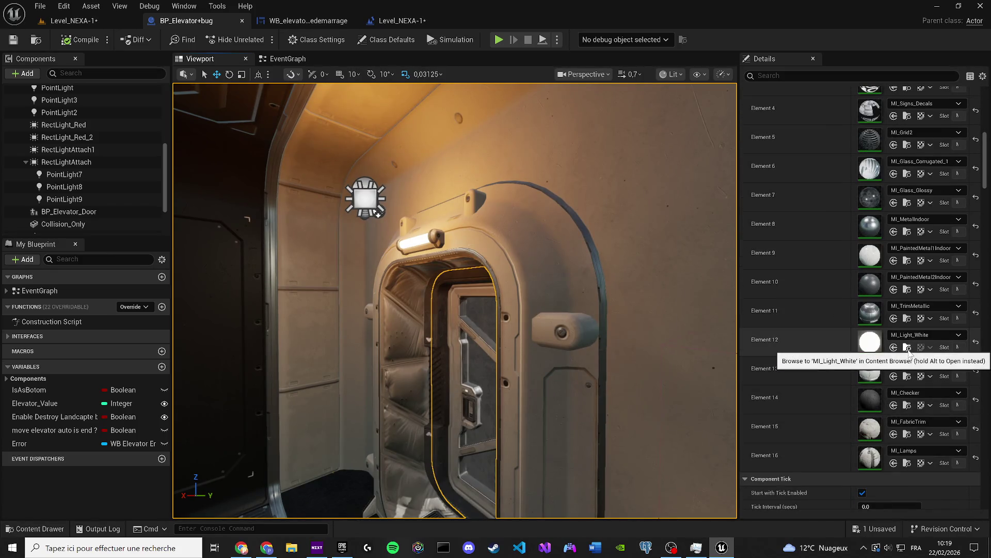
# Undo the last Change Number Pin Value edit from the 3D viewport
pyautogui.click(287, 59)
pyautogui.scroll(-2, 89, 206)
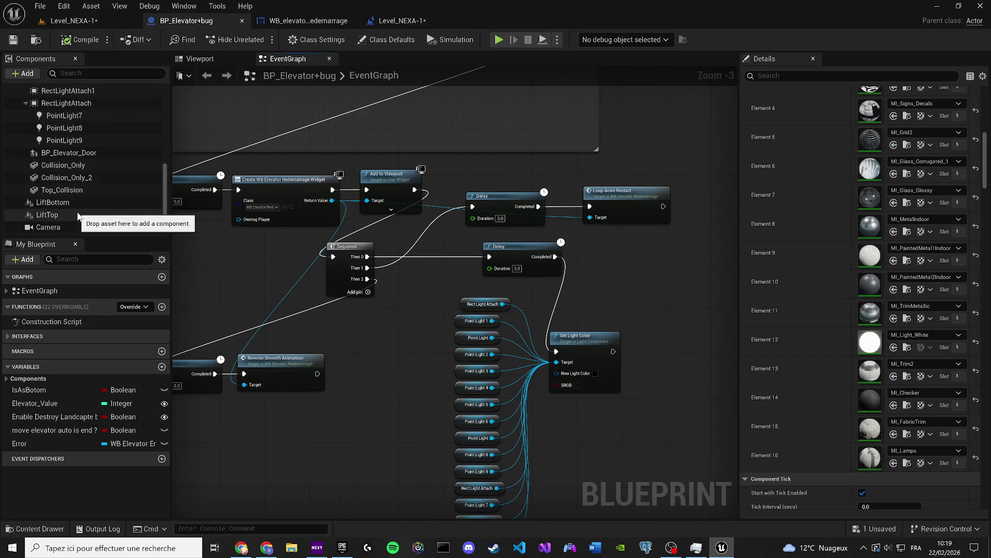
pyautogui.scroll(3, 89, 206)
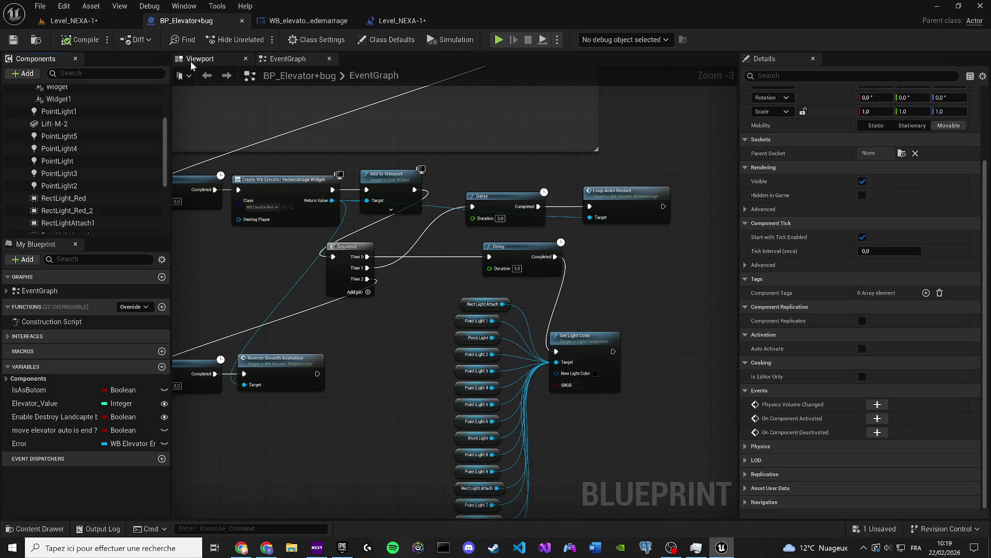
pyautogui.click(199, 60)
pyautogui.hotkey('ctrl', 'z')
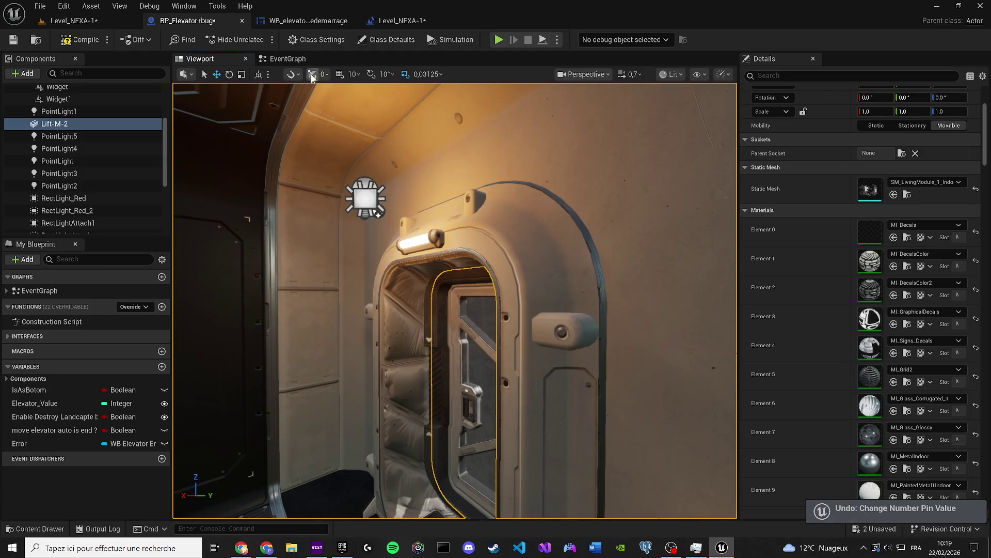
pyautogui.click(287, 58)
# Create a Set Material node on a Lift-M-2 reference, element index 13
pyautogui.moveTo(76, 123)
pyautogui.mouseDown()
pyautogui.moveTo(618, 284)
pyautogui.moveTo(668, 286)
pyautogui.moveTo(687, 365)
pyautogui.mouseUp()
pyautogui.write('set ma')
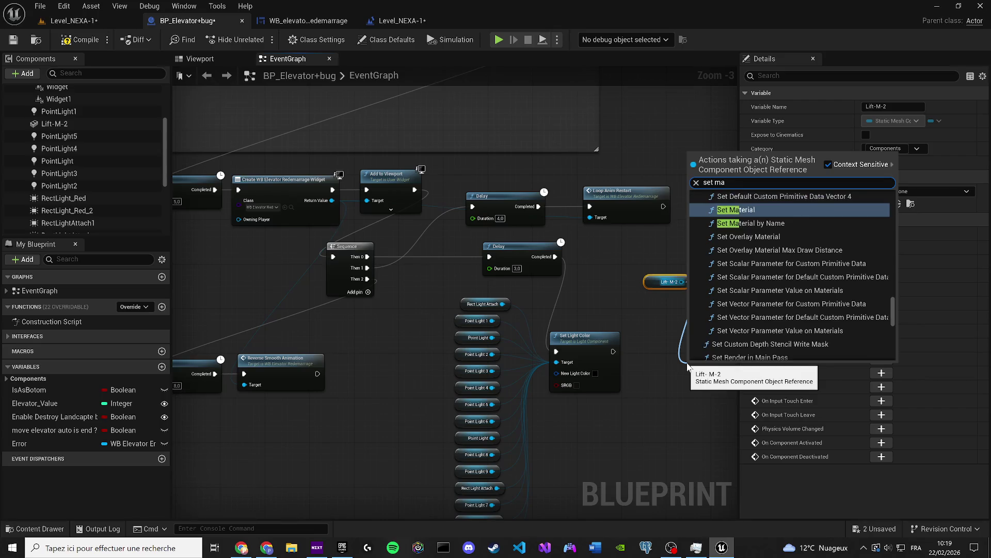
pyautogui.write('teria')
pyautogui.press('Return')
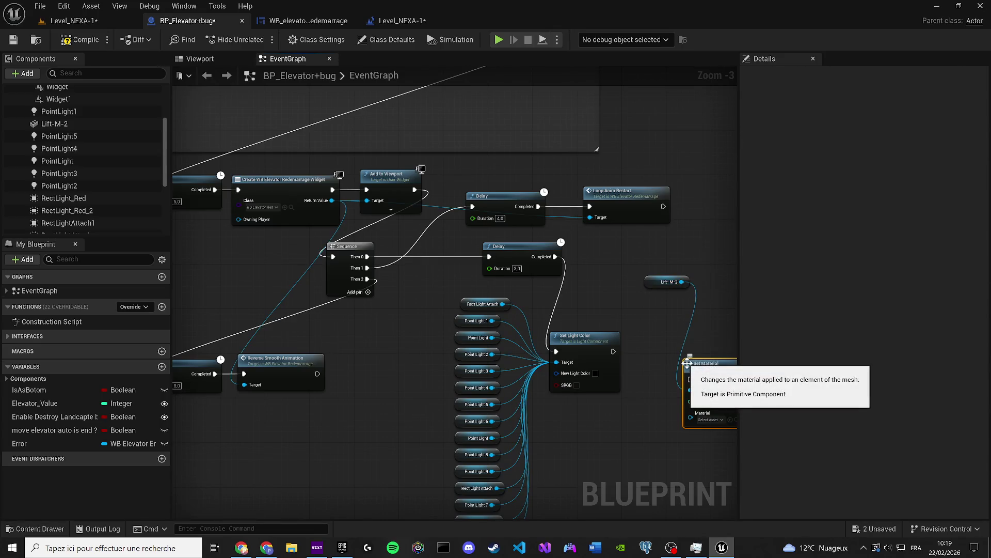
pyautogui.scroll(4, 577, 393)
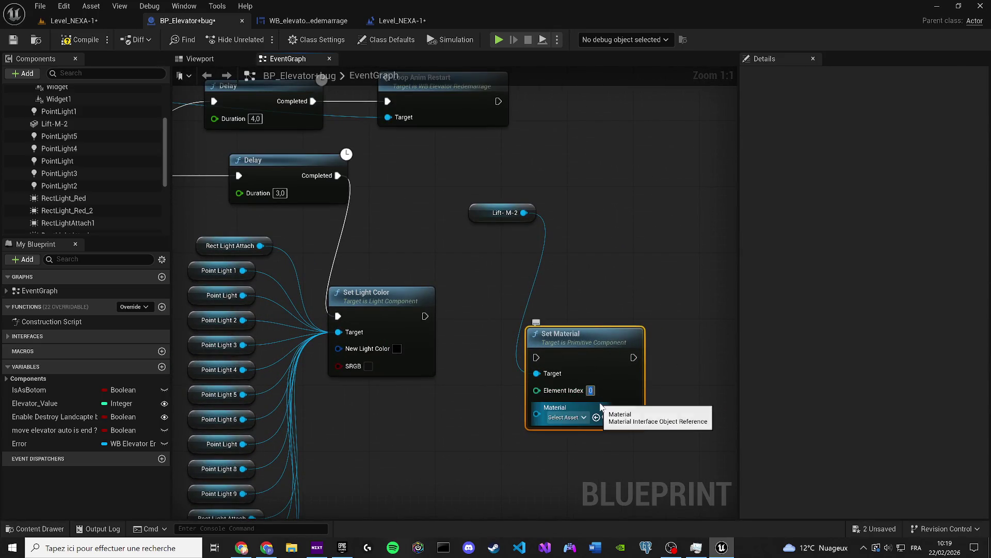
pyautogui.click(566, 417)
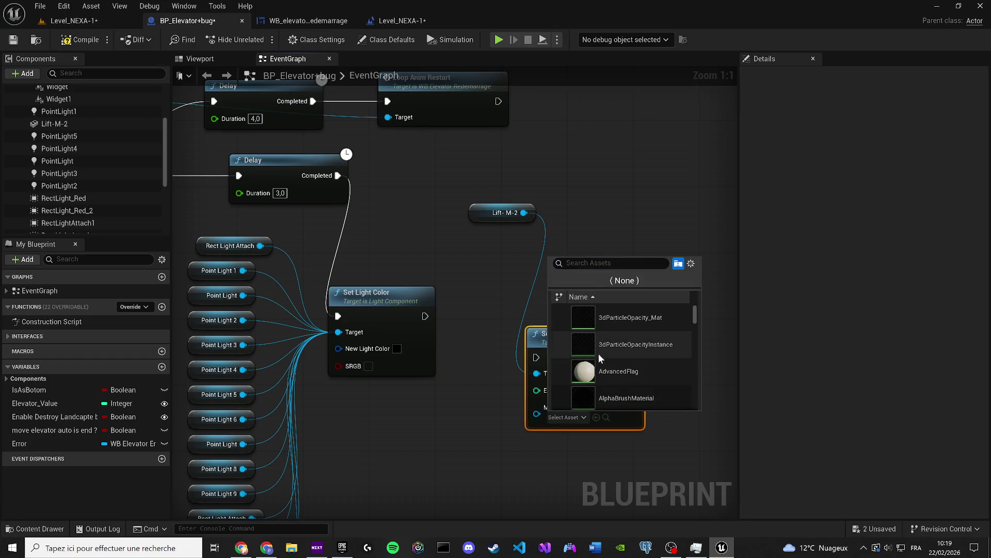
pyautogui.click(497, 289)
# Chain Set Material after Set Light Color and tidy the Lift-M-2 node beside it
pyautogui.click(531, 353)
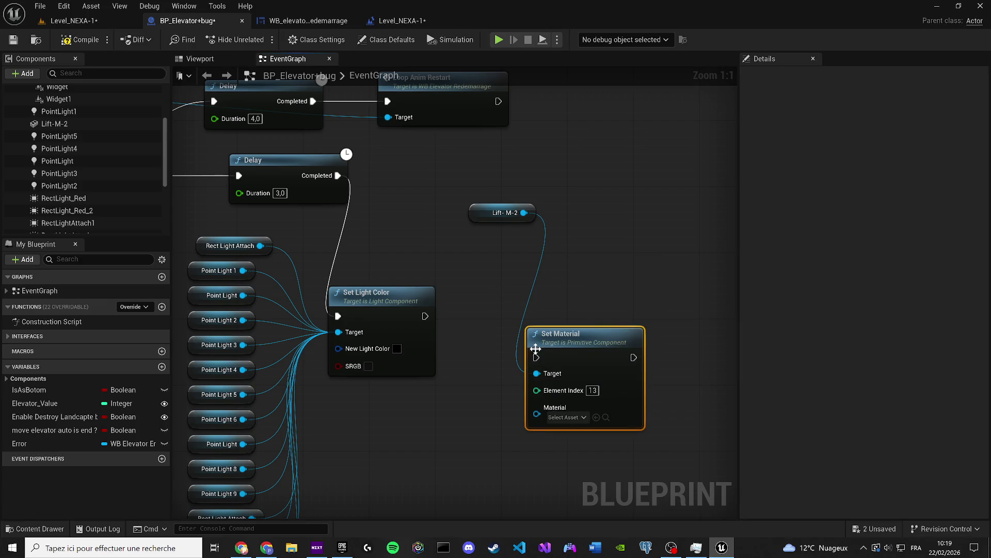
pyautogui.moveTo(425, 316)
pyautogui.mouseDown()
pyautogui.moveTo(536, 356)
pyautogui.moveTo(571, 308)
pyautogui.mouseUp()
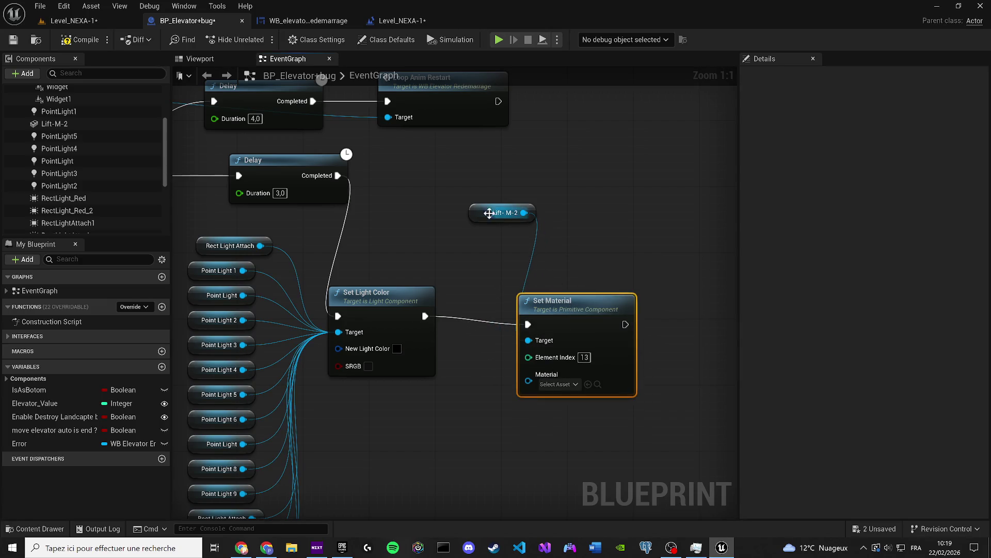
pyautogui.moveTo(489, 213); pyautogui.dragTo(415, 403)
pyautogui.moveTo(550, 331); pyautogui.dragTo(549, 323)
pyautogui.click(222, 58)
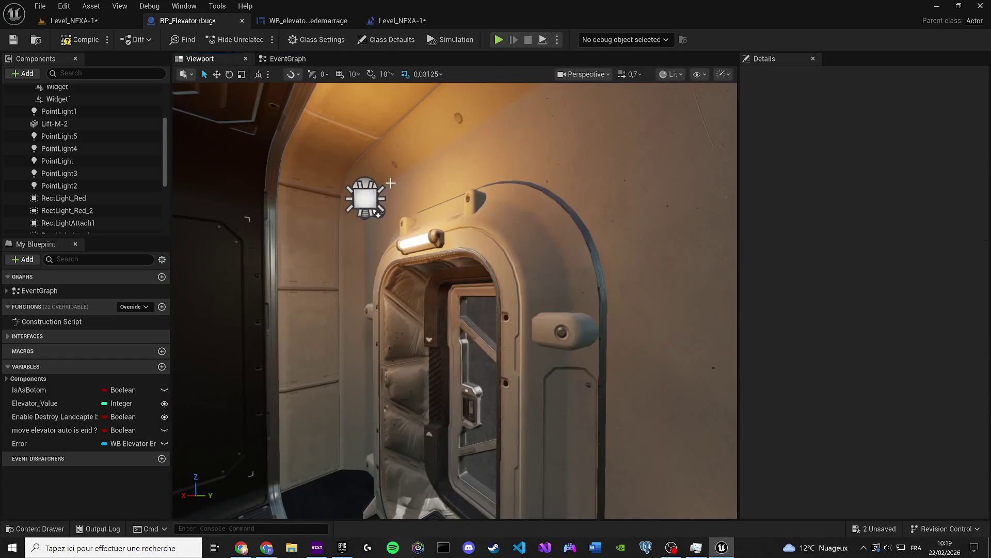
# Bring PointLight7 into the event graph as a getter, then delete the extra node
pyautogui.click(378, 213)
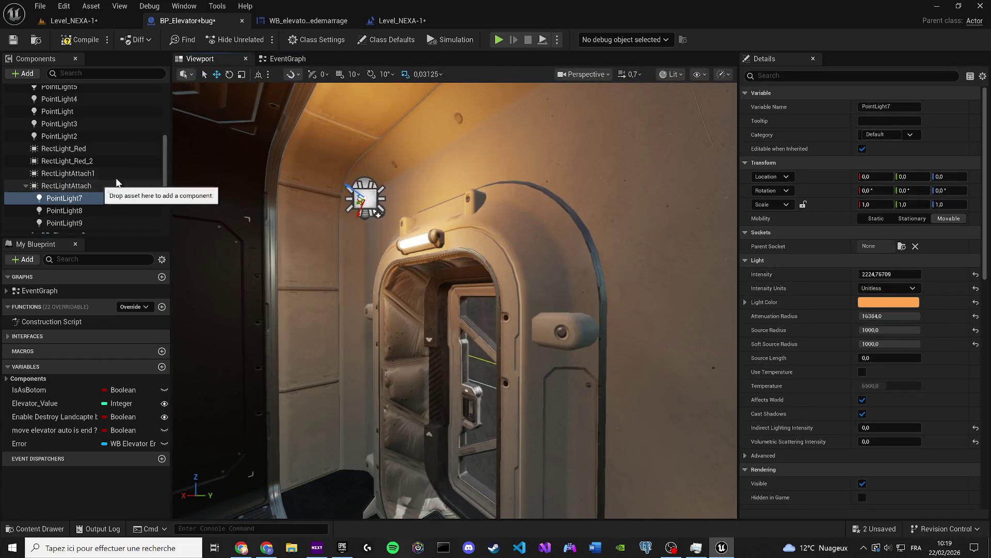
pyautogui.click(292, 60)
pyautogui.moveTo(64, 198)
pyautogui.mouseDown()
pyautogui.moveTo(336, 345)
pyautogui.moveTo(369, 435)
pyautogui.moveTo(286, 335)
pyautogui.moveTo(364, 452)
pyautogui.moveTo(504, 342)
pyautogui.mouseUp()
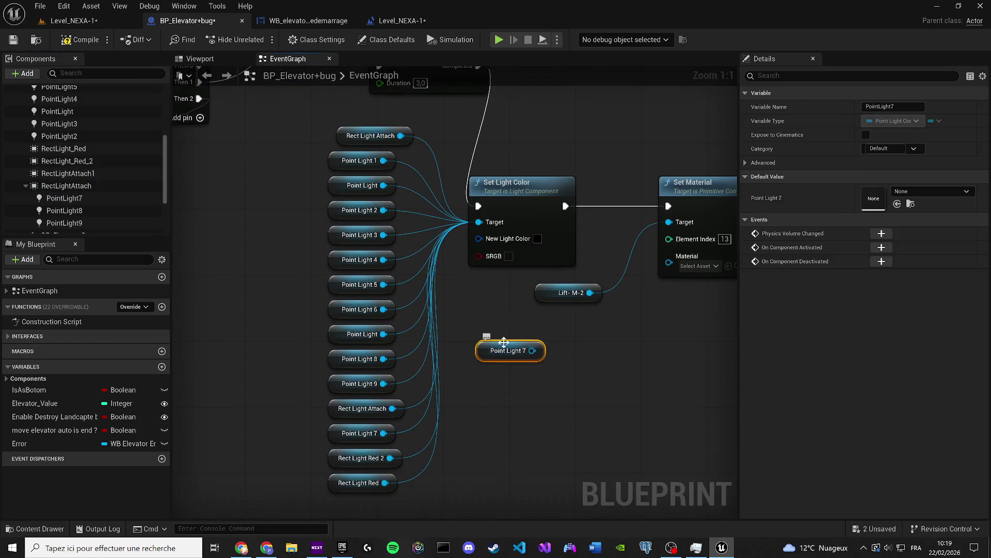
pyautogui.moveTo(551, 394); pyautogui.dragTo(513, 353)
pyautogui.press('Delete')
# Move the light-colour nodes toward the top and review Rect Light Attach and Rect Light Red 2
pyautogui.scroll(-1, 403, 195)
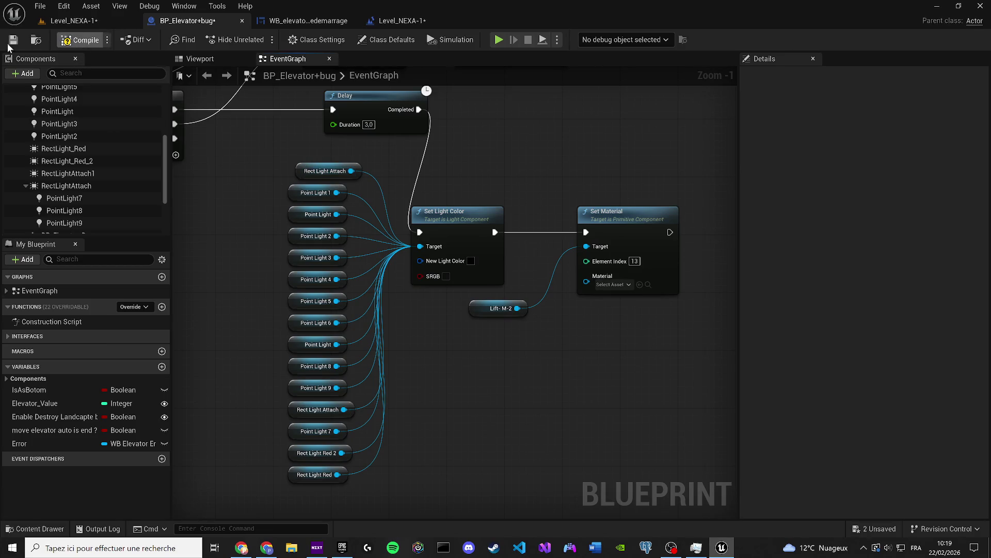
pyautogui.scroll(-1, 504, 207)
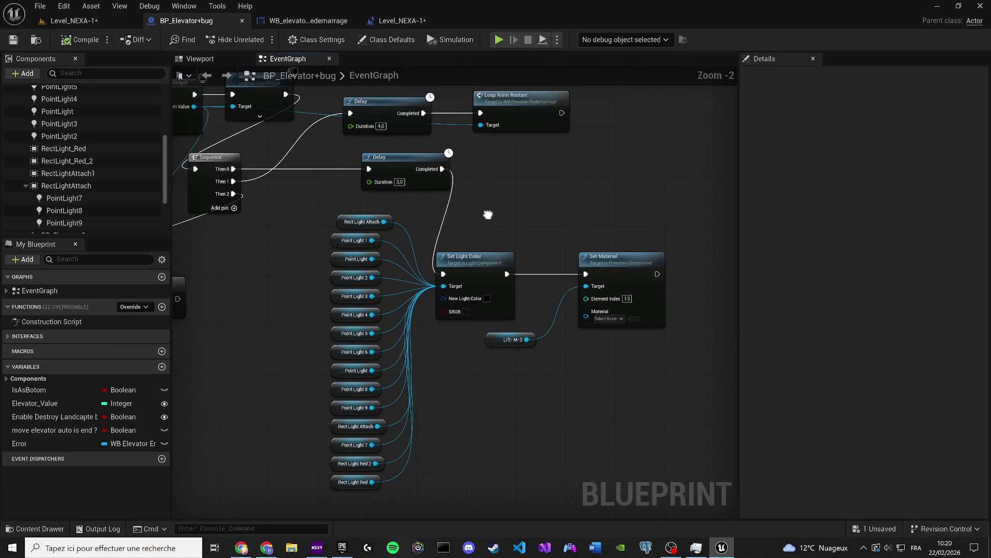
pyautogui.moveTo(488, 215); pyautogui.dragTo(484, 295)
pyautogui.moveTo(438, 402); pyautogui.dragTo(416, 299)
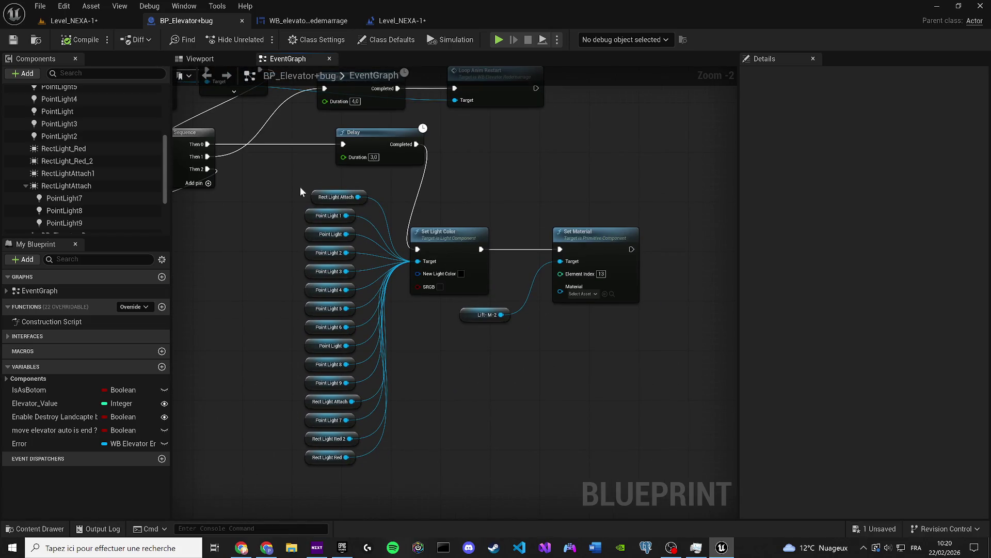
pyautogui.moveTo(313, 195); pyautogui.dragTo(303, 197)
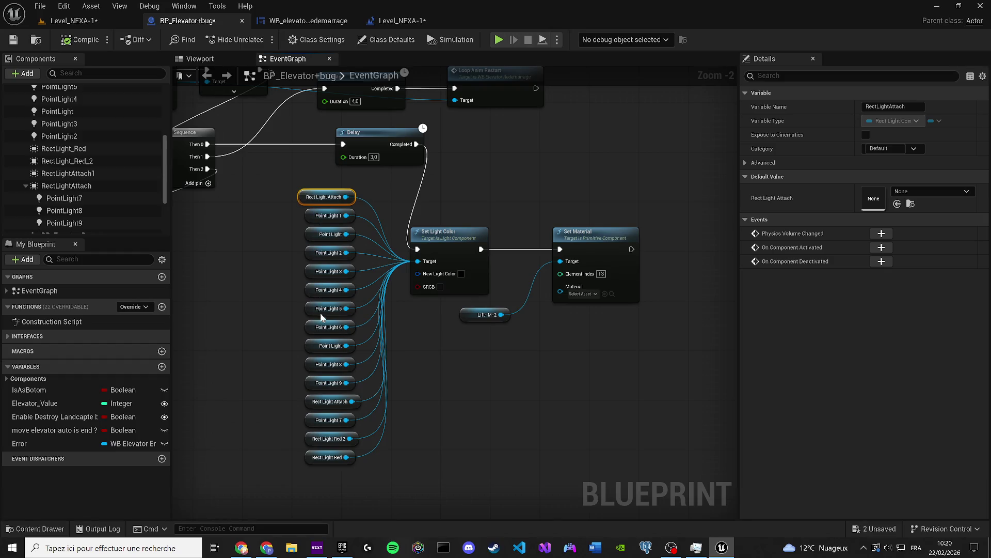
pyautogui.scroll(2, 373, 402)
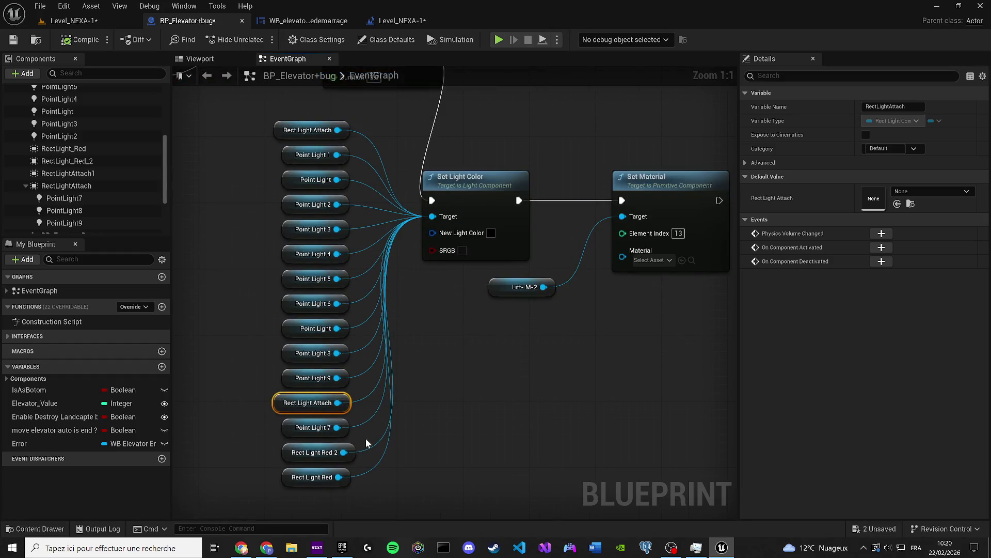
pyautogui.click(307, 452)
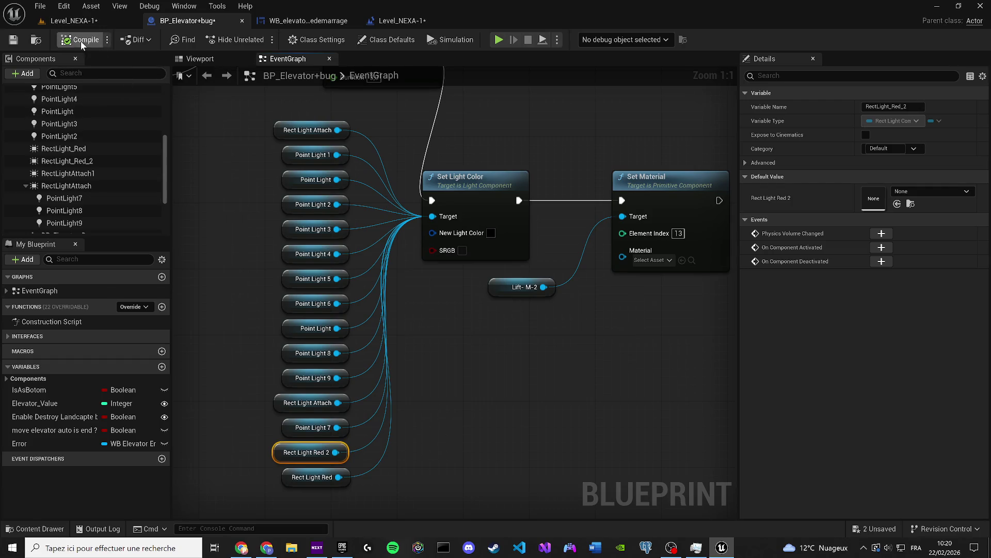
pyautogui.scroll(-6, 485, 364)
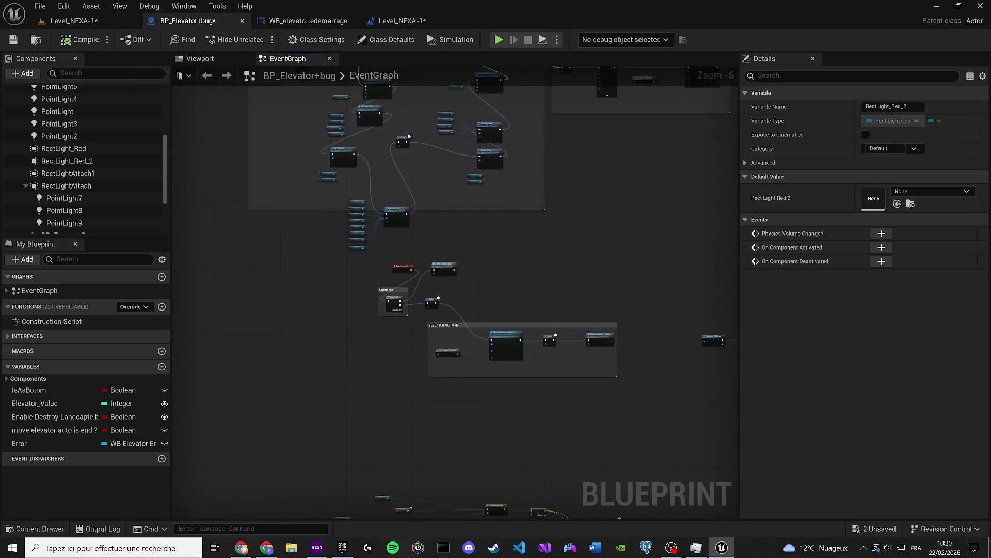
# Open Elevator_Cam_Shake_Smooth from the SLOW LAST group, set oscillation duration 5,0, and compile
pyautogui.moveTo(536, 323); pyautogui.dragTo(394, 366)
pyautogui.scroll(3, 449, 361)
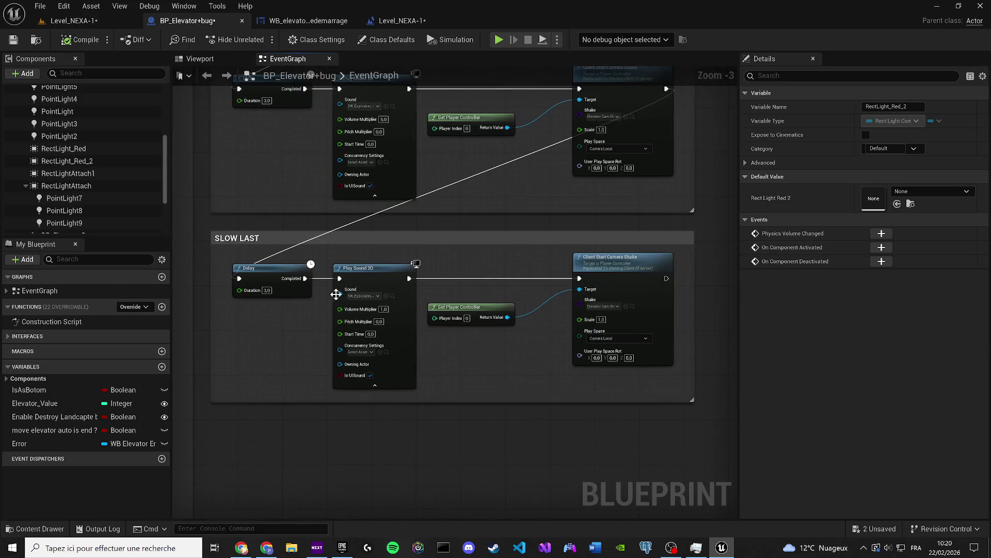
pyautogui.scroll(2, 385, 308)
pyautogui.click(395, 294)
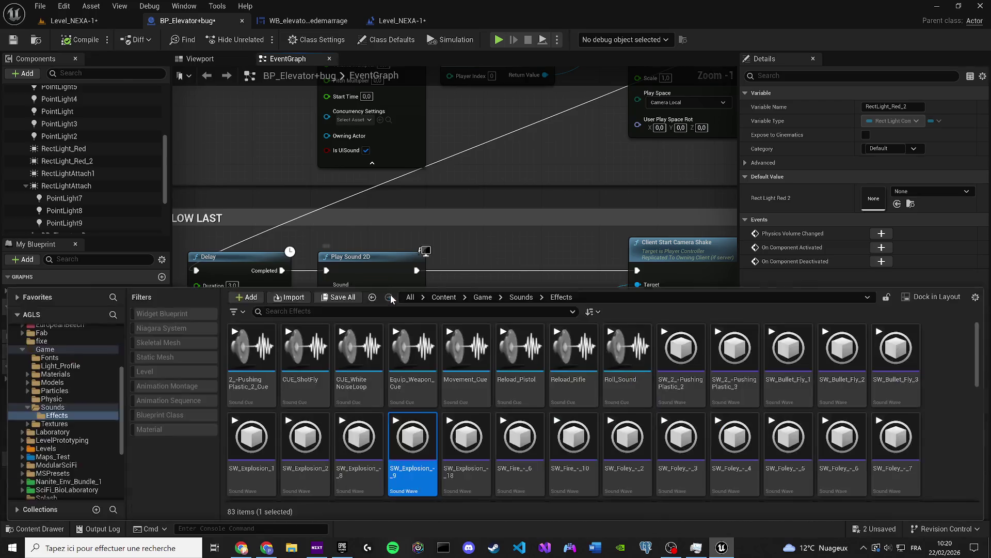
pyautogui.moveTo(440, 168)
pyautogui.mouseDown()
pyautogui.moveTo(429, 199)
pyautogui.moveTo(142, 211)
pyautogui.mouseUp()
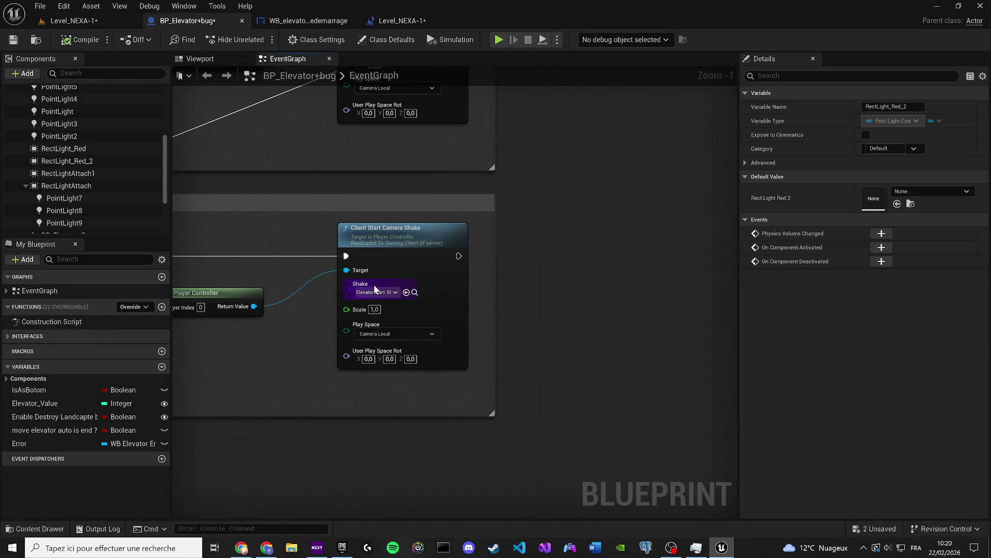
pyautogui.click(414, 293)
pyautogui.doubleClick(310, 364)
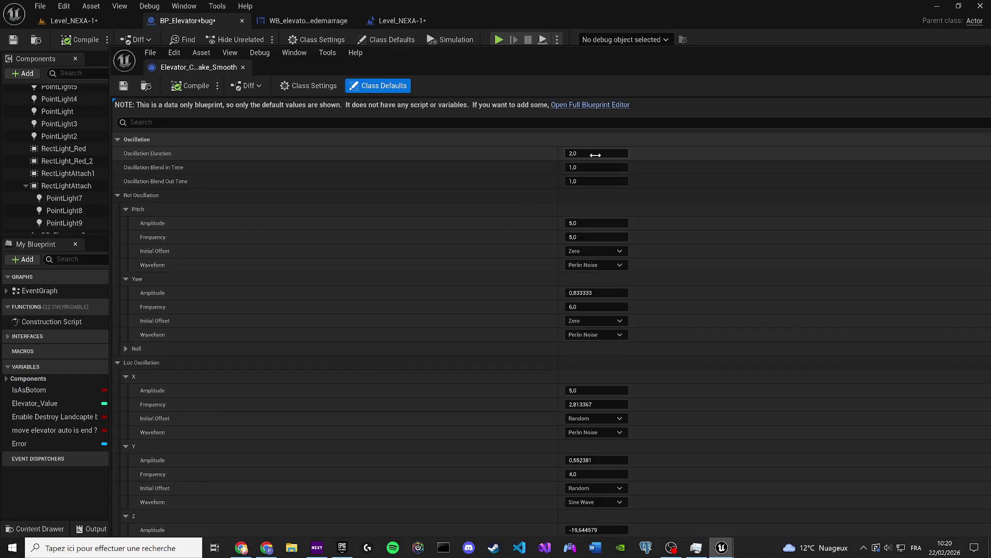
pyautogui.press('Return')
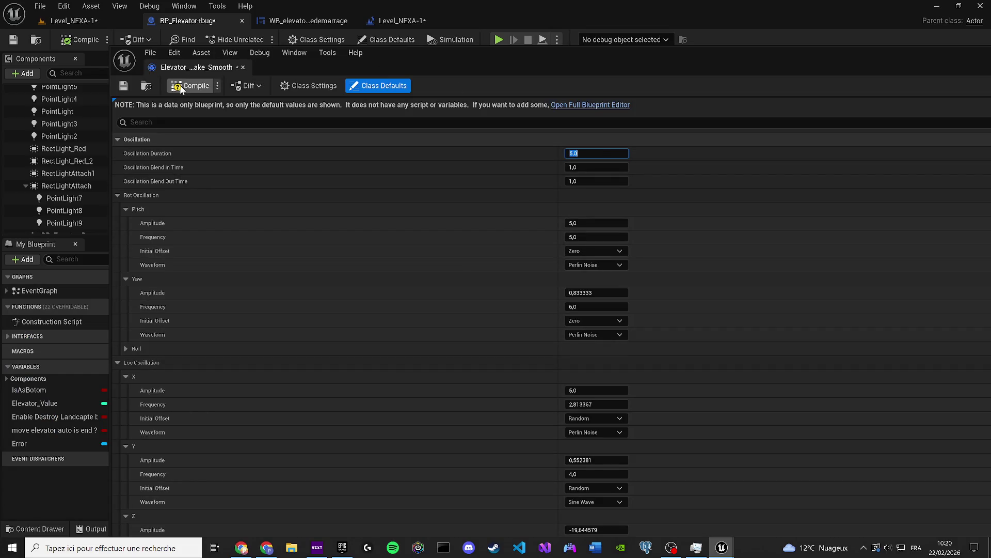
pyautogui.click(243, 67)
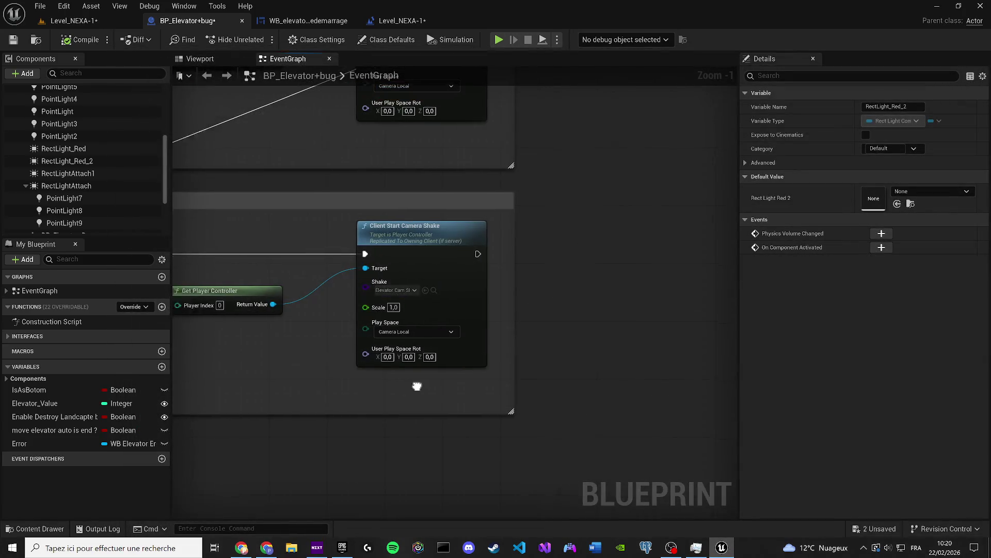
# Duplicate the SLOW LAST group below the original and chain its Delay after the first camera shake
pyautogui.scroll(-2, 618, 396)
pyautogui.moveTo(618, 396); pyautogui.dragTo(203, 237)
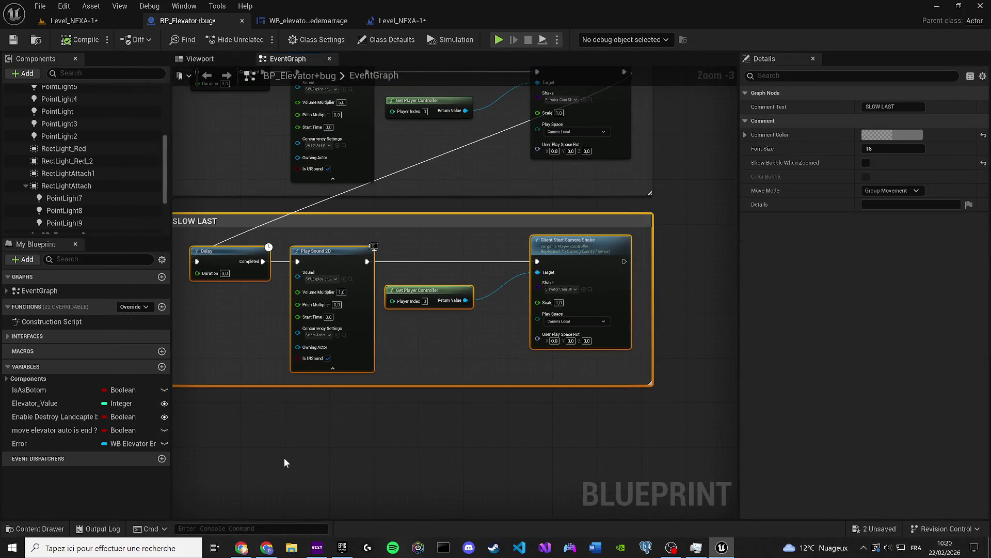
pyautogui.hotkey('ctrl', 'c')
pyautogui.hotkey('ctrl', 'v')
pyautogui.moveTo(284, 458)
pyautogui.mouseDown()
pyautogui.moveTo(290, 295)
pyautogui.moveTo(316, 280)
pyautogui.moveTo(309, 272)
pyautogui.mouseUp()
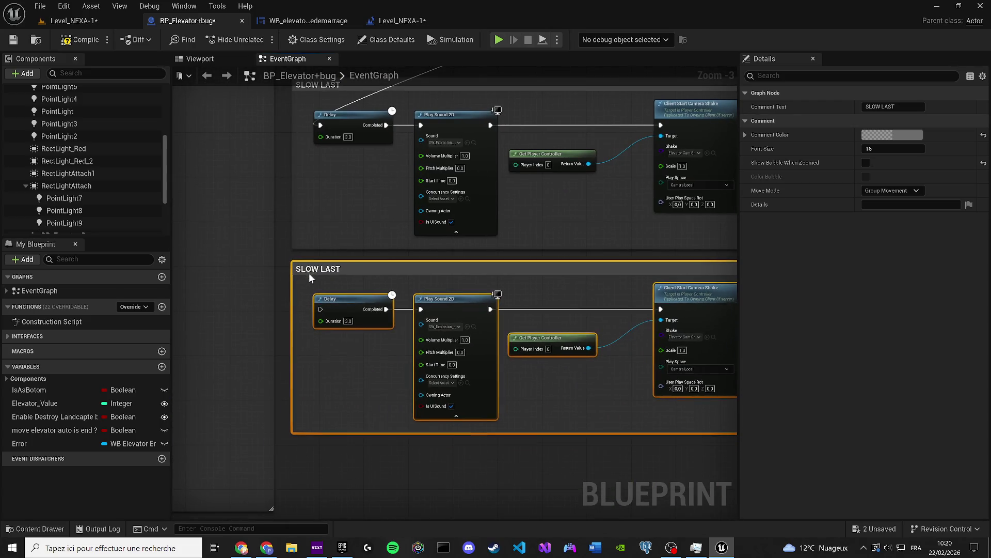
pyautogui.press('Home')
pyautogui.moveTo(706, 150)
pyautogui.mouseDown()
pyautogui.moveTo(232, 342)
pyautogui.moveTo(278, 334)
pyautogui.mouseUp()
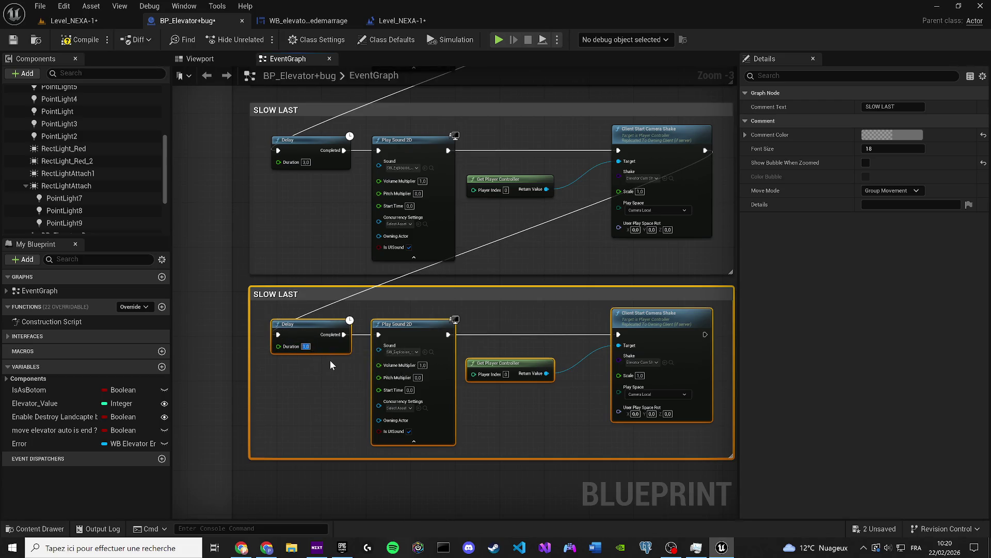
# Set Delays to 0,5 and 2,0, drop the copied Play Sound 2D, and link Delay to camera shake
pyautogui.write('0,5')
pyautogui.write('2,0')
pyautogui.press('Return')
pyautogui.click(408, 324)
pyautogui.press('Delete')
pyautogui.moveTo(344, 335)
pyautogui.mouseDown()
pyautogui.moveTo(621, 345)
pyautogui.moveTo(618, 335)
pyautogui.mouseUp()
pyautogui.moveTo(671, 429); pyautogui.dragTo(547, 361)
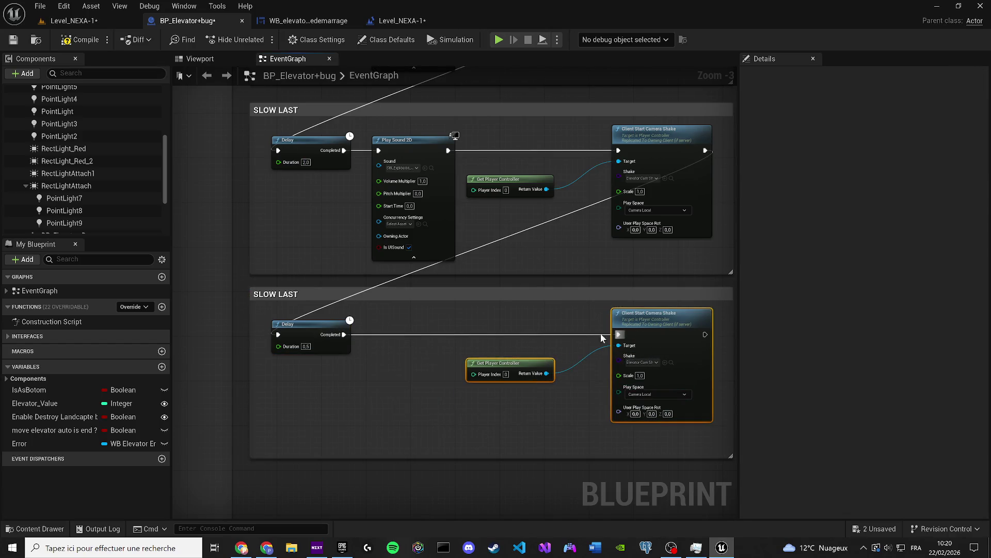
# Shift the camera shake and player controller nodes left, then compile and save
pyautogui.moveTo(658, 323)
pyautogui.mouseDown()
pyautogui.moveTo(479, 313)
pyautogui.moveTo(474, 323)
pyautogui.mouseUp()
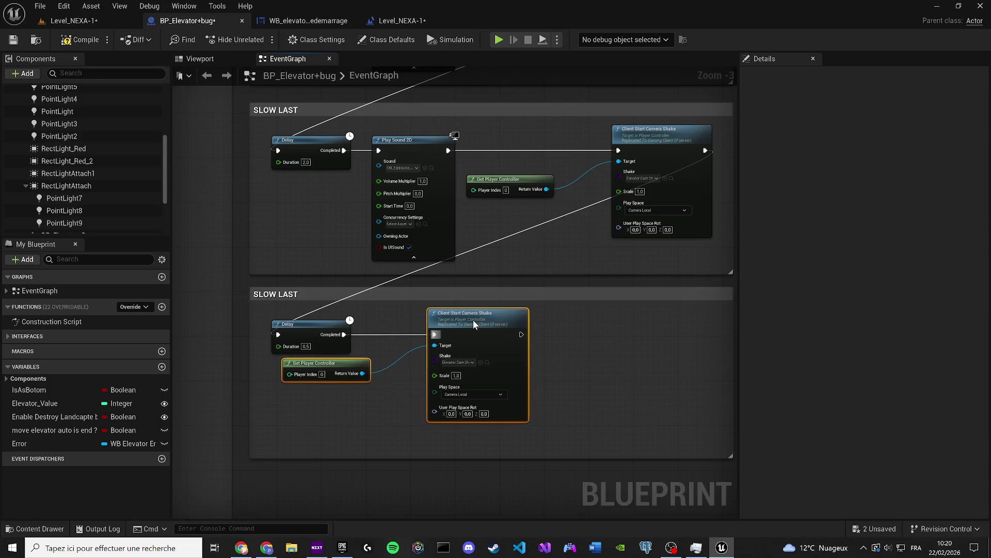
pyautogui.click(20, 42)
pyautogui.scroll(-4, 323, 289)
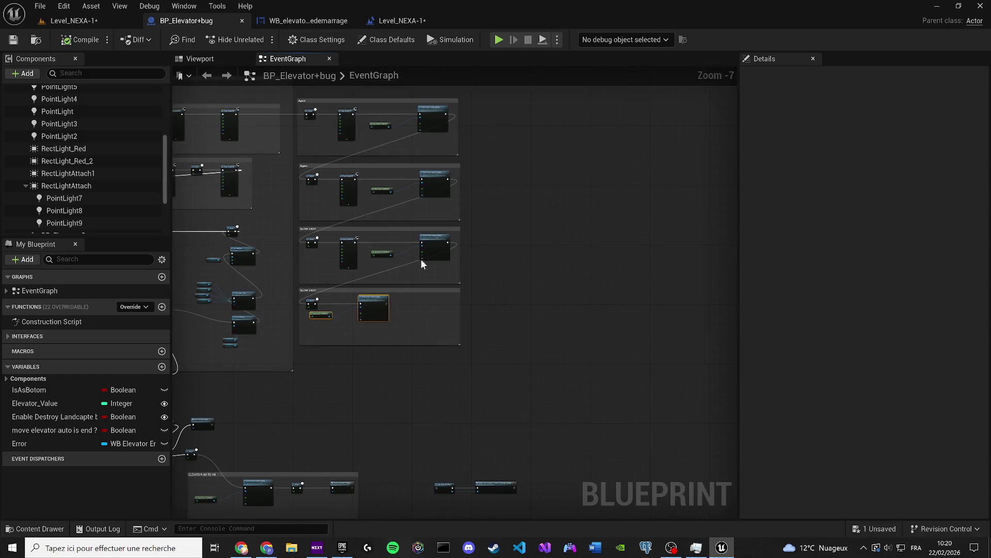
# Move the Set Light Color node and its Point Light getters up and to the right
pyautogui.scroll(3, 466, 398)
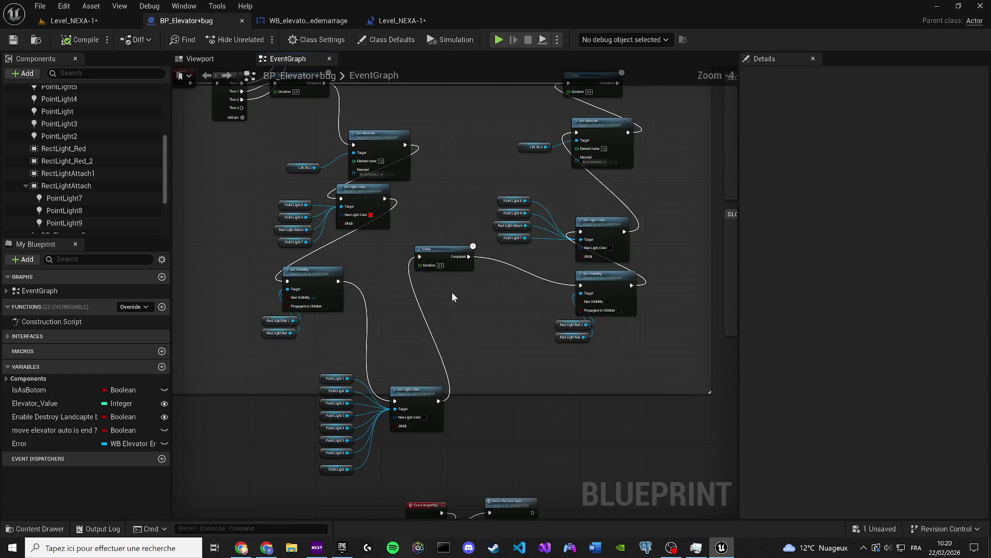
pyautogui.scroll(1, 363, 269)
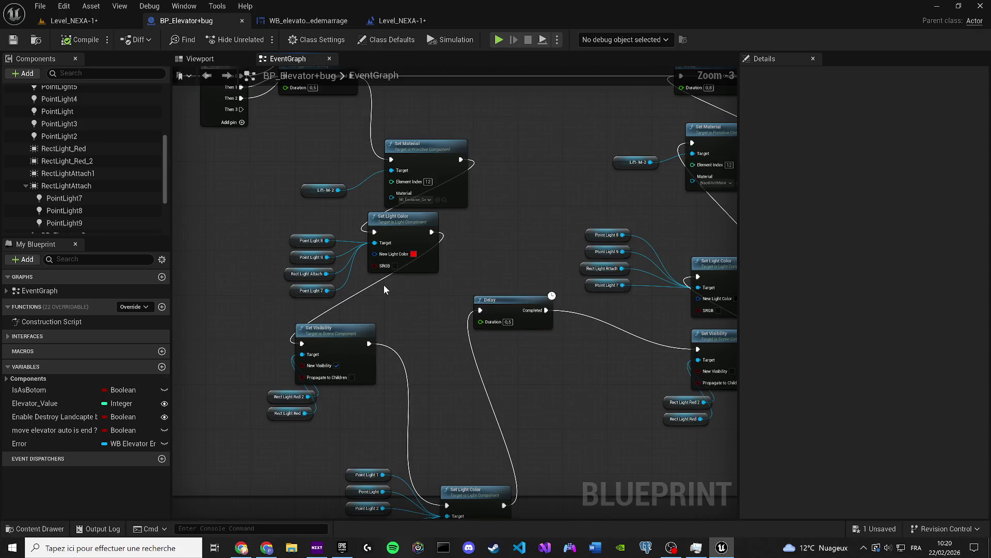
pyautogui.scroll(-1, 324, 269)
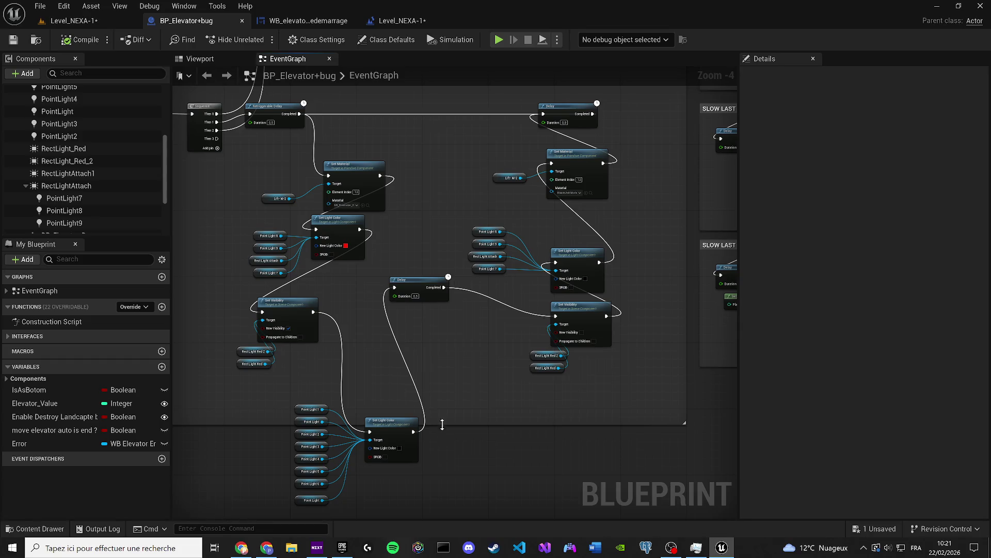
pyautogui.moveTo(442, 424); pyautogui.dragTo(484, 356)
pyautogui.moveTo(406, 387); pyautogui.dragTo(325, 286)
pyautogui.moveTo(439, 344)
pyautogui.mouseDown()
pyautogui.moveTo(476, 290)
pyautogui.moveTo(485, 310)
pyautogui.moveTo(472, 357)
pyautogui.mouseUp()
# Pan up past Alarm Sound to Damage Sound and select the Lift-M-2 Set Material node pairs
pyautogui.moveTo(462, 321); pyautogui.dragTo(483, 496)
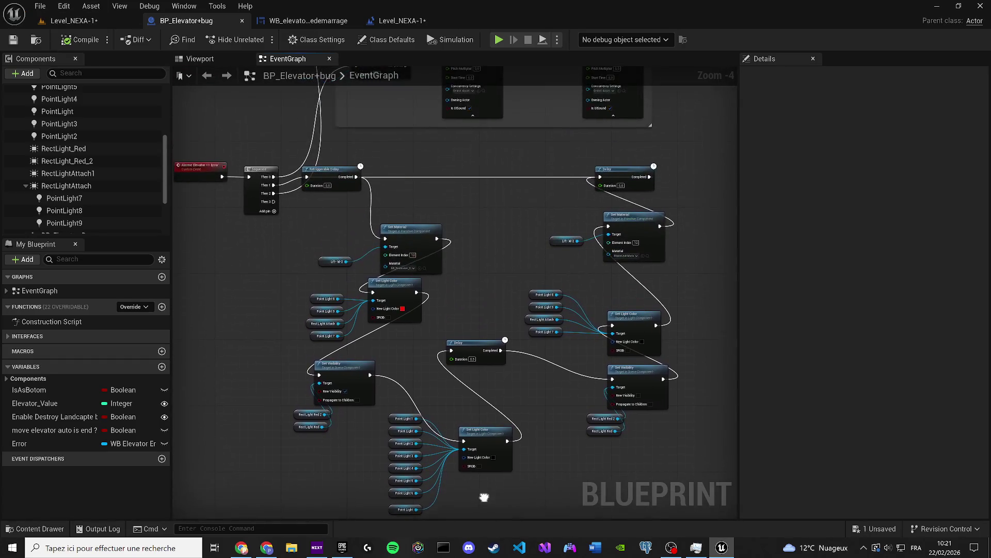
pyautogui.moveTo(509, 283); pyautogui.dragTo(499, 424)
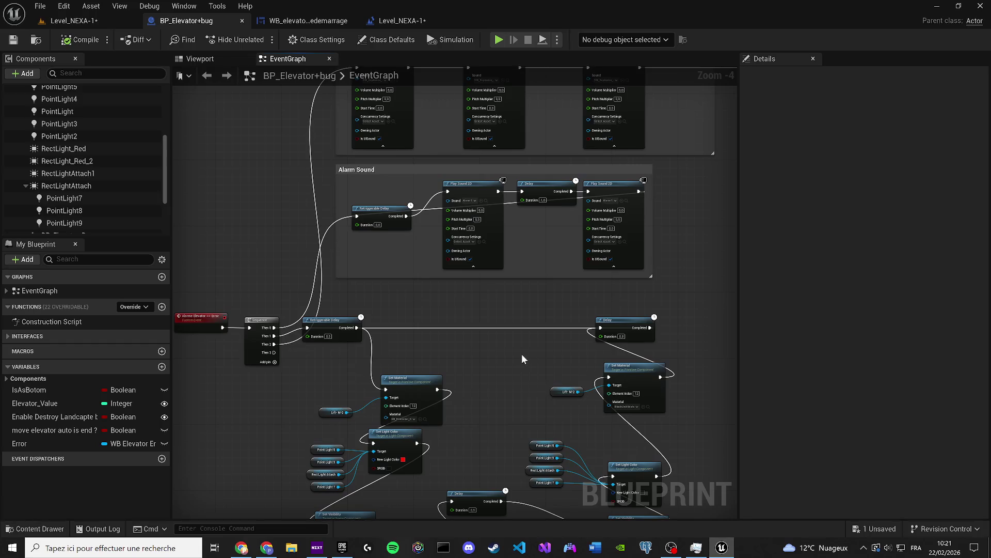
pyautogui.moveTo(522, 355)
pyautogui.mouseDown()
pyautogui.moveTo(516, 388)
pyautogui.moveTo(481, 411)
pyautogui.moveTo(457, 325)
pyautogui.moveTo(478, 279)
pyautogui.moveTo(469, 257)
pyautogui.mouseUp()
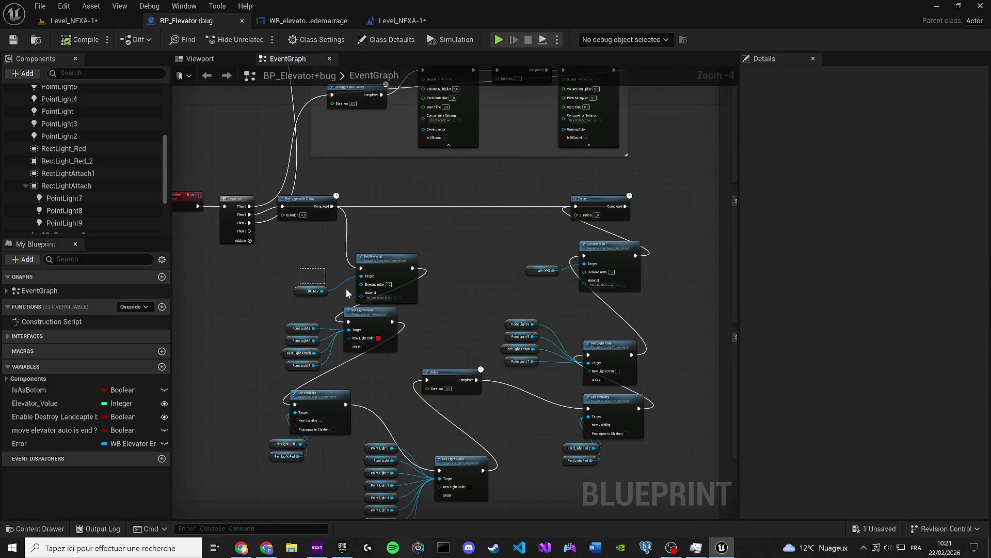
pyautogui.moveTo(398, 298); pyautogui.dragTo(402, 296)
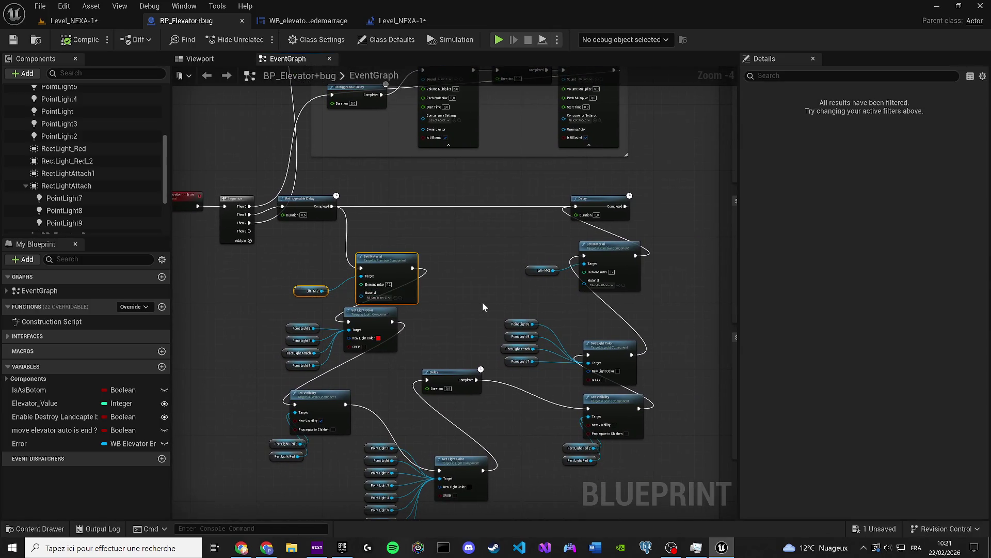
pyautogui.moveTo(551, 235); pyautogui.dragTo(615, 277)
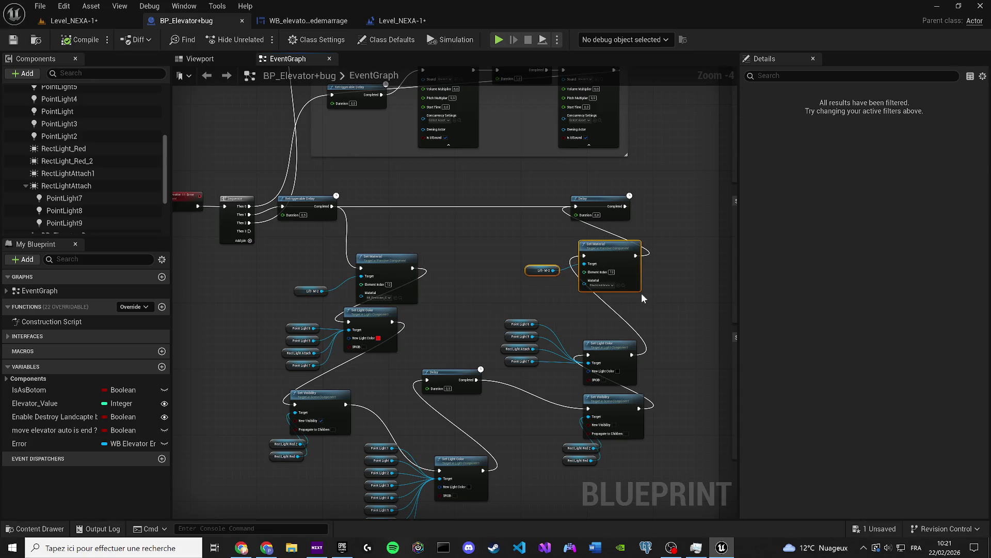
pyautogui.click(645, 320)
pyautogui.scroll(-5, 649, 367)
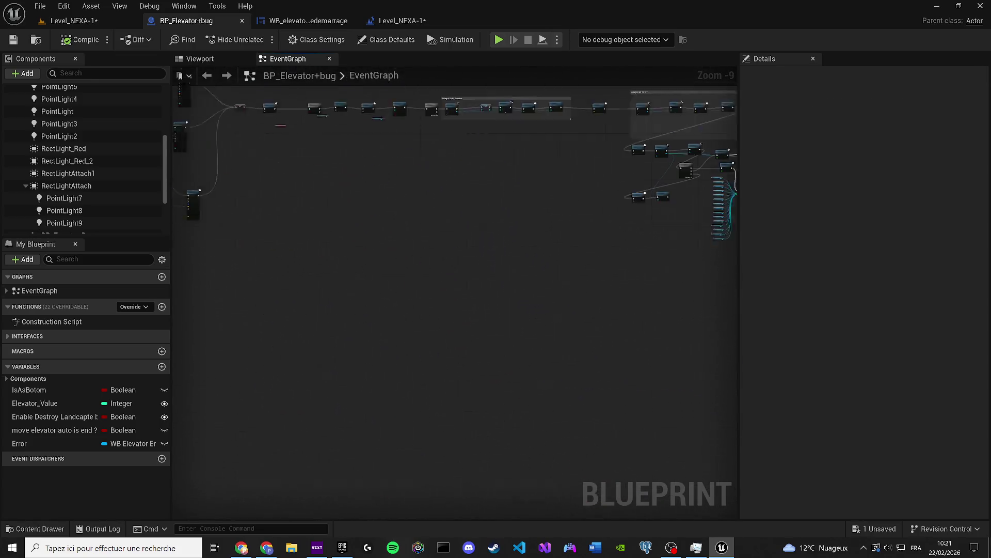
# Paste the Lift-M-2 Set Material copy, wire Set Light Color into it, delete the old one, save
pyautogui.moveTo(514, 234); pyautogui.dragTo(282, 299)
pyautogui.scroll(6, 526, 280)
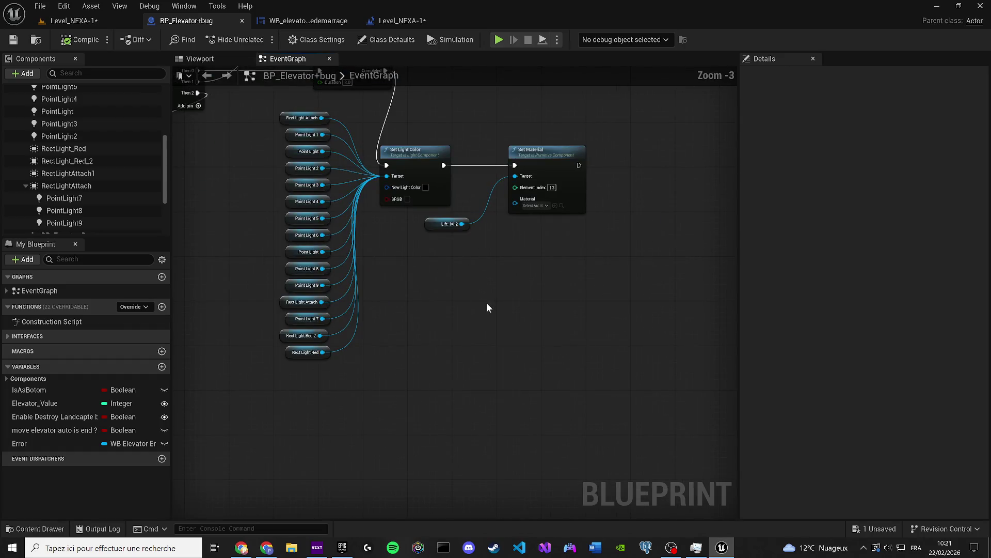
pyautogui.hotkey('ctrl', 'v')
pyautogui.moveTo(443, 165); pyautogui.dragTo(527, 305)
pyautogui.click(564, 201)
pyautogui.press('Delete')
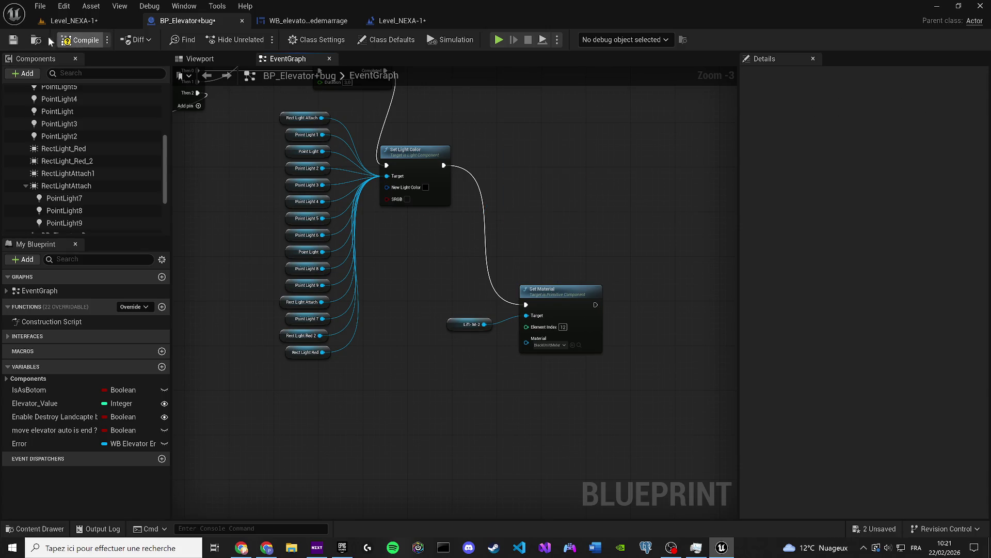
pyautogui.click(15, 39)
pyautogui.click(75, 20)
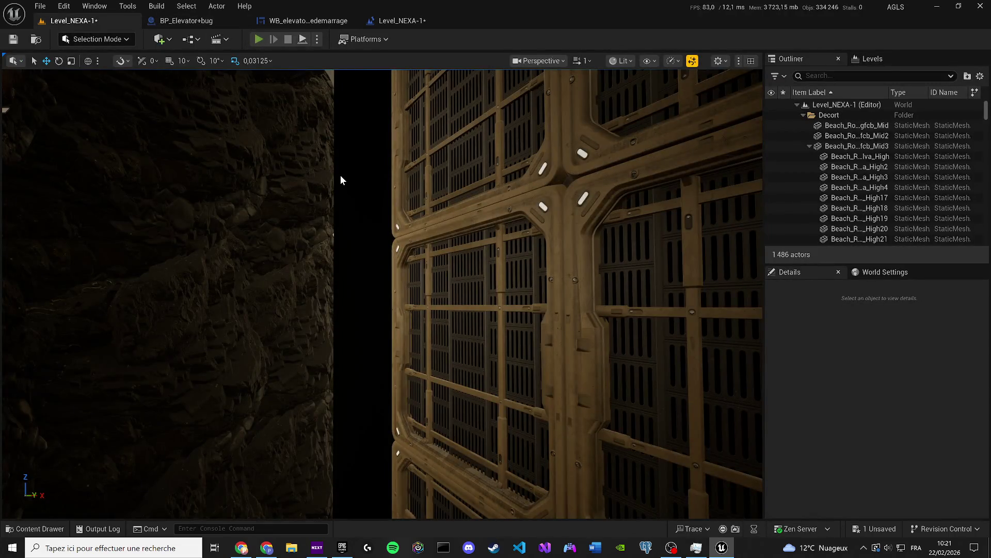
# Play-test Level_NEXA-1 through the Redémarrage screen and red lighting, then release the mouse
pyautogui.hotkey('alt', 'p')
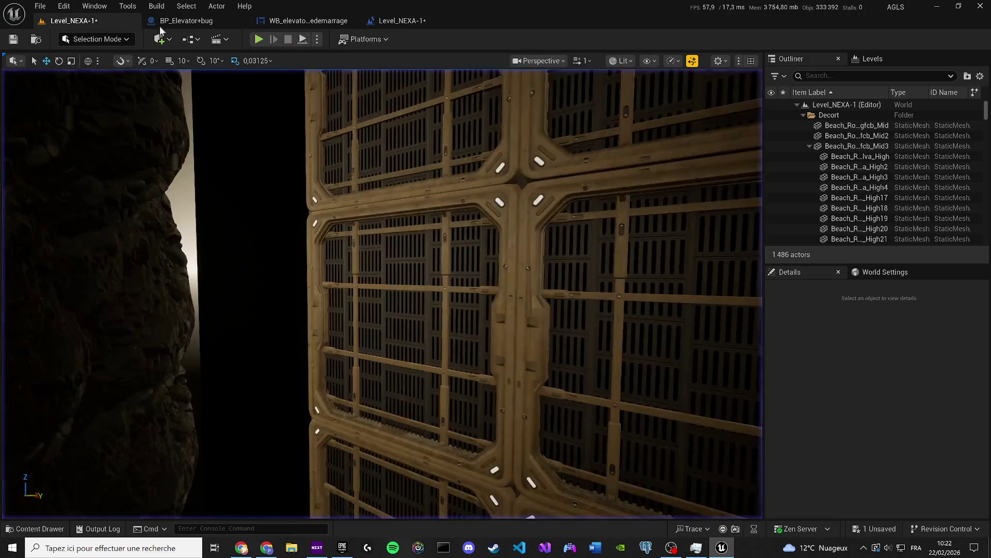
pyautogui.hotkey('shift', 'F1')
pyautogui.click(186, 21)
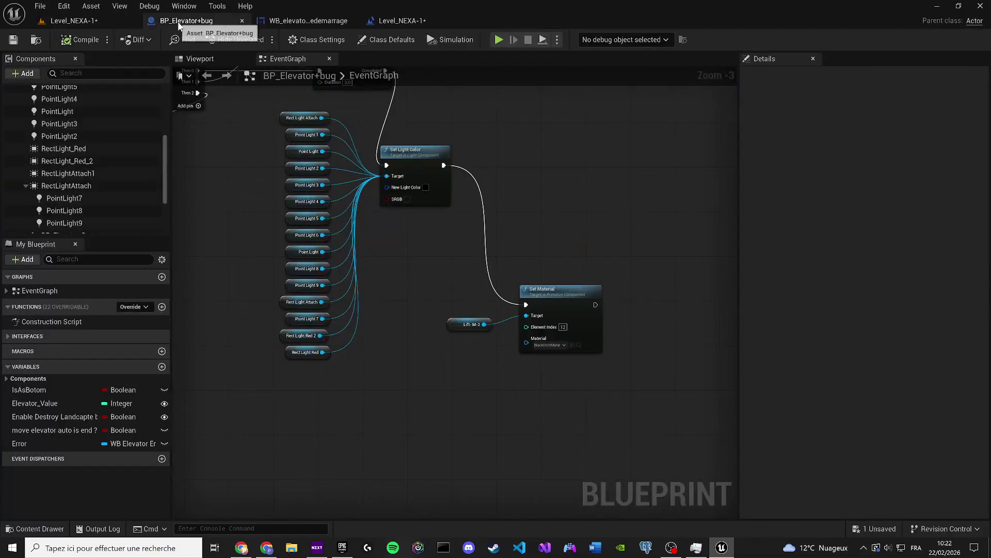
# Add a Sequence node fed by the Delay's completion and place the Delay beside it
pyautogui.scroll(-4, 454, 228)
pyautogui.scroll(3, 402, 339)
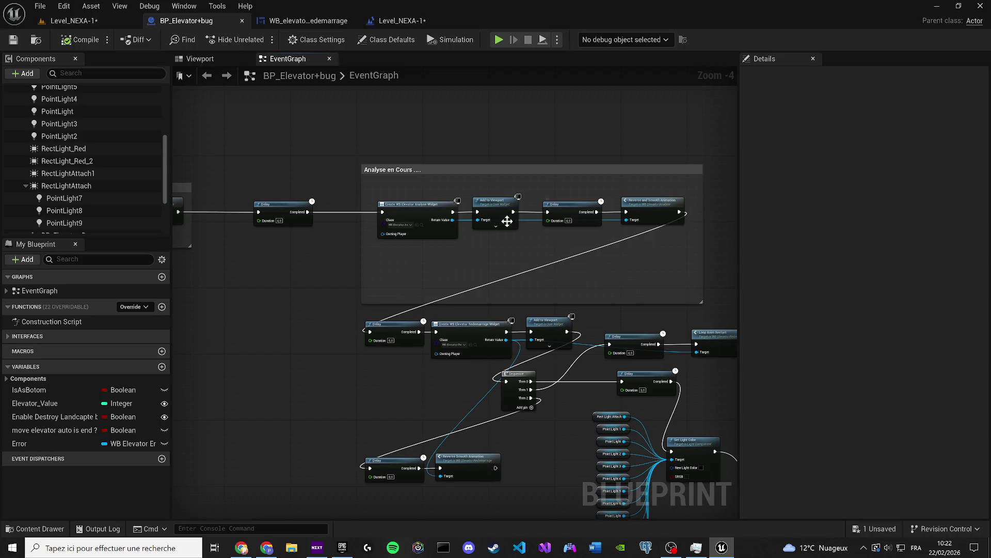
pyautogui.scroll(1, 416, 237)
pyautogui.click(324, 210)
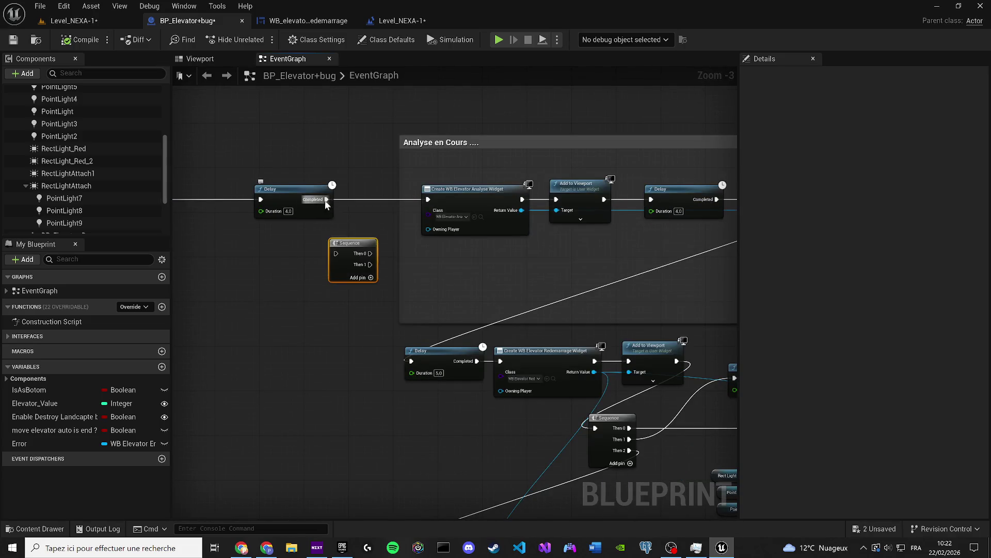
pyautogui.moveTo(326, 200); pyautogui.dragTo(336, 253)
pyautogui.moveTo(291, 195); pyautogui.dragTo(263, 195)
pyautogui.moveTo(345, 247)
pyautogui.mouseDown()
pyautogui.moveTo(350, 197)
pyautogui.moveTo(429, 199)
pyautogui.moveTo(232, 192)
pyautogui.mouseUp()
# Relink the lower Delay from Reverse Smooth Animation to Sequence Then 1 and edit the 4.0 Delay duration
pyautogui.moveTo(573, 199); pyautogui.dragTo(650, 177)
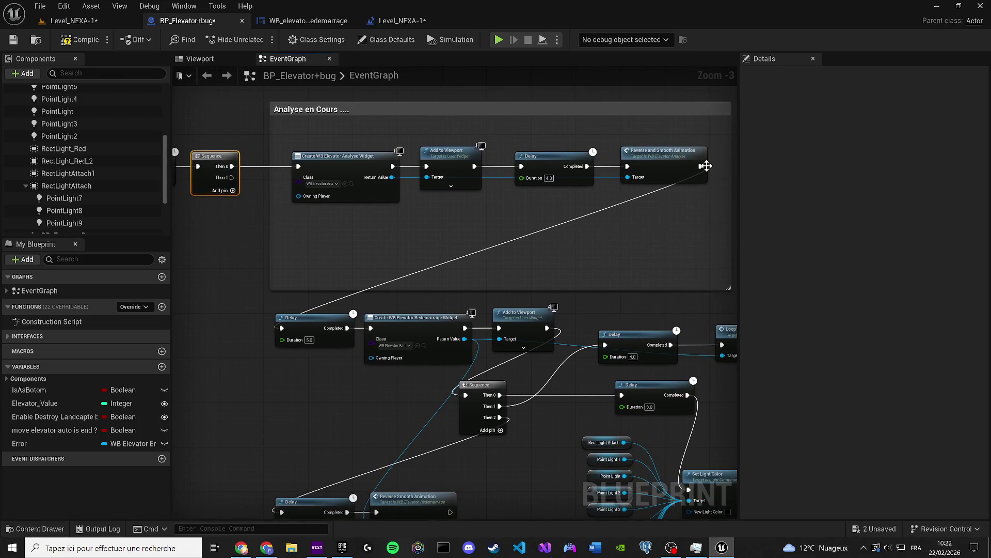
pyautogui.keyDown('alt'); pyautogui.click(701, 167); pyautogui.keyUp('alt')
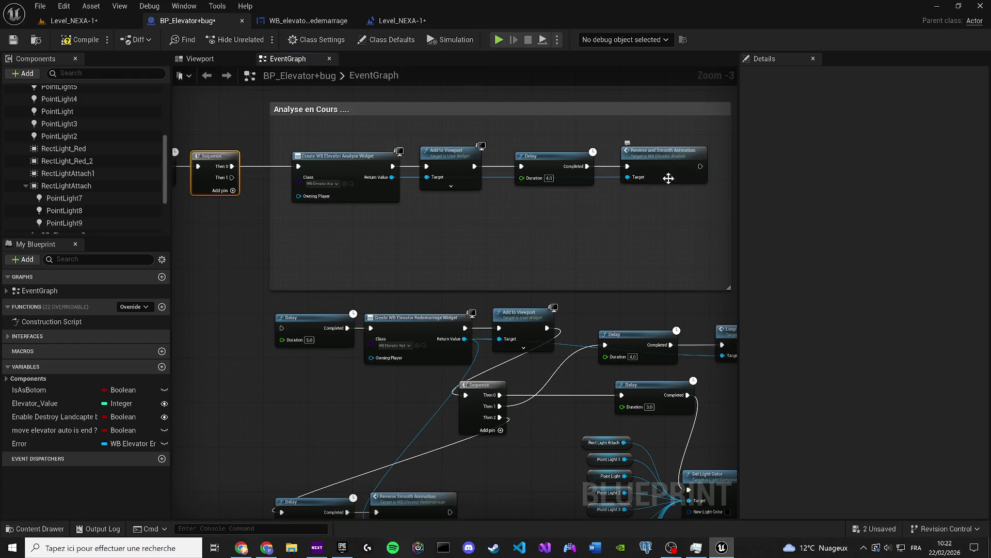
pyautogui.moveTo(282, 328)
pyautogui.mouseDown()
pyautogui.moveTo(231, 177)
pyautogui.moveTo(449, 188)
pyautogui.moveTo(595, 232)
pyautogui.mouseUp()
pyautogui.click(483, 231)
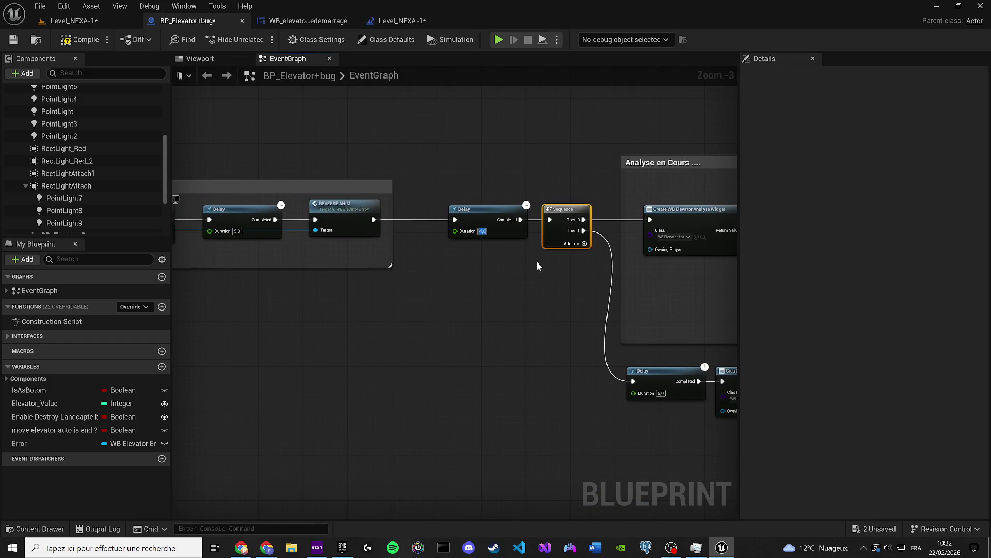
# Delete the extra Sequence so the Delay feeds the Analyse widget, and move the remaining Sequence into the comment box
pyautogui.moveTo(537, 263); pyautogui.dragTo(243, 290)
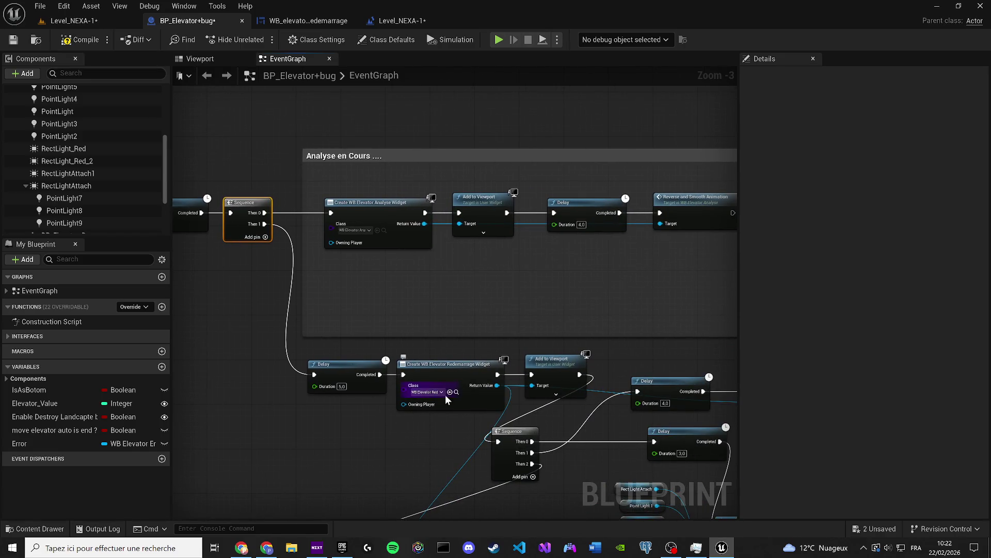
pyautogui.moveTo(445, 394); pyautogui.dragTo(441, 371)
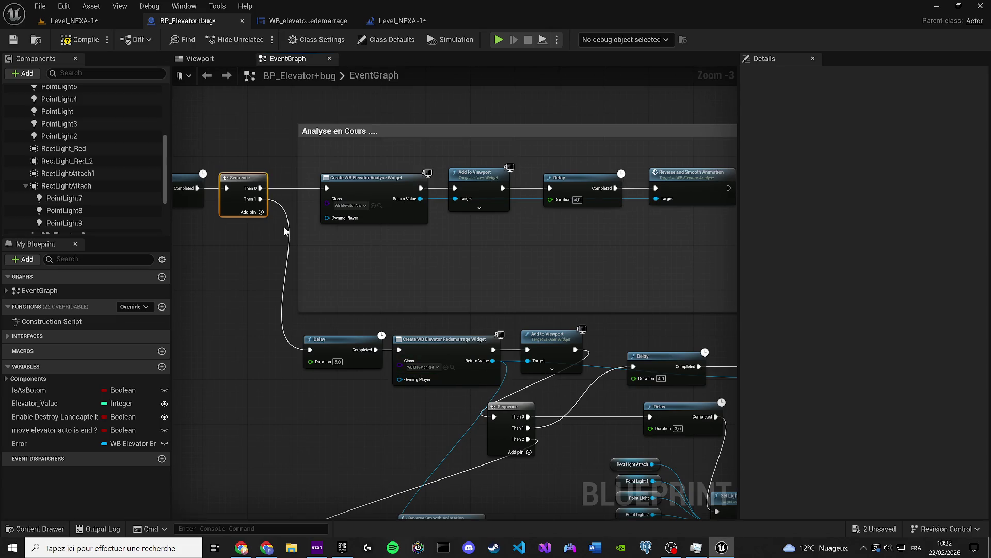
pyautogui.moveTo(247, 271)
pyautogui.mouseDown()
pyautogui.moveTo(238, 188)
pyautogui.moveTo(221, 194)
pyautogui.moveTo(326, 188)
pyautogui.mouseUp()
pyautogui.press('Delete')
pyautogui.moveTo(310, 273); pyautogui.dragTo(590, 233)
pyautogui.moveTo(721, 207); pyautogui.dragTo(568, 219)
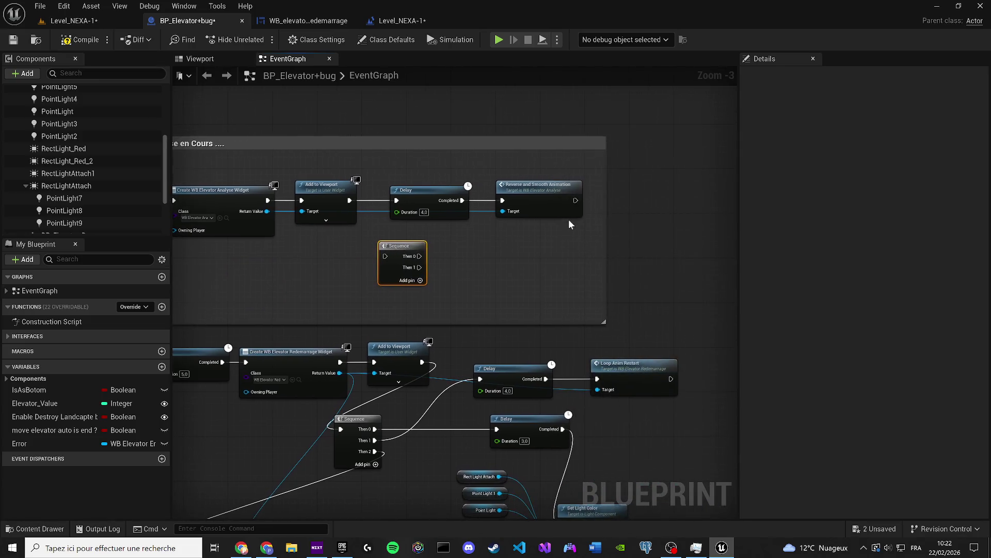
pyautogui.moveTo(463, 212); pyautogui.dragTo(550, 206)
pyautogui.moveTo(487, 236)
pyautogui.mouseDown()
pyautogui.moveTo(372, 254)
pyautogui.moveTo(438, 248)
pyautogui.mouseUp()
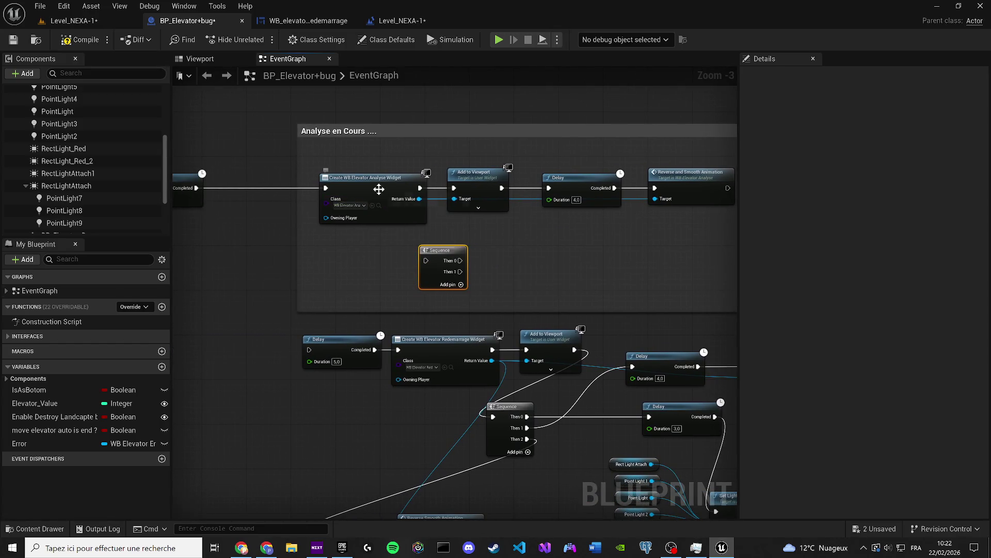
# Position the Sequence inside the Analyse en Cours box and link Reverse Smooth Animation's output to it
pyautogui.moveTo(434, 254)
pyautogui.mouseDown()
pyautogui.moveTo(251, 244)
pyautogui.moveTo(309, 350)
pyautogui.mouseUp()
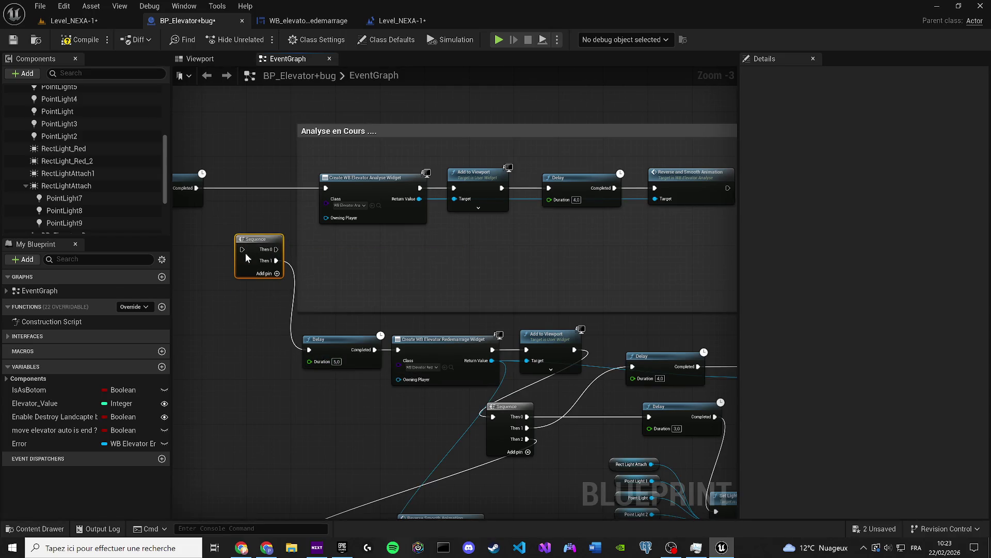
pyautogui.moveTo(259, 253)
pyautogui.mouseDown()
pyautogui.moveTo(303, 245)
pyautogui.moveTo(544, 252)
pyautogui.moveTo(517, 265)
pyautogui.mouseUp()
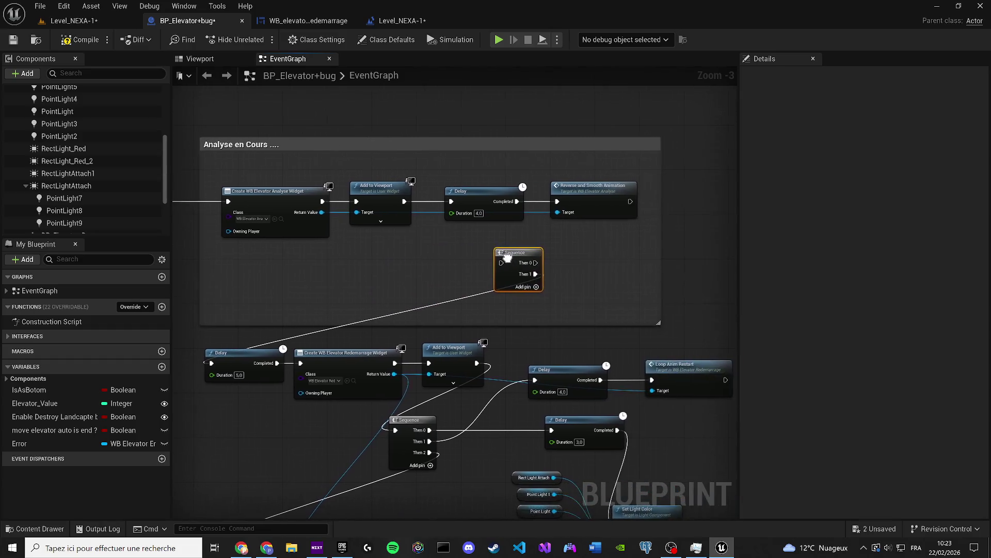
pyautogui.moveTo(630, 198); pyautogui.dragTo(631, 201)
pyautogui.moveTo(517, 253)
pyautogui.mouseDown()
pyautogui.moveTo(158, 277)
pyautogui.moveTo(424, 342)
pyautogui.moveTo(204, 293)
pyautogui.mouseUp()
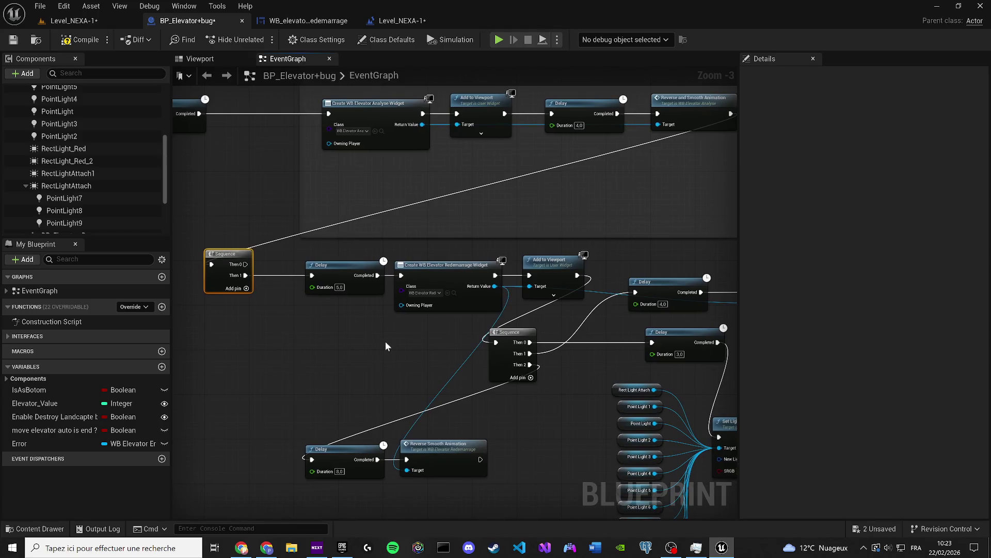
pyautogui.moveTo(513, 336)
pyautogui.mouseDown()
pyautogui.moveTo(551, 330)
pyautogui.moveTo(553, 358)
pyautogui.moveTo(246, 274)
pyautogui.moveTo(194, 273)
pyautogui.mouseUp()
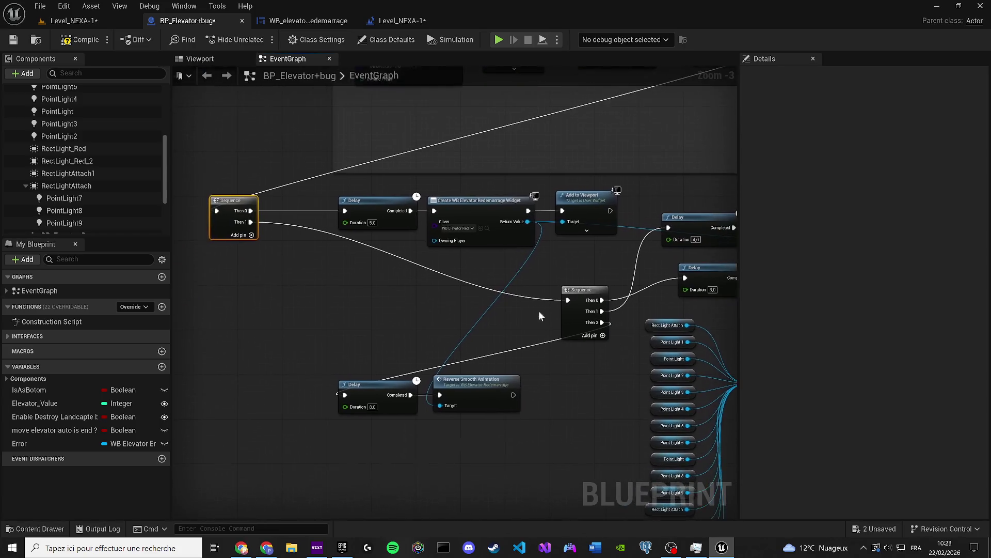
# Shift the middle Sequence, Delay and Reverse Smooth Animation nodes left, then open the WB_elevator_Redemarrage widget graph
pyautogui.moveTo(358, 312); pyautogui.dragTo(615, 418)
pyautogui.moveTo(581, 293); pyautogui.dragTo(542, 293)
pyautogui.click(450, 299)
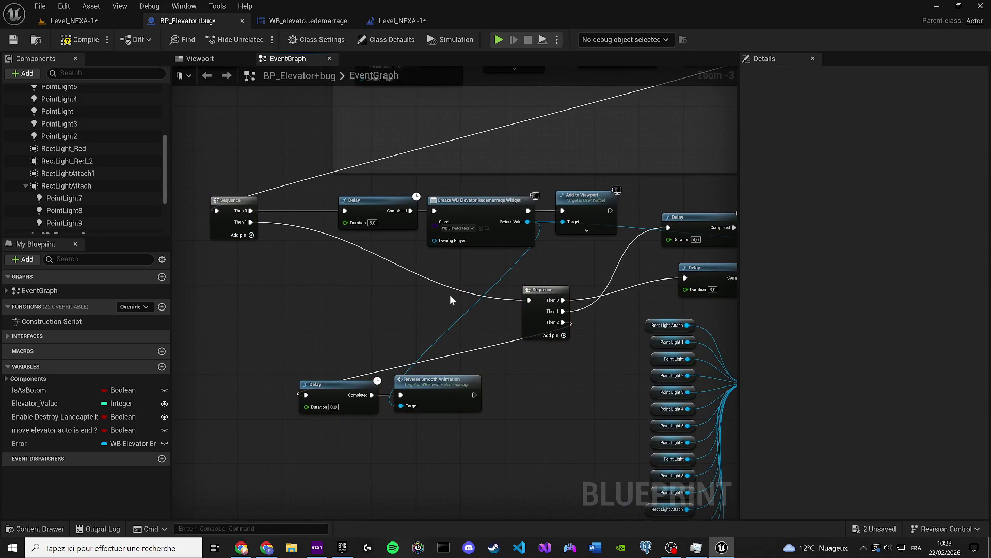
pyautogui.doubleClick(438, 408)
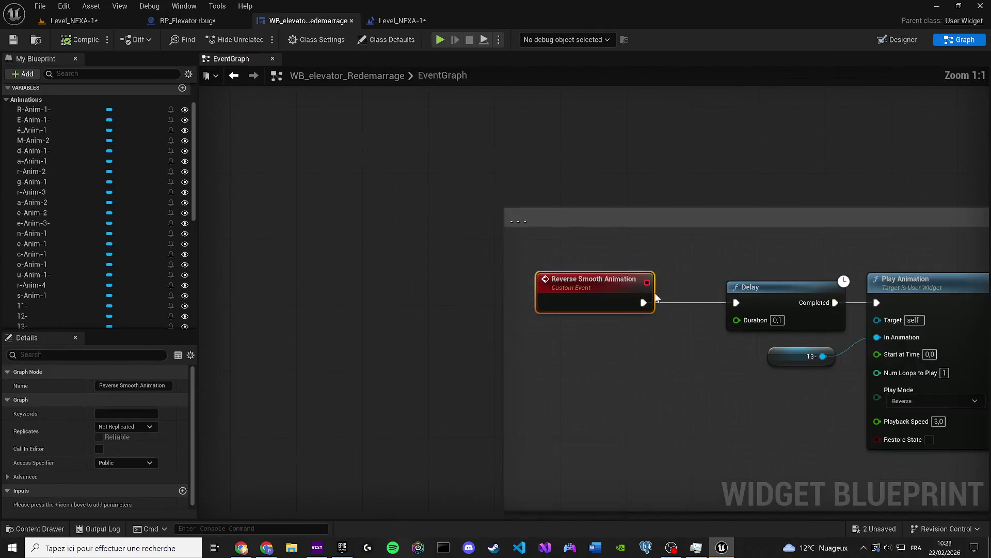
# Back in BP_Elevator+bug, move Set Material and its Lift-M-2 input up beside Set Light Color
pyautogui.click(200, 18)
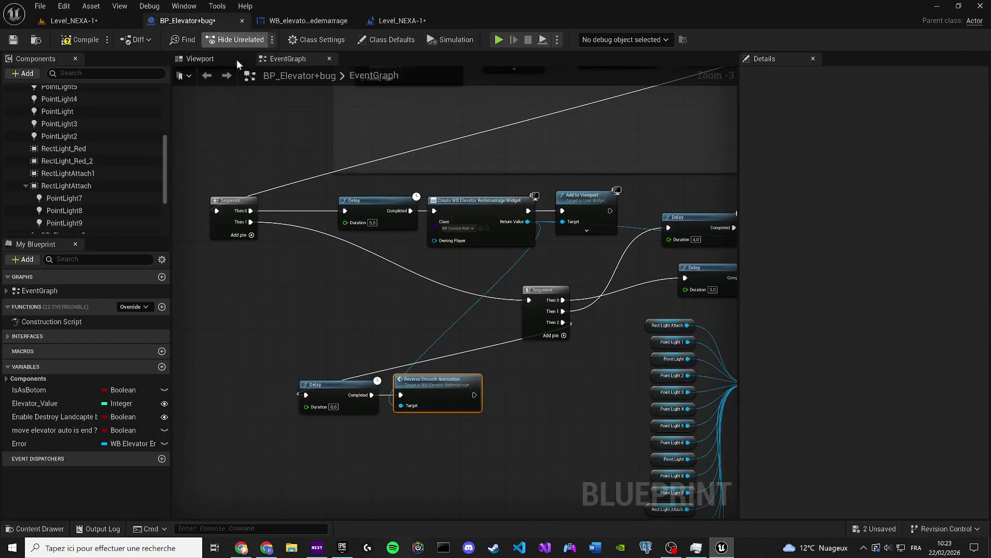
pyautogui.click(479, 433)
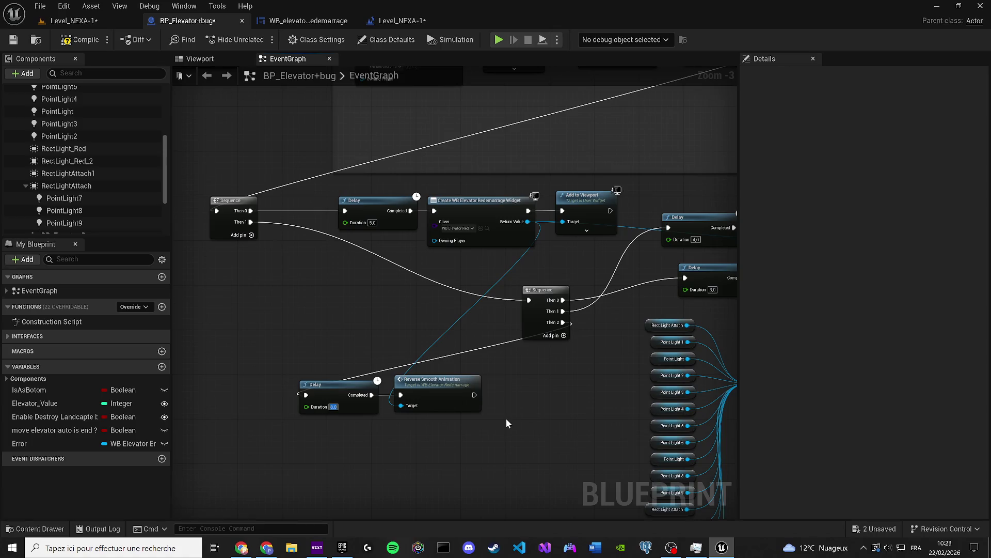
pyautogui.moveTo(506, 424)
pyautogui.mouseDown()
pyautogui.moveTo(388, 385)
pyautogui.moveTo(207, 350)
pyautogui.mouseUp()
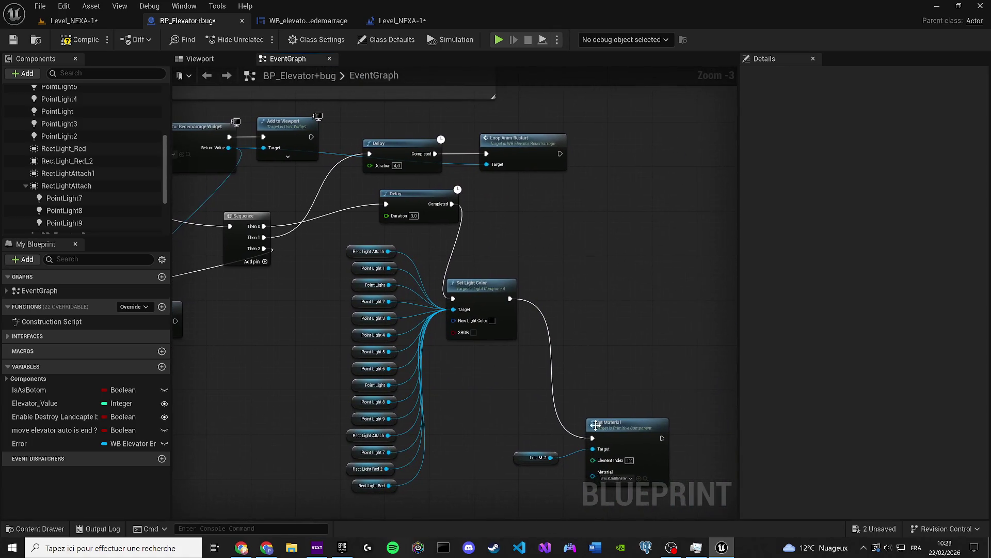
pyautogui.moveTo(596, 425); pyautogui.dragTo(570, 405)
pyautogui.moveTo(623, 473)
pyautogui.mouseDown()
pyautogui.moveTo(525, 409)
pyautogui.moveTo(571, 276)
pyautogui.moveTo(731, 283)
pyautogui.mouseUp()
# Save all modified assets and return to the BP_Elevator+bug graph
pyautogui.moveTo(297, 228)
pyautogui.mouseDown()
pyautogui.moveTo(416, 249)
pyautogui.moveTo(449, 273)
pyautogui.moveTo(610, 275)
pyautogui.mouseUp()
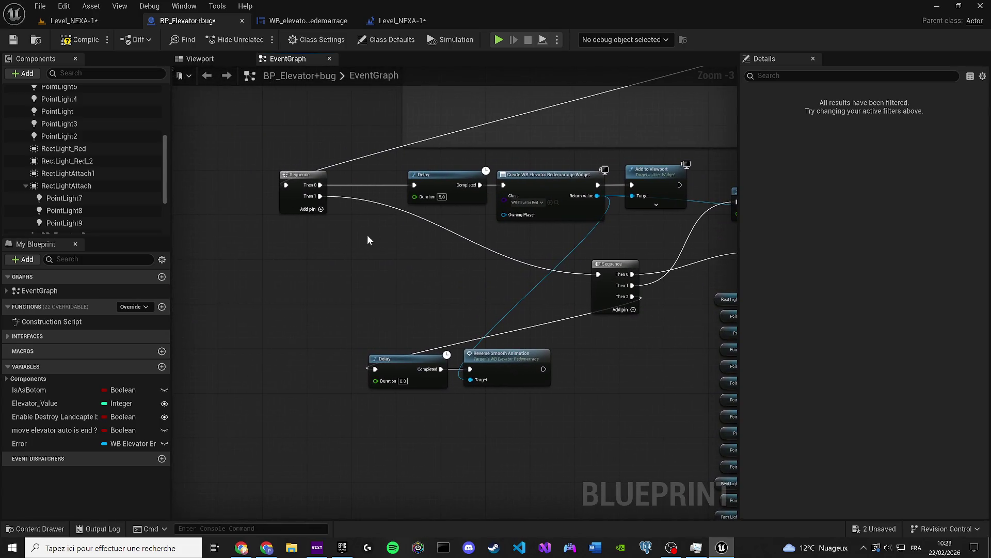
pyautogui.moveTo(733, 279)
pyautogui.mouseDown()
pyautogui.moveTo(547, 256)
pyautogui.moveTo(603, 247)
pyautogui.mouseUp()
pyautogui.click(586, 232)
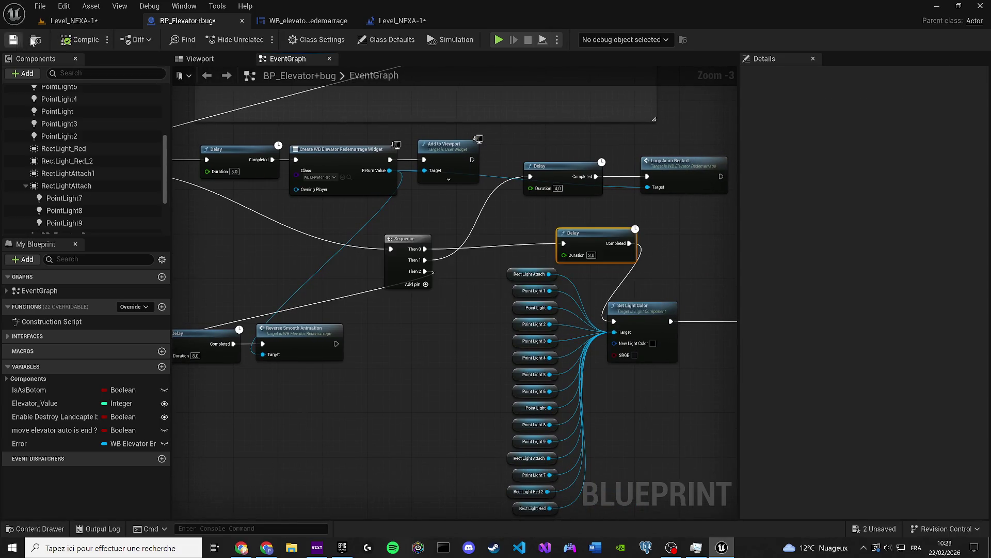
pyautogui.click(72, 21)
pyautogui.hotkey('ctrl', 'shift', 's')
pyautogui.click(196, 21)
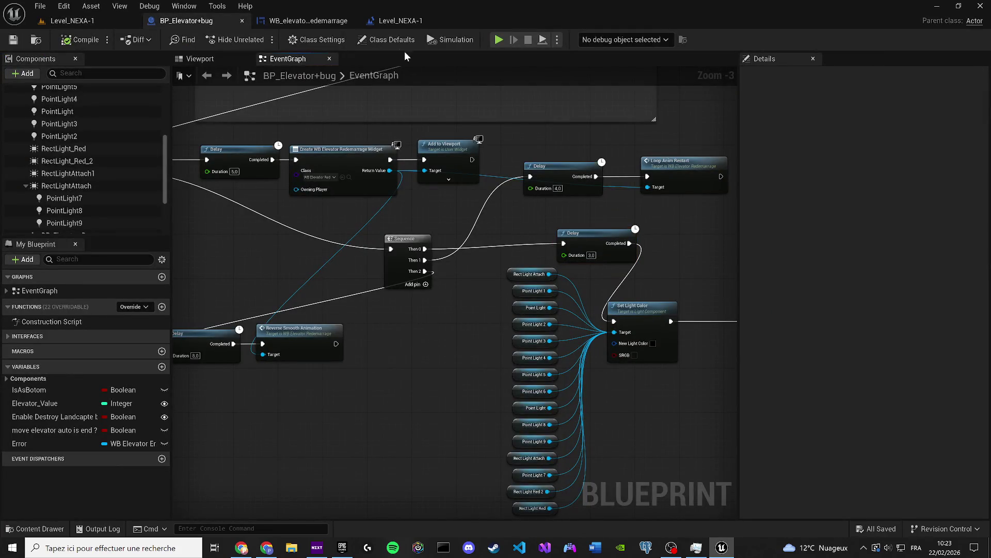
# Locate the camera shake asset used by the SLOW LAST node's Shake pin
pyautogui.scroll(-4, 607, 442)
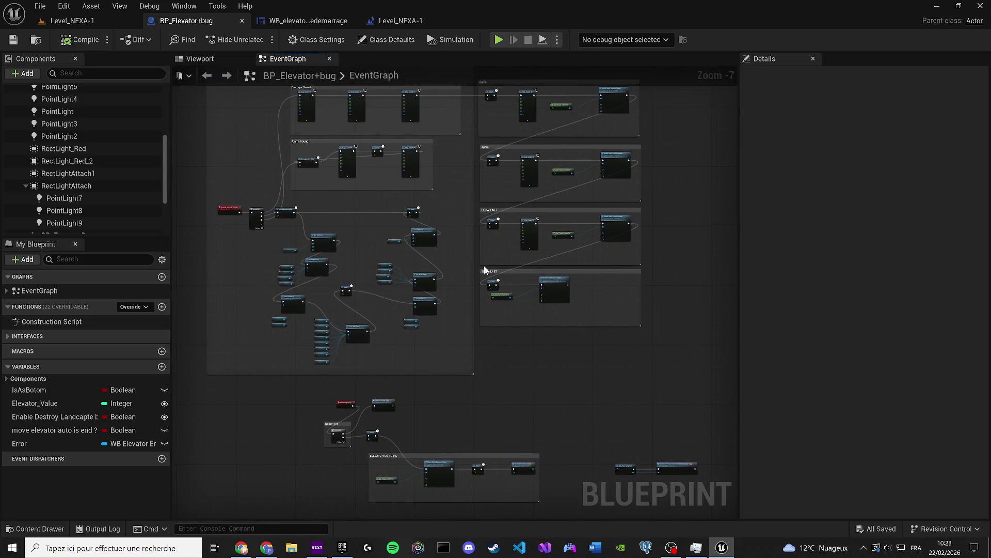
pyautogui.scroll(7, 485, 270)
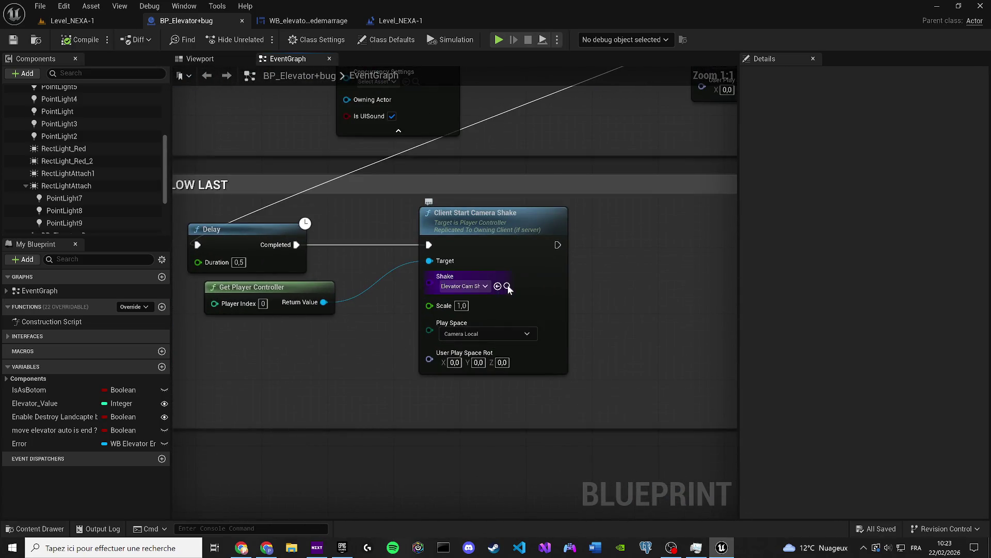
pyautogui.click(508, 286)
# In Elevator_Cam_Shake_Smooth, set pitch amplitude 7.0, X amplitude 6.5 and Z amplitude 30.0
pyautogui.doubleClick(326, 360)
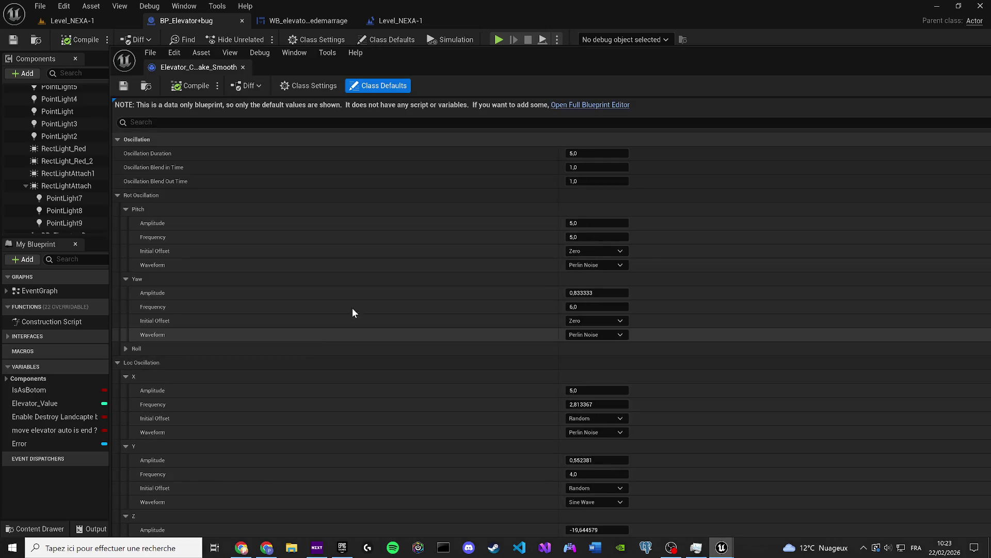
pyautogui.click(588, 223)
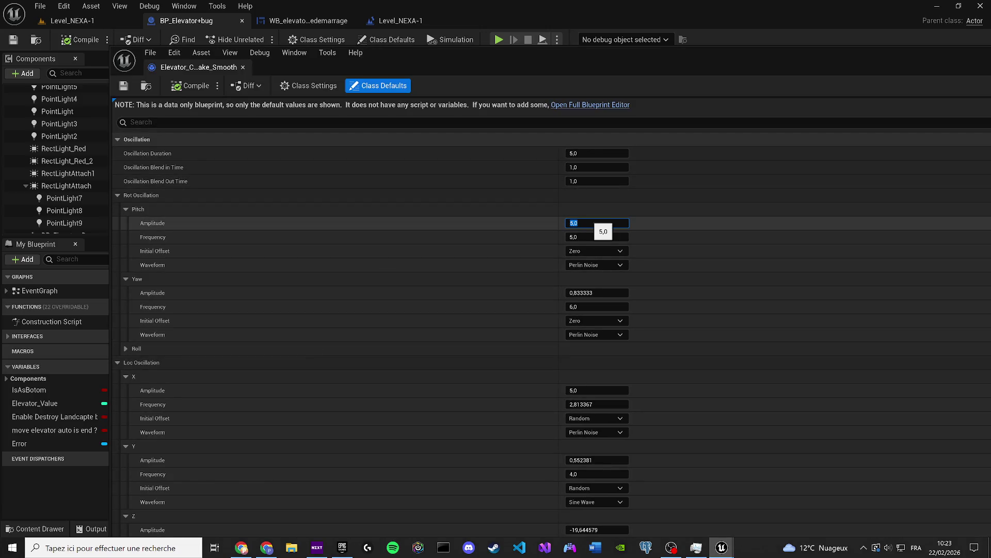
pyautogui.write('7')
pyautogui.click(584, 390)
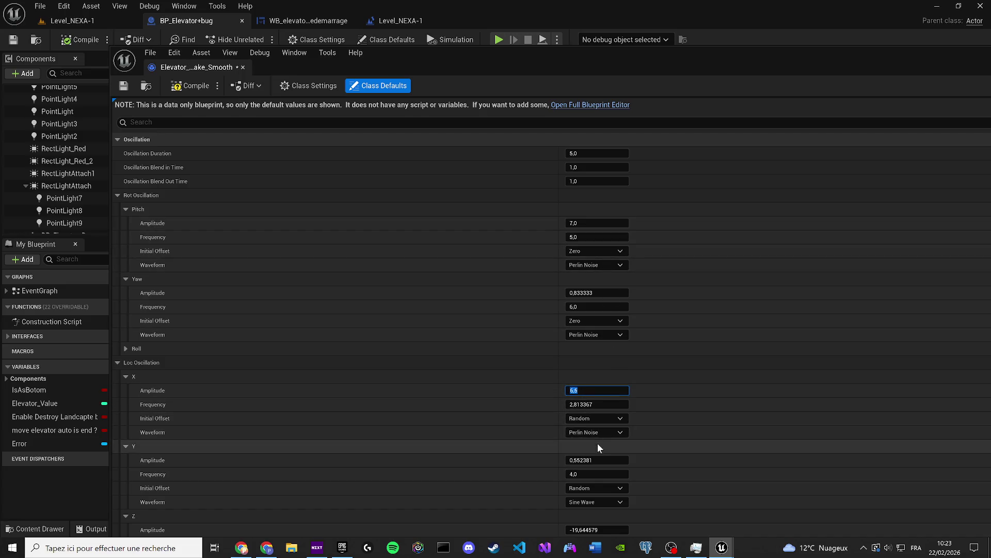
pyautogui.scroll(-2, 597, 443)
pyautogui.scroll(-5, 596, 473)
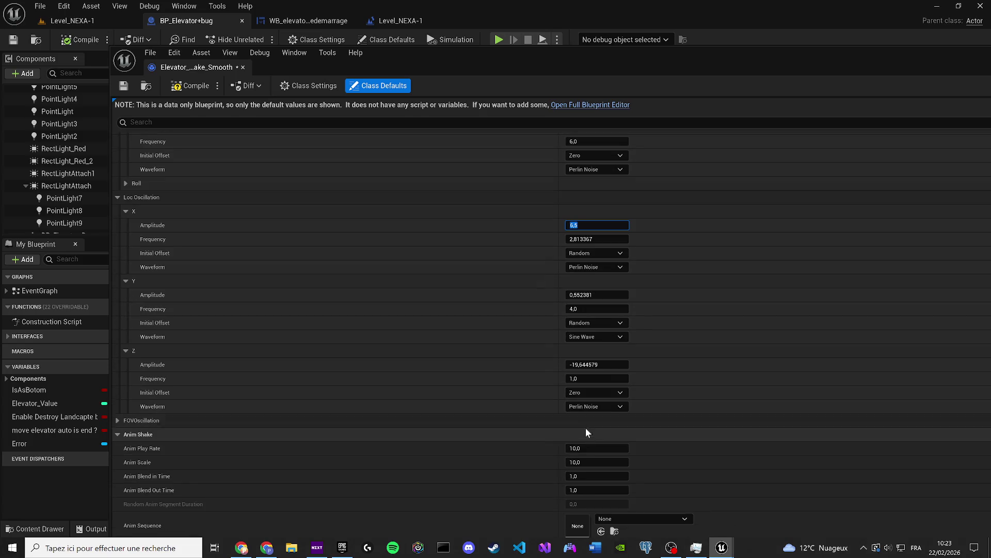
pyautogui.click(594, 364)
pyautogui.write('4')
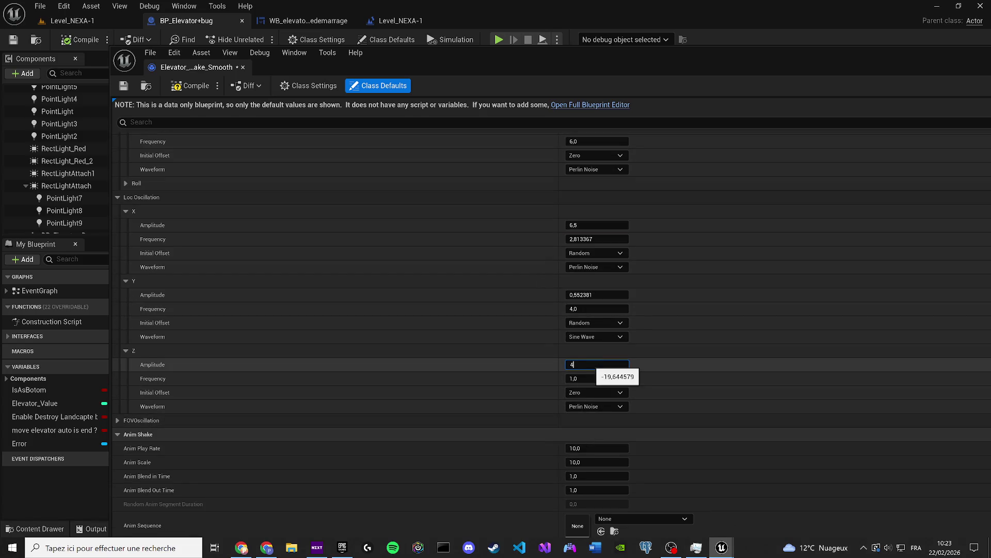
pyautogui.write('30')
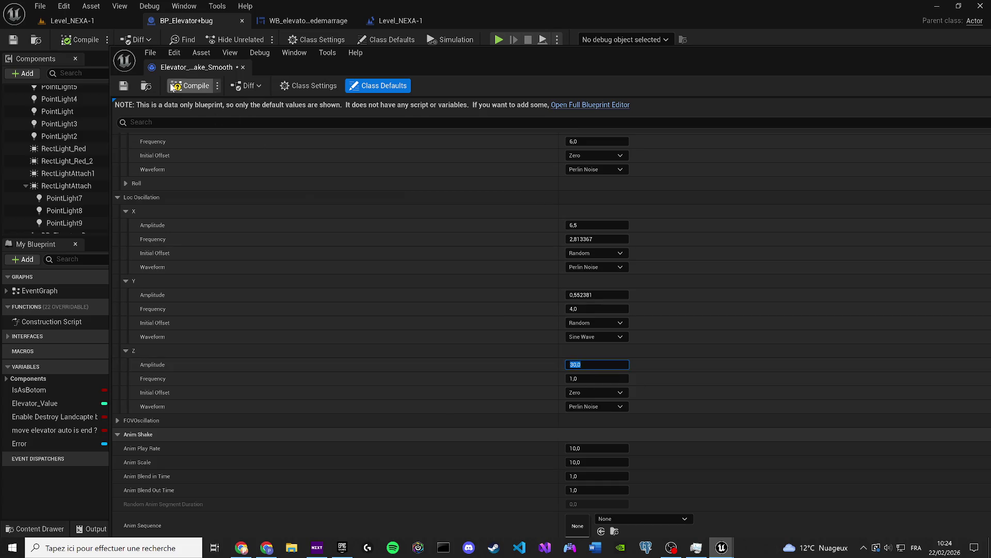
pyautogui.press('Return')
# Save and close the camera shake asset, then return to Level_NEXA-1
pyautogui.hotkey('ctrl', 's')
pyautogui.click(243, 67)
pyautogui.click(89, 23)
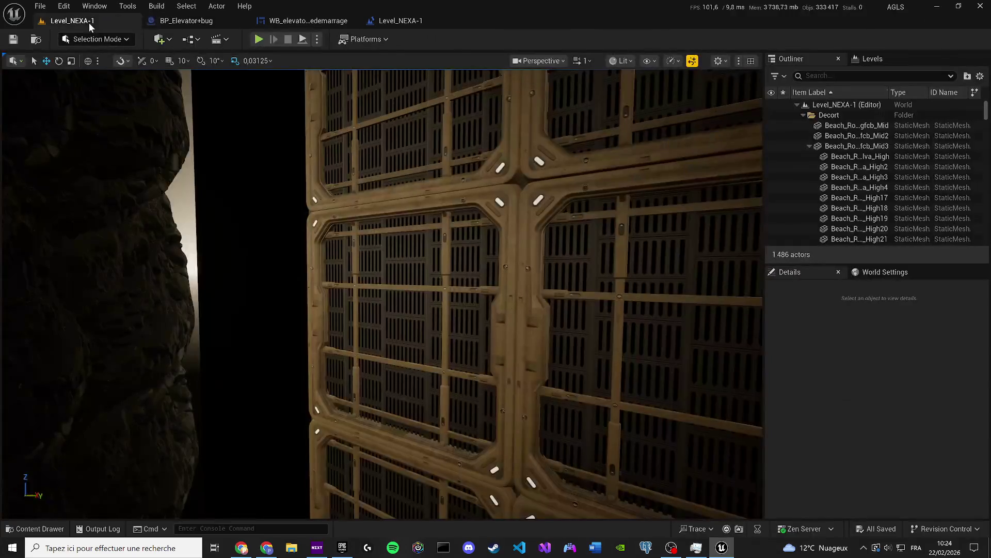
# Play-test Level_NEXA-1 with Alt+P, trigger the elevator with E, then free the mouse
pyautogui.hotkey('alt', 'p')
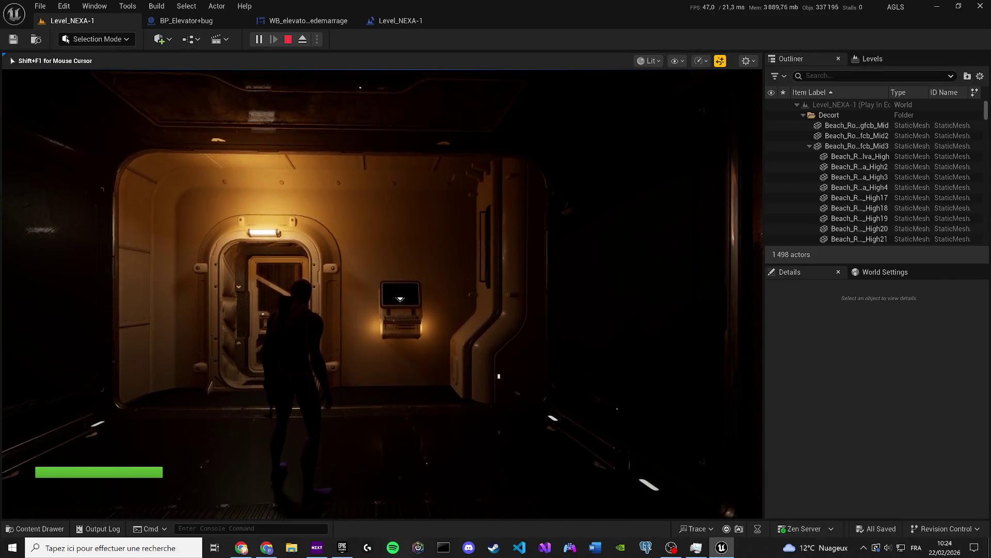
pyautogui.press('e')
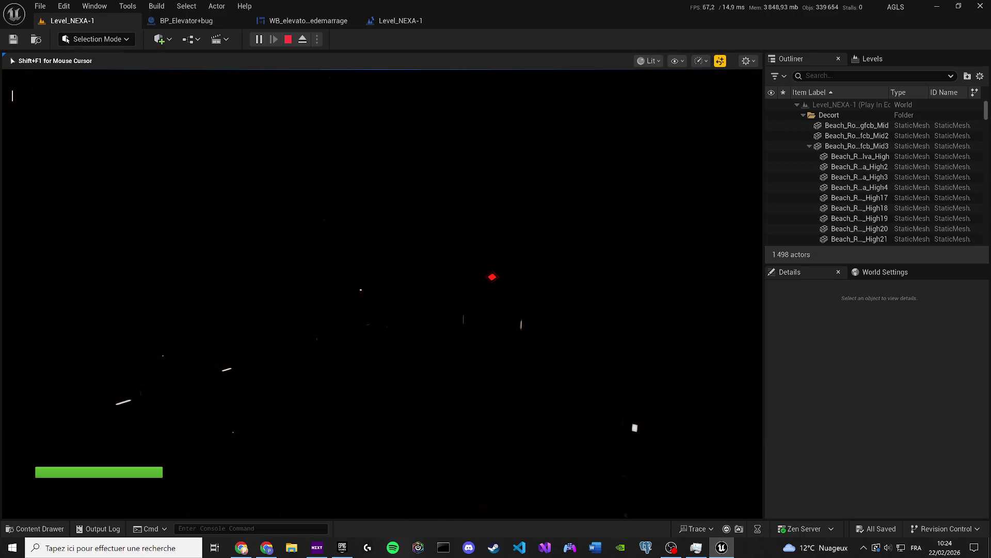
pyautogui.press('super')
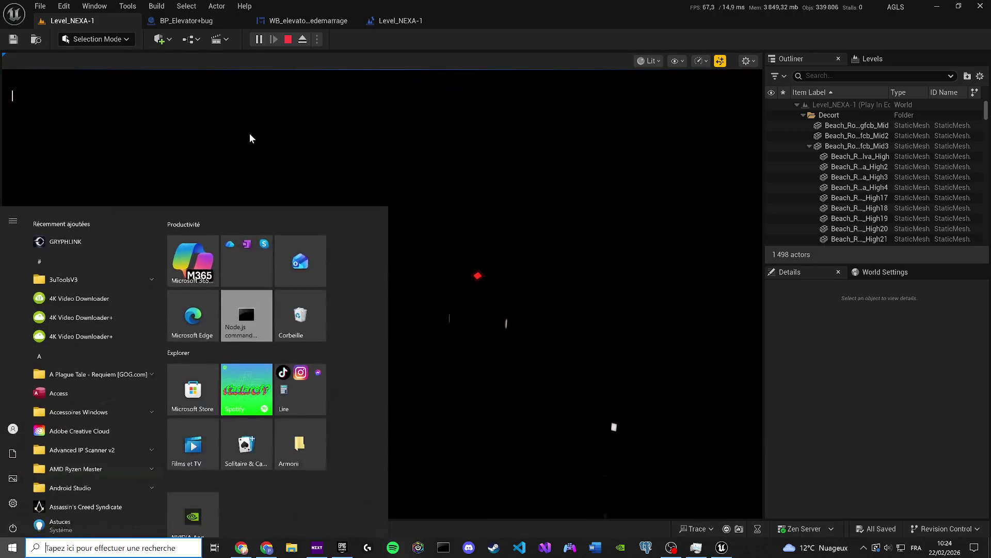
# Stop the play-test and return to the BP_Elevator+bug event graph
pyautogui.press('super')
pyautogui.click(289, 40)
pyautogui.click(298, 24)
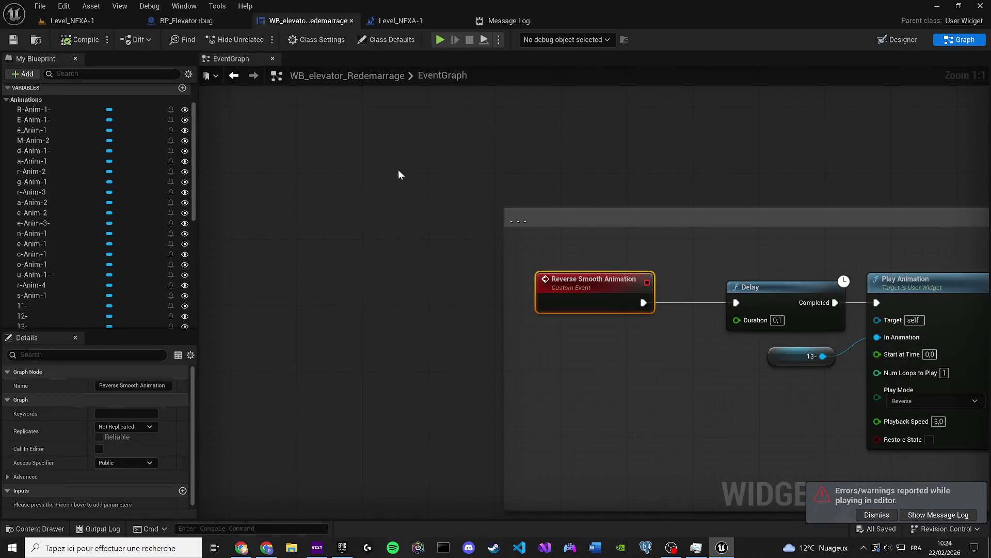
pyautogui.click(186, 20)
# Move the Alarme Elevator, Sequence and Delay nodes left and save the blueprint
pyautogui.scroll(-5, 380, 169)
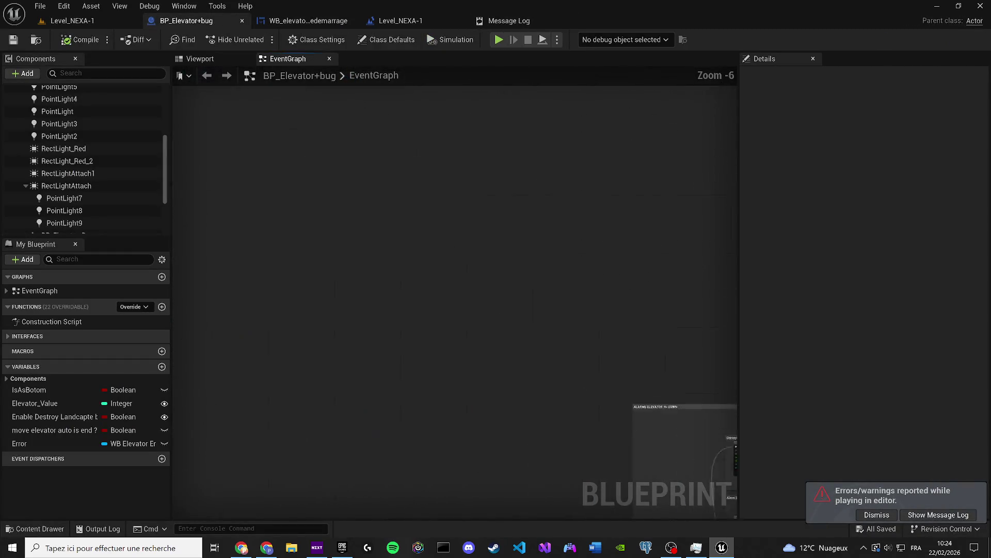
pyautogui.scroll(2, 398, 187)
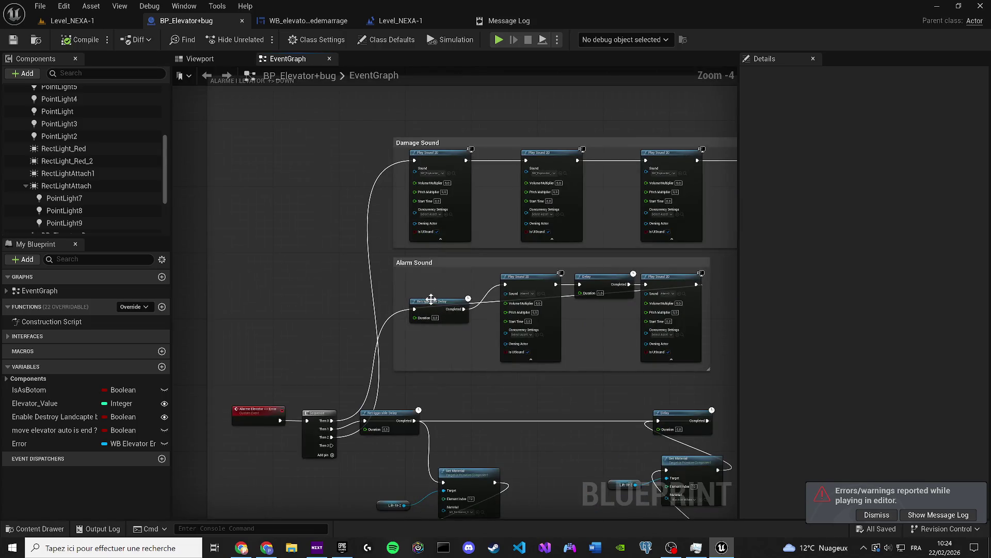
pyautogui.moveTo(431, 299); pyautogui.dragTo(427, 295)
pyautogui.moveTo(494, 317); pyautogui.dragTo(340, 275)
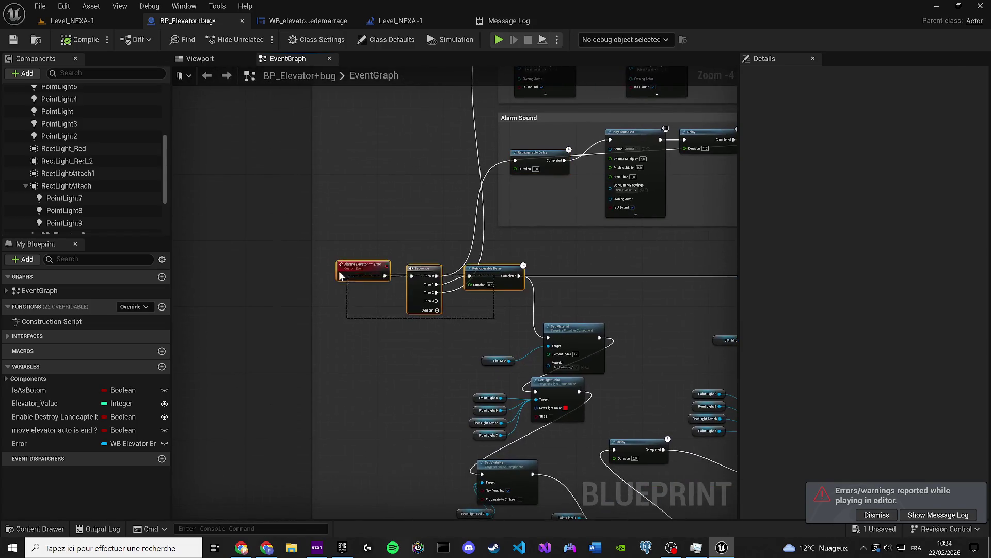
pyautogui.moveTo(504, 269); pyautogui.dragTo(384, 270)
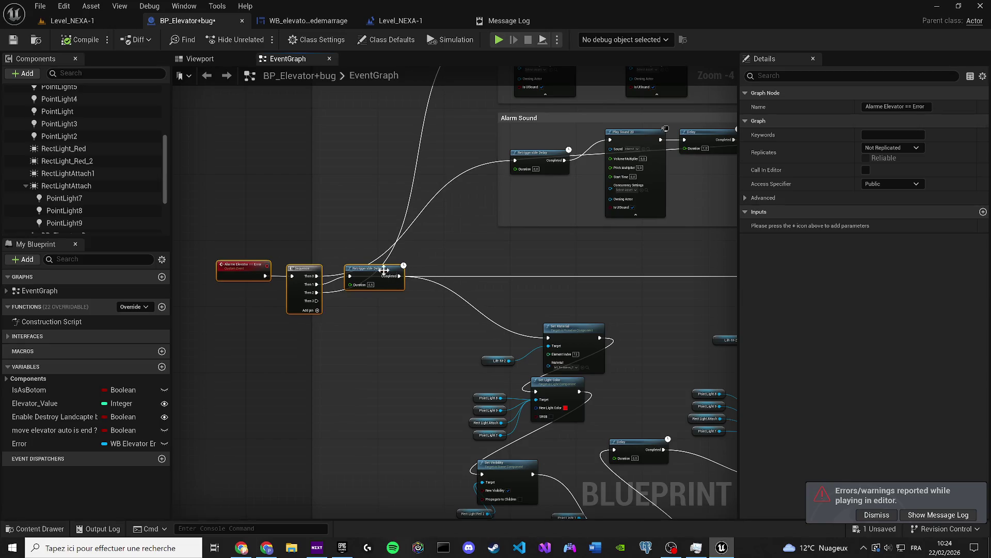
pyautogui.hotkey('ctrl', 's')
# Add a Boolean variable named fixe? and compile the blueprint
pyautogui.click(162, 366)
pyautogui.write('fixe?')
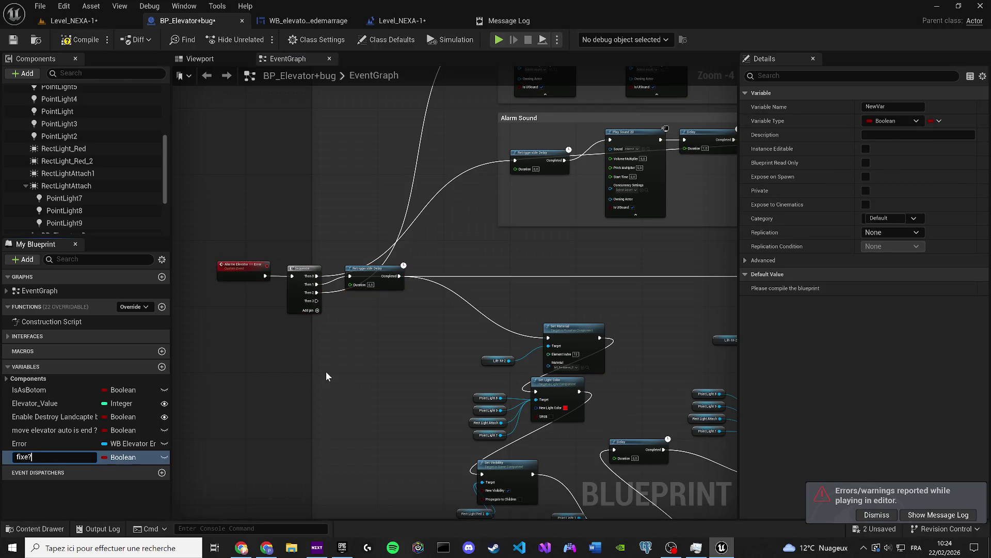
pyautogui.press('Return')
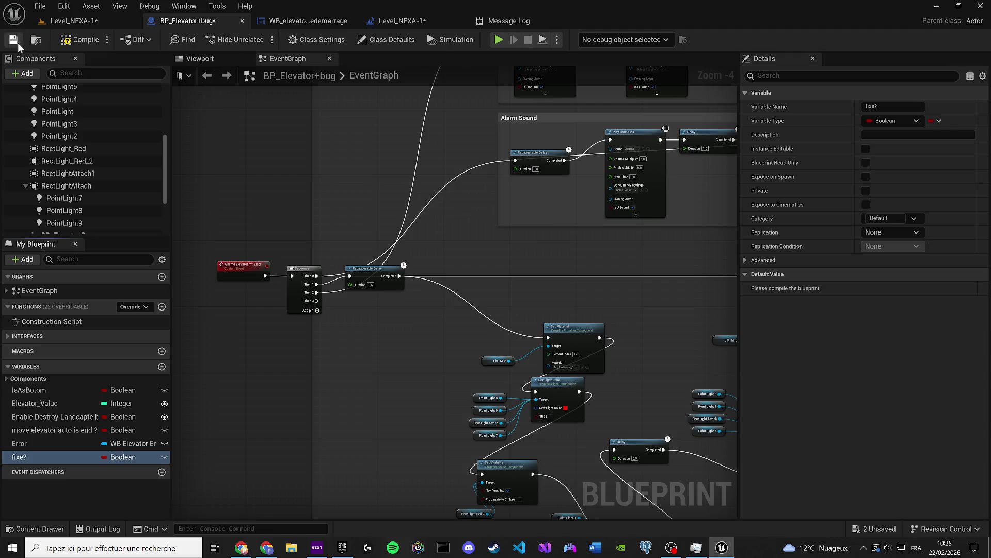
pyautogui.click(13, 44)
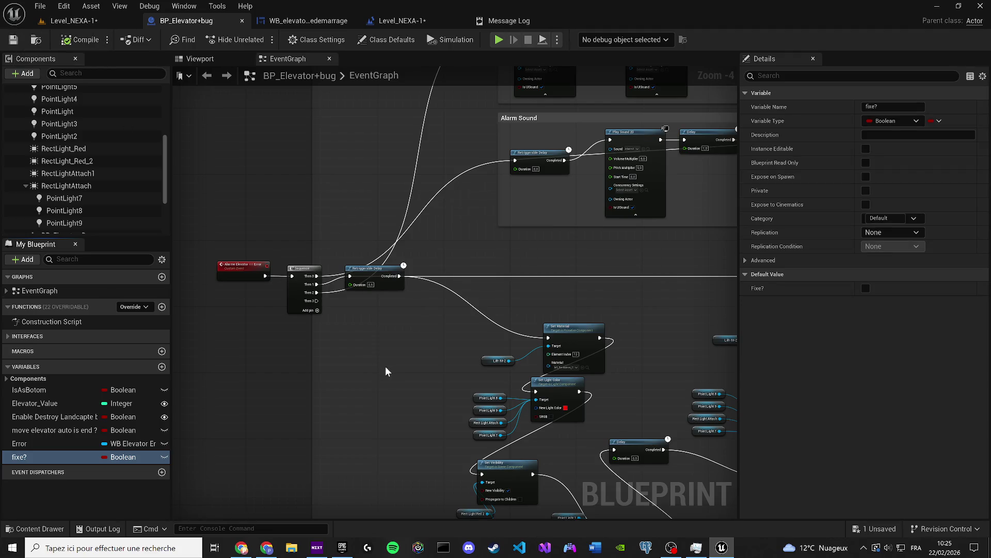
pyautogui.click(34, 528)
pyautogui.click(443, 297)
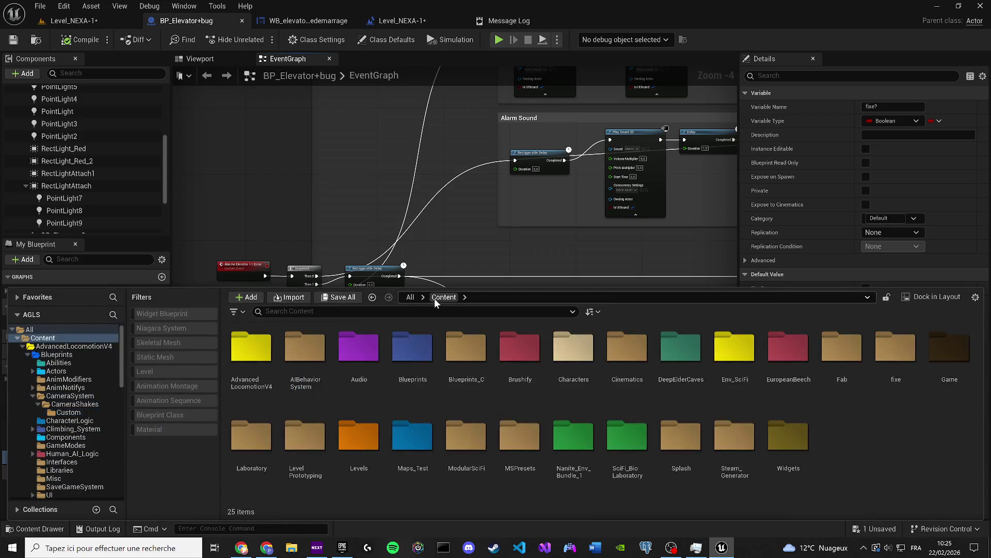
# Save Level_NEXA-1, then load Main_Mapss by searching 'mapss' in the Content Drawer
pyautogui.click(72, 21)
pyautogui.click(13, 39)
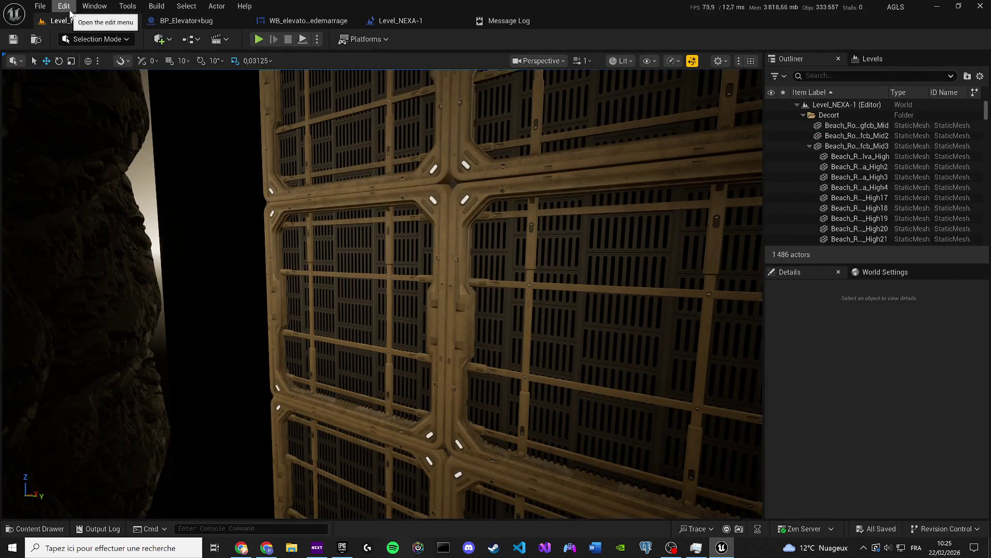
pyautogui.hotkey('ctrl', 'space')
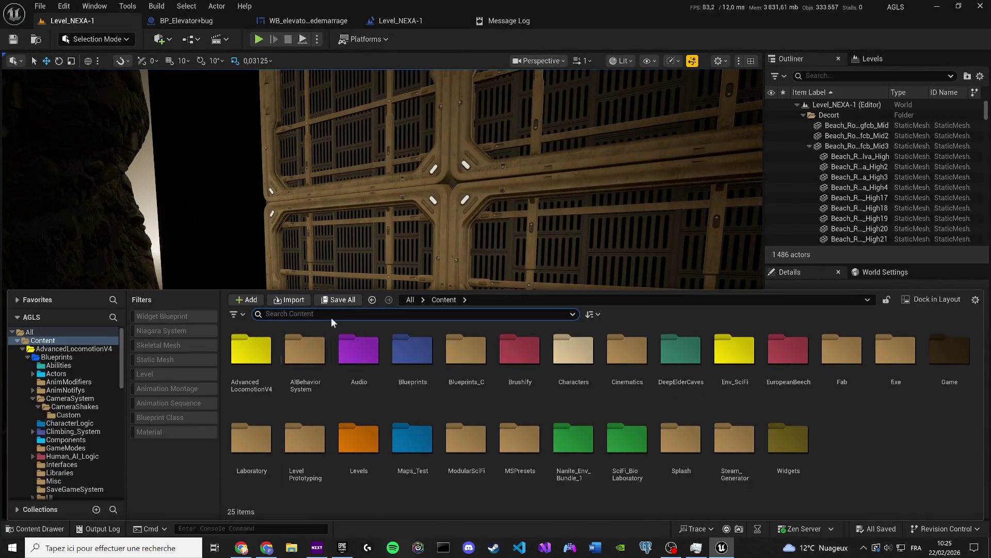
pyautogui.write('mapss')
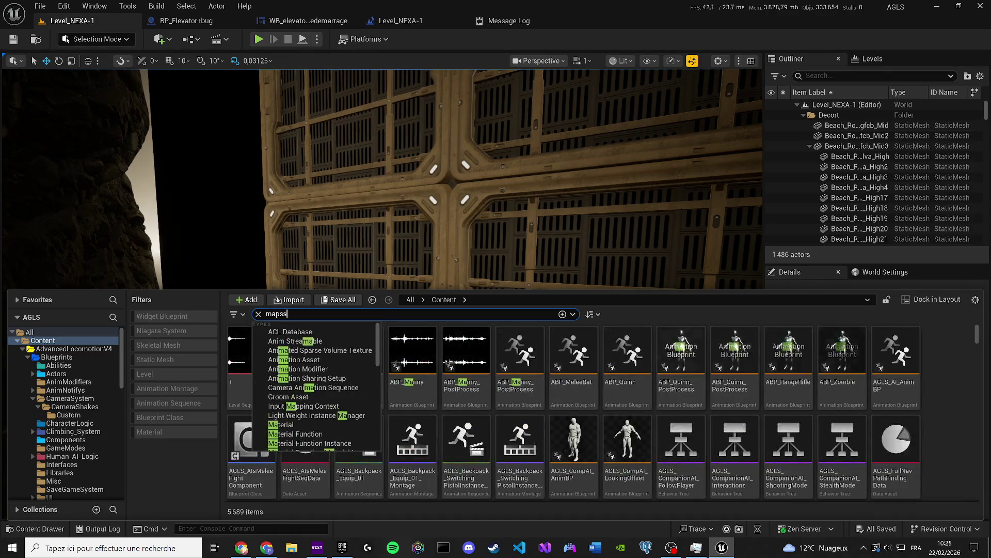
pyautogui.doubleClick(253, 361)
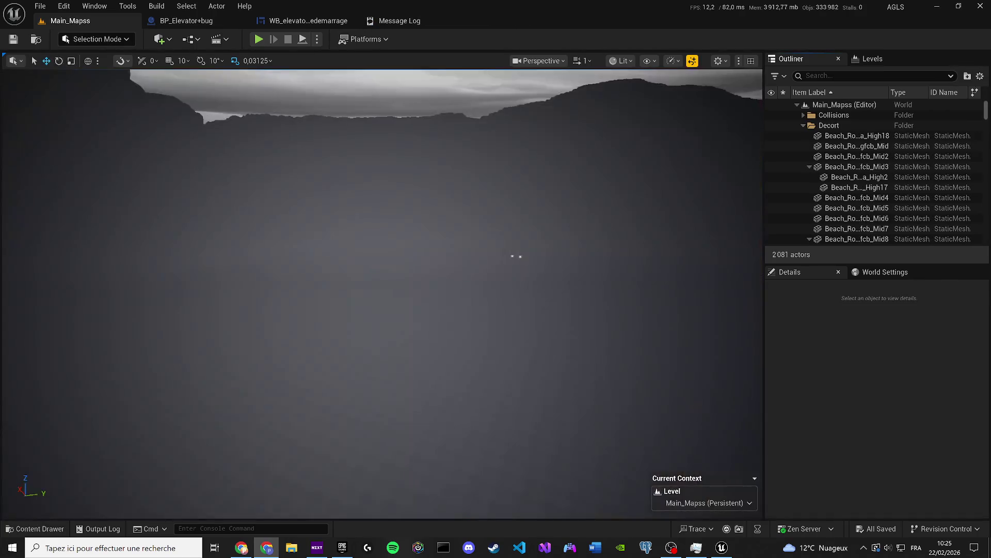
pyautogui.click(190, 39)
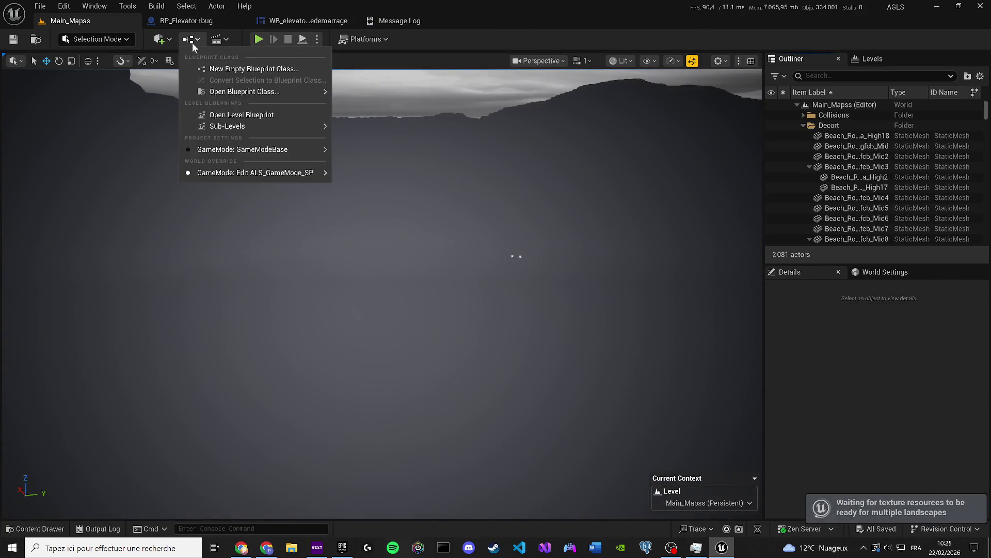
# Open the Main_Mapss Level Blueprint and browse its light-sequence nodes
pyautogui.click(241, 115)
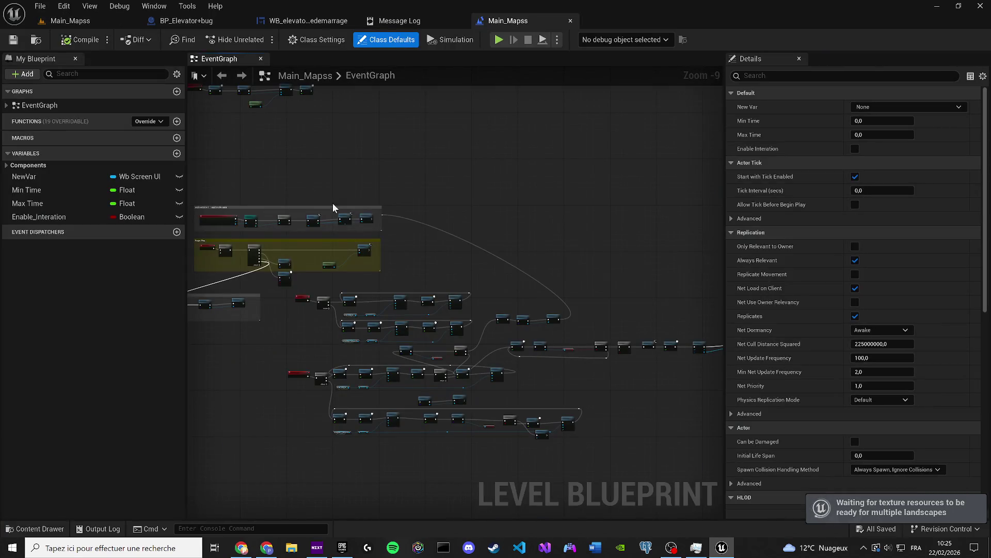
pyautogui.scroll(1, 352, 331)
pyautogui.scroll(2, 285, 251)
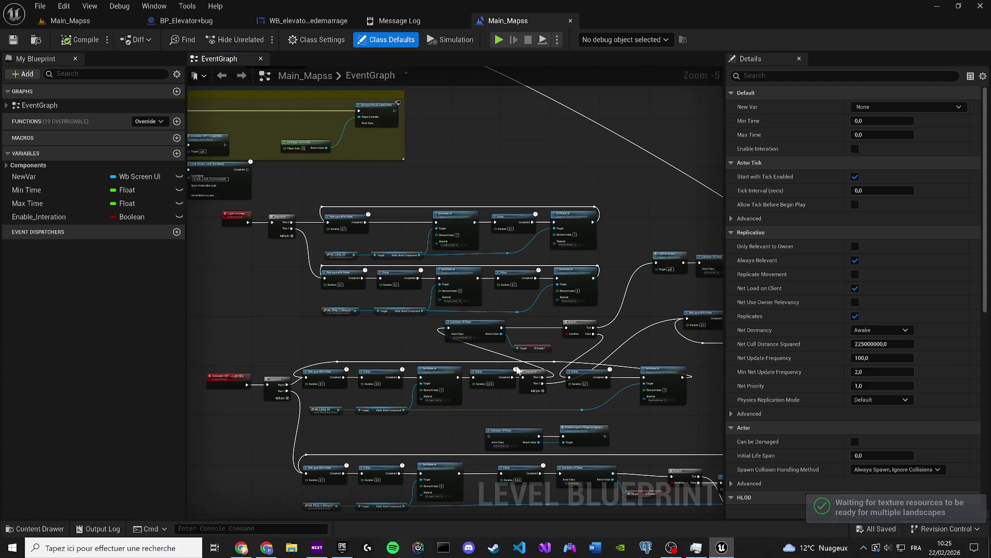
pyautogui.moveTo(607, 408); pyautogui.dragTo(656, 400)
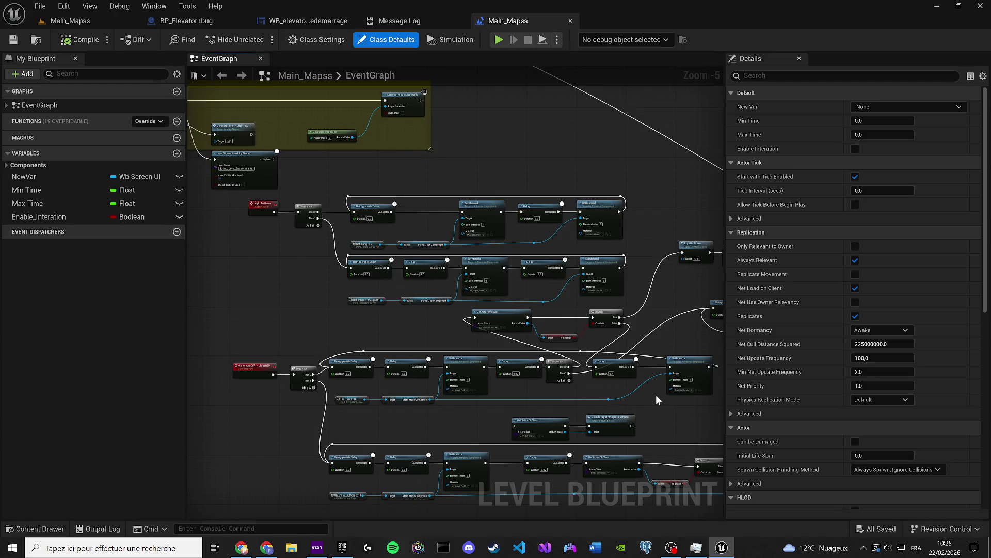
pyautogui.scroll(1, 419, 212)
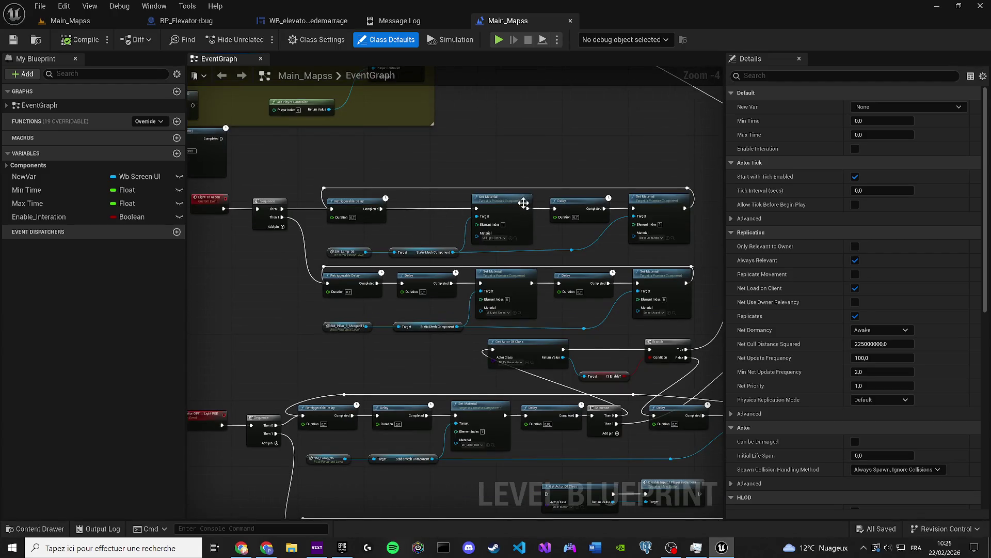
pyautogui.moveTo(585, 337)
pyautogui.mouseDown()
pyautogui.moveTo(573, 255)
pyautogui.moveTo(435, 244)
pyautogui.moveTo(319, 258)
pyautogui.moveTo(442, 264)
pyautogui.moveTo(494, 253)
pyautogui.mouseUp()
pyautogui.scroll(1, 520, 294)
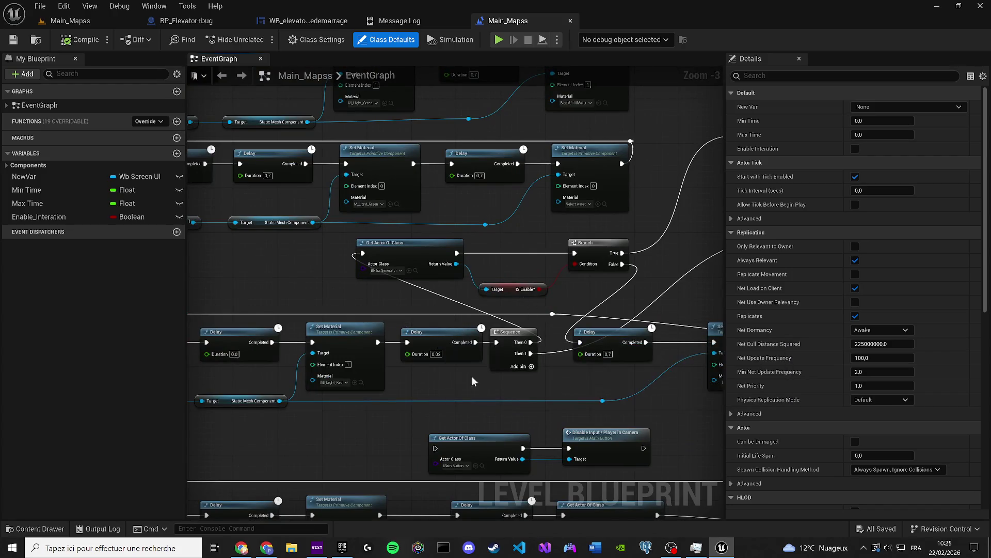
pyautogui.moveTo(511, 380)
pyautogui.mouseDown()
pyautogui.moveTo(424, 369)
pyautogui.moveTo(326, 335)
pyautogui.mouseUp()
pyautogui.scroll(-4, 326, 335)
pyautogui.scroll(2, 456, 348)
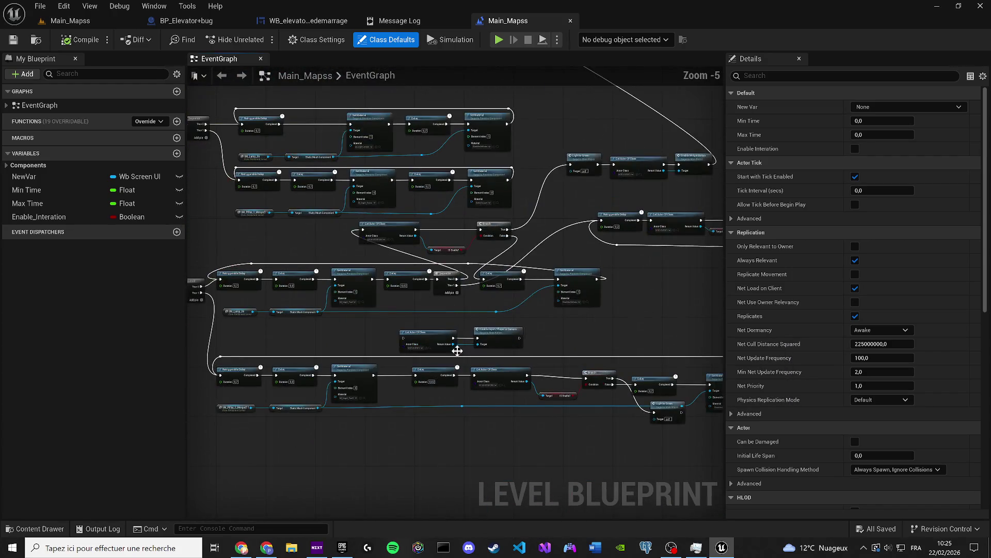
# Pan and zoom across the yellow comment area, first light rows and Branch nodes
pyautogui.moveTo(369, 397); pyautogui.dragTo(380, 363)
pyautogui.moveTo(338, 278); pyautogui.dragTo(529, 451)
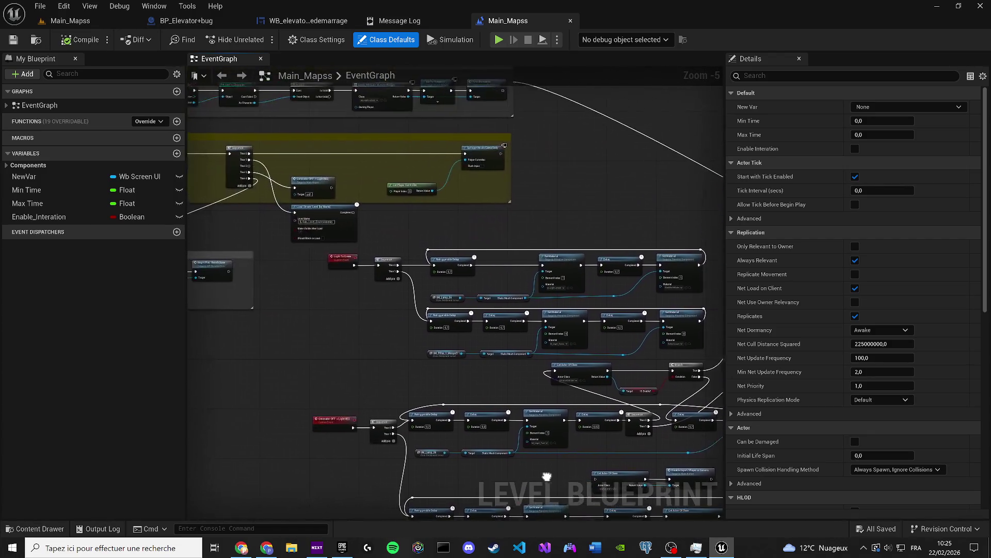
pyautogui.scroll(1, 412, 315)
pyautogui.moveTo(412, 315); pyautogui.dragTo(299, 300)
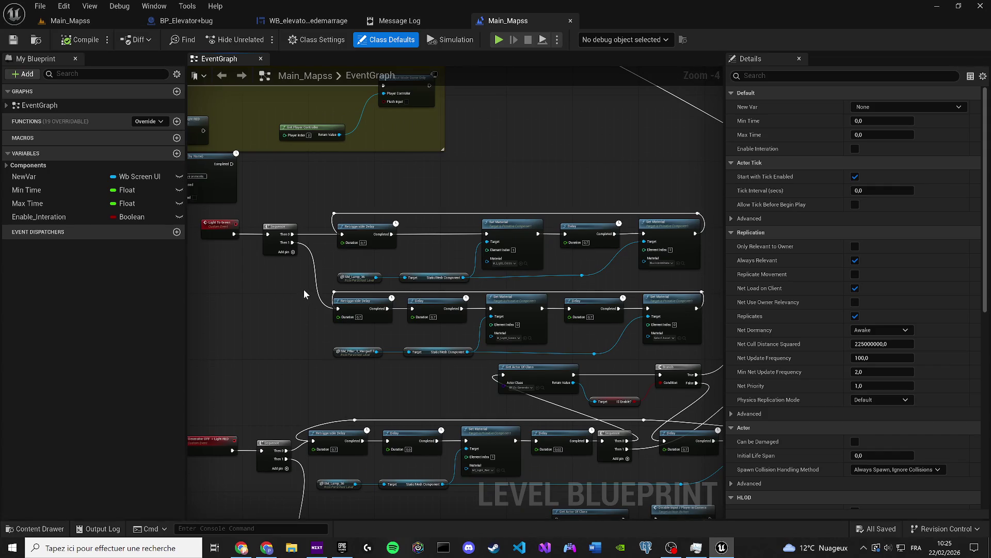
pyautogui.scroll(-5, 303, 289)
pyautogui.moveTo(592, 369); pyautogui.dragTo(548, 355)
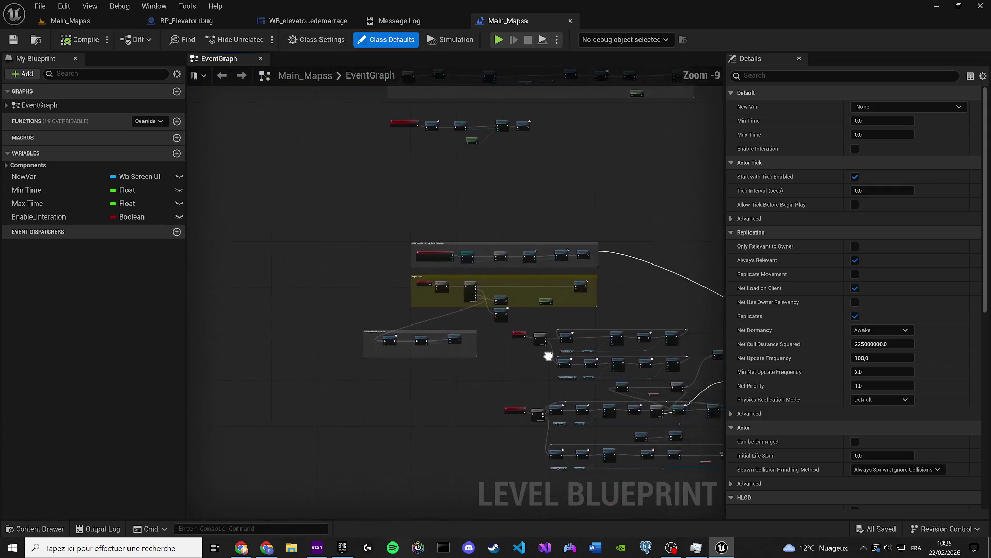
pyautogui.scroll(-3, 441, 259)
pyautogui.scroll(4, 492, 283)
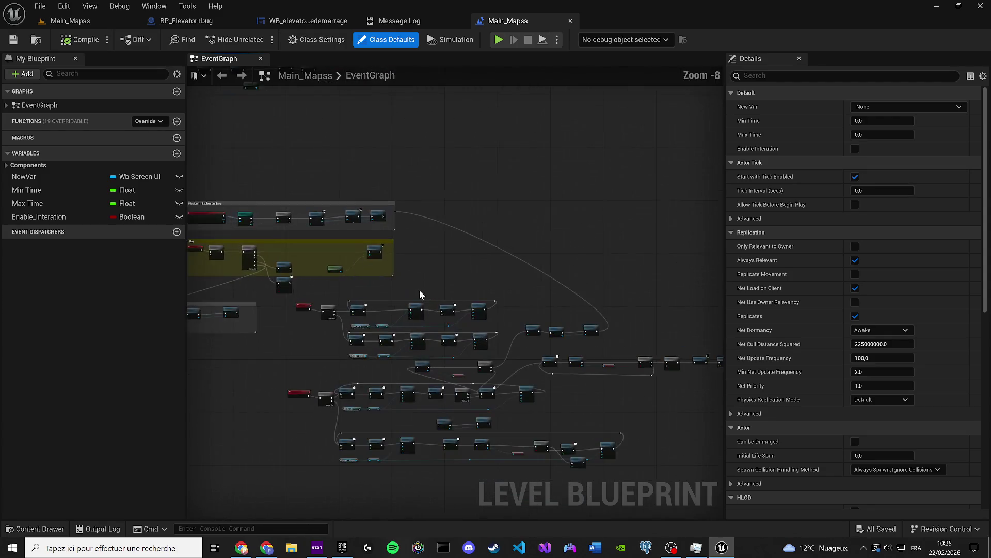
pyautogui.scroll(4, 420, 294)
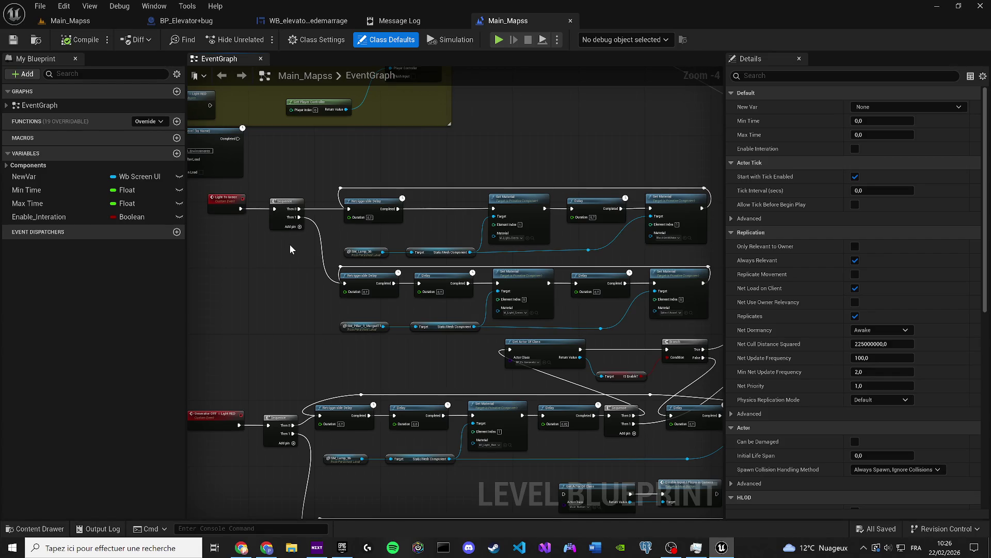
pyautogui.moveTo(290, 245)
pyautogui.mouseDown()
pyautogui.moveTo(248, 217)
pyautogui.moveTo(65, 187)
pyautogui.mouseUp()
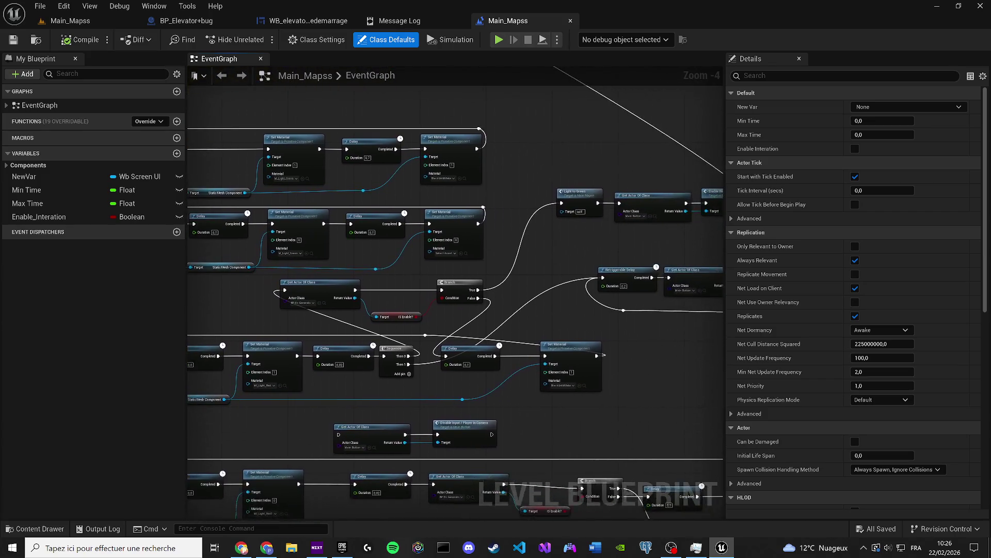
pyautogui.moveTo(152, 217); pyautogui.dragTo(306, 176)
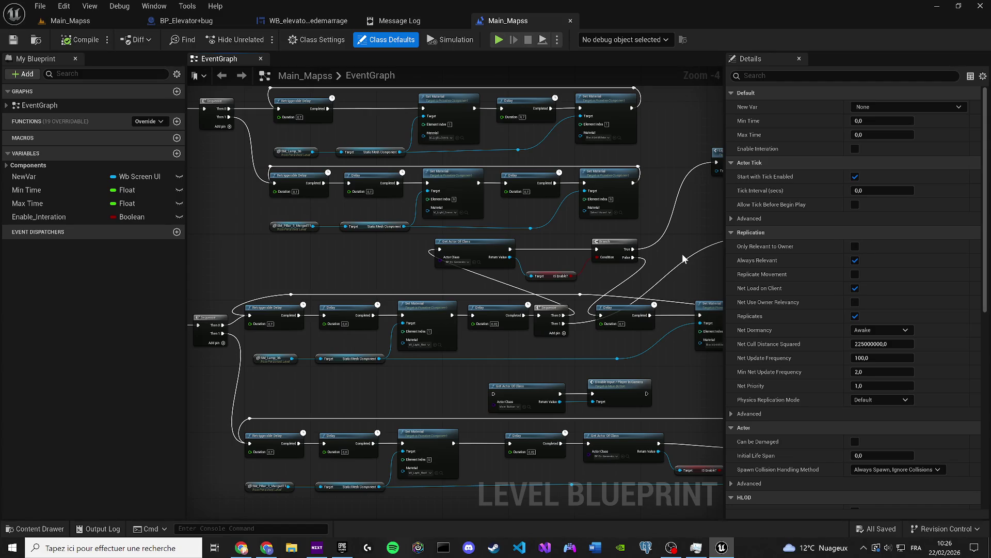
# Reopen Level_NEXA-1 by searching for it in the Content Drawer
pyautogui.click(70, 21)
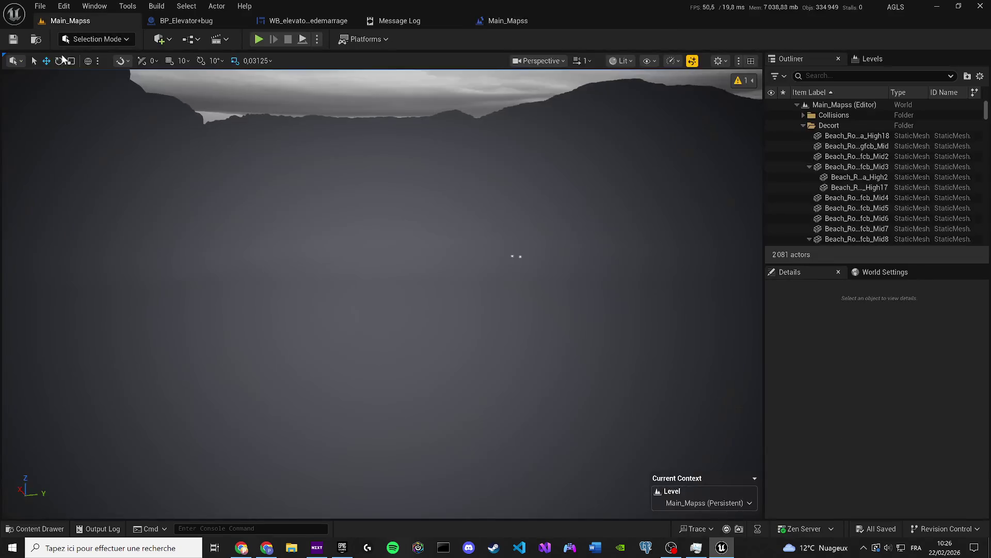
pyautogui.click(34, 528)
pyautogui.write('nexa levezl')
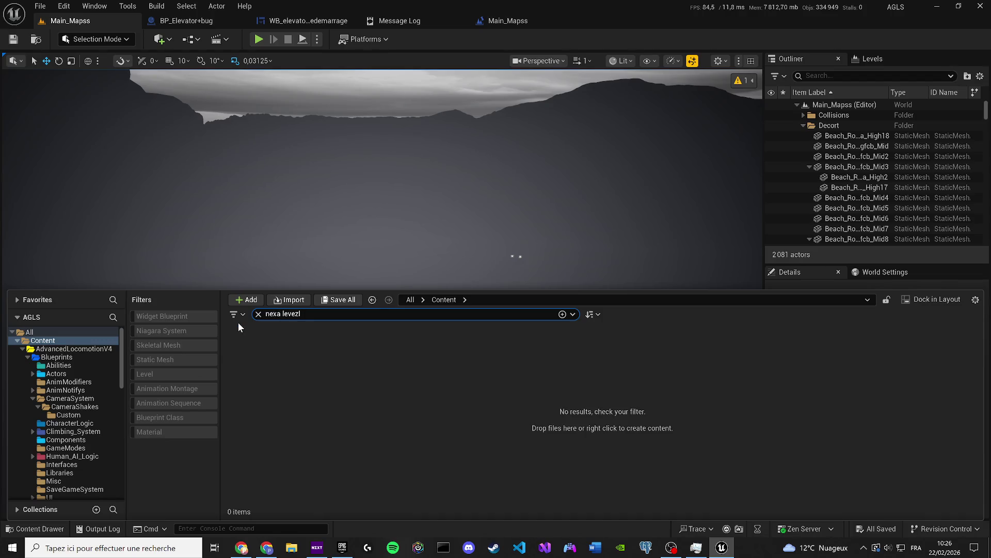
pyautogui.press('BackSpace')
pyautogui.press('BackSpace')
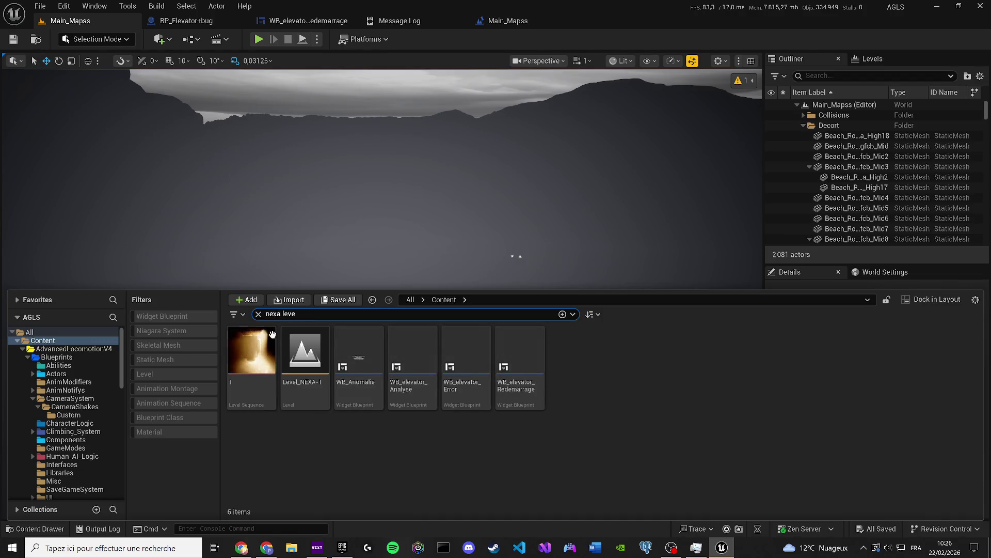
pyautogui.click(310, 350)
pyautogui.doubleClick(310, 350)
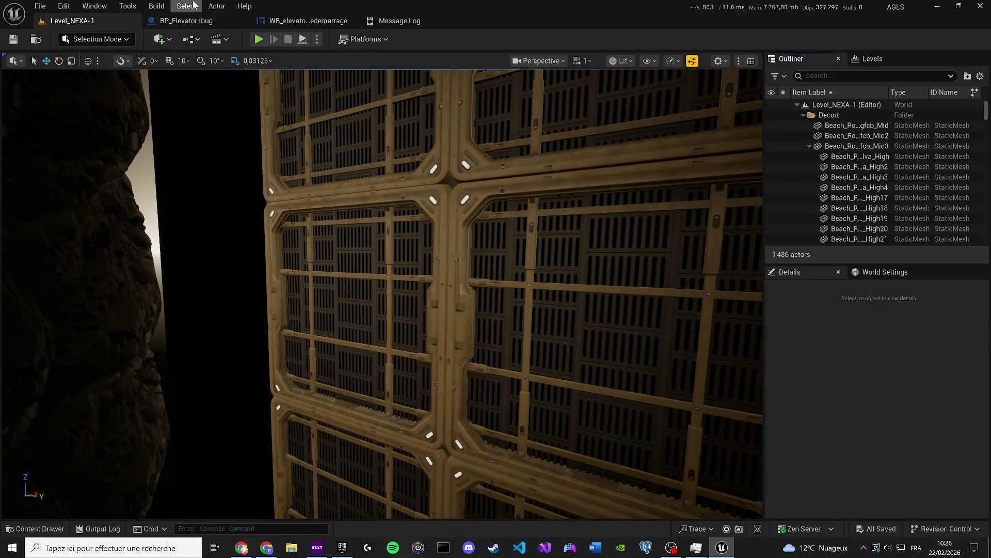
# In BP_Elevator+bug, move the Retriggerable Delay node slightly right
pyautogui.click(188, 21)
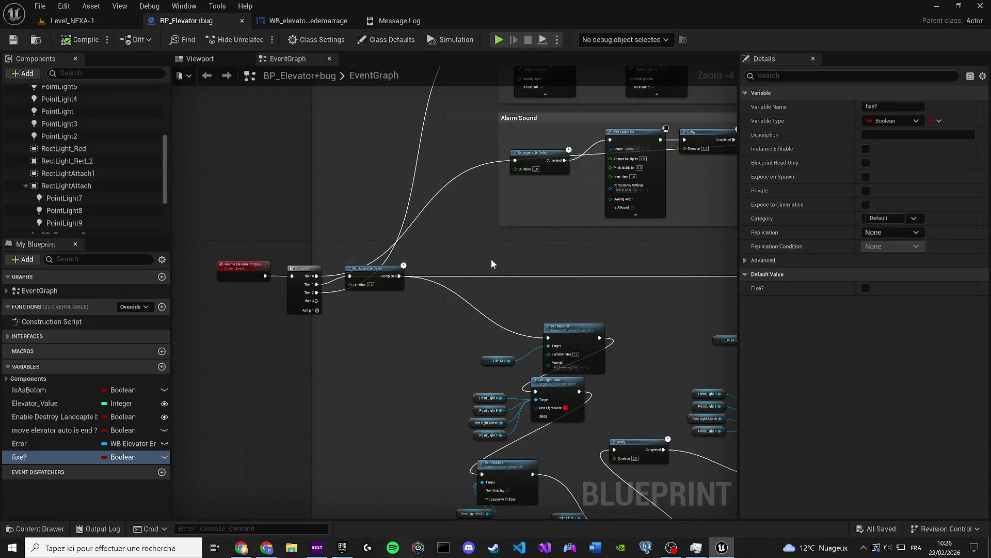
pyautogui.moveTo(491, 259); pyautogui.dragTo(356, 264)
pyautogui.click(282, 280)
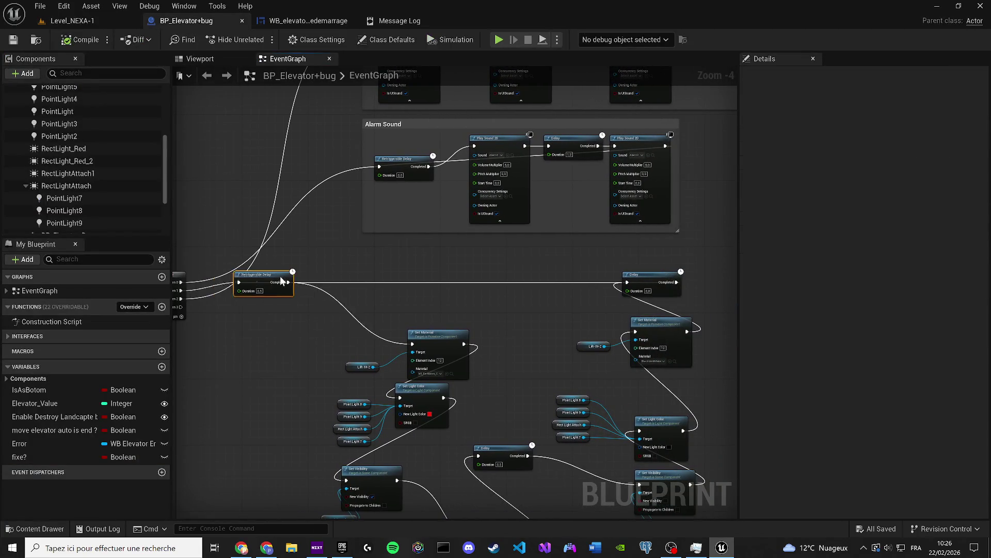
pyautogui.moveTo(282, 281); pyautogui.dragTo(328, 281)
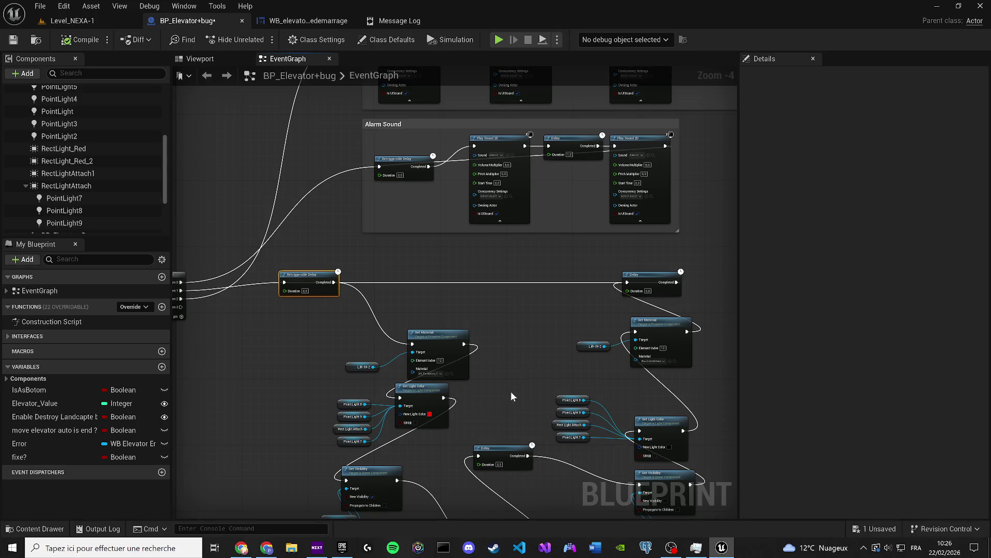
pyautogui.moveTo(513, 363); pyautogui.dragTo(498, 327)
pyautogui.scroll(2, 460, 299)
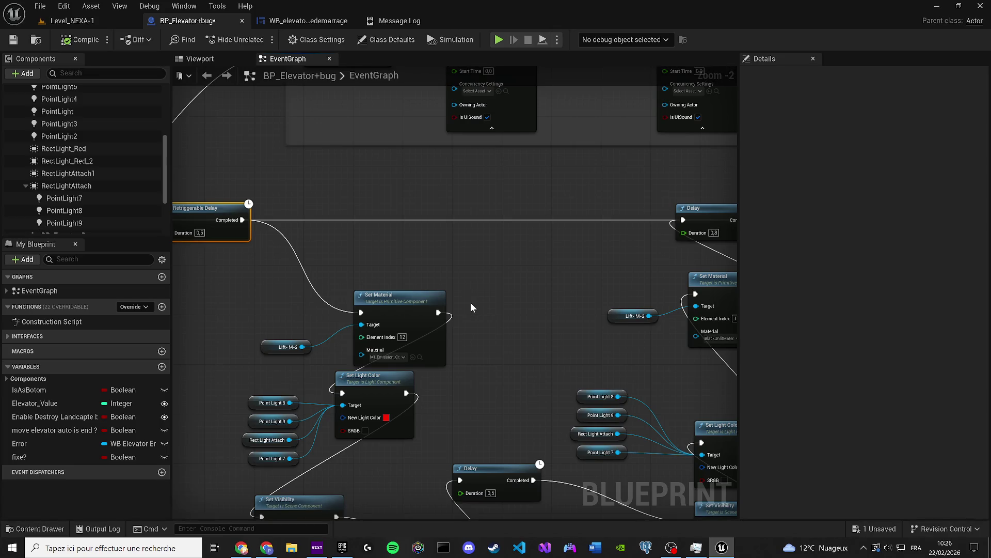
# Place a Fixe? getter and add a Branch node after Set Material
pyautogui.moveTo(72, 457)
pyautogui.mouseDown()
pyautogui.moveTo(520, 369)
pyautogui.moveTo(509, 358)
pyautogui.mouseUp()
pyautogui.click(532, 376)
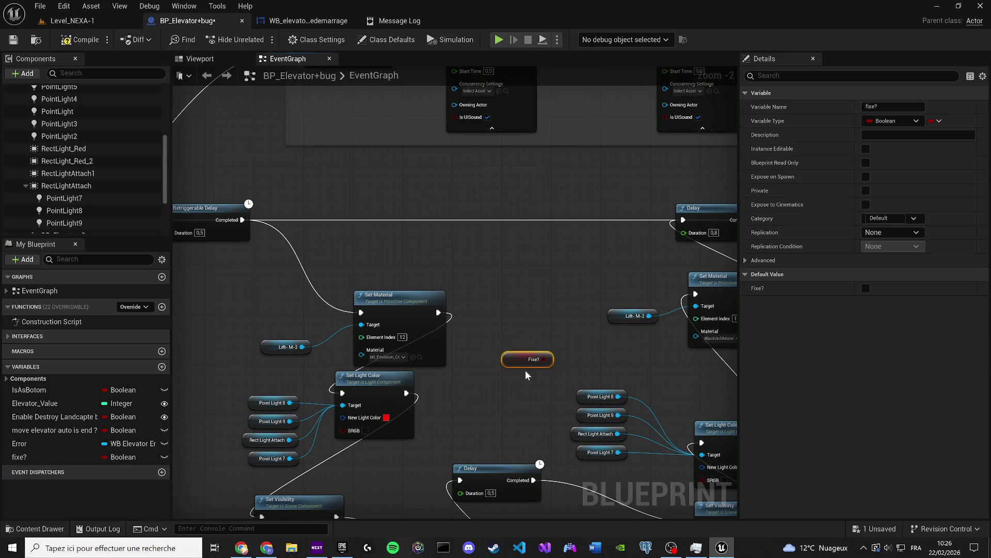
pyautogui.click(501, 289)
pyautogui.click(500, 289)
# Wire Set Material into the Branch, its False output into Set Light Color, and drag out its True wire
pyautogui.moveTo(439, 313)
pyautogui.mouseDown()
pyautogui.moveTo(512, 304)
pyautogui.moveTo(506, 344)
pyautogui.moveTo(486, 357)
pyautogui.mouseUp()
pyautogui.moveTo(562, 318)
pyautogui.mouseDown()
pyautogui.moveTo(384, 395)
pyautogui.moveTo(348, 395)
pyautogui.mouseUp()
pyautogui.moveTo(614, 348); pyautogui.dragTo(513, 266)
pyautogui.moveTo(527, 187)
pyautogui.mouseDown()
pyautogui.moveTo(558, 214)
pyautogui.moveTo(471, 304)
pyautogui.moveTo(550, 239)
pyautogui.mouseUp()
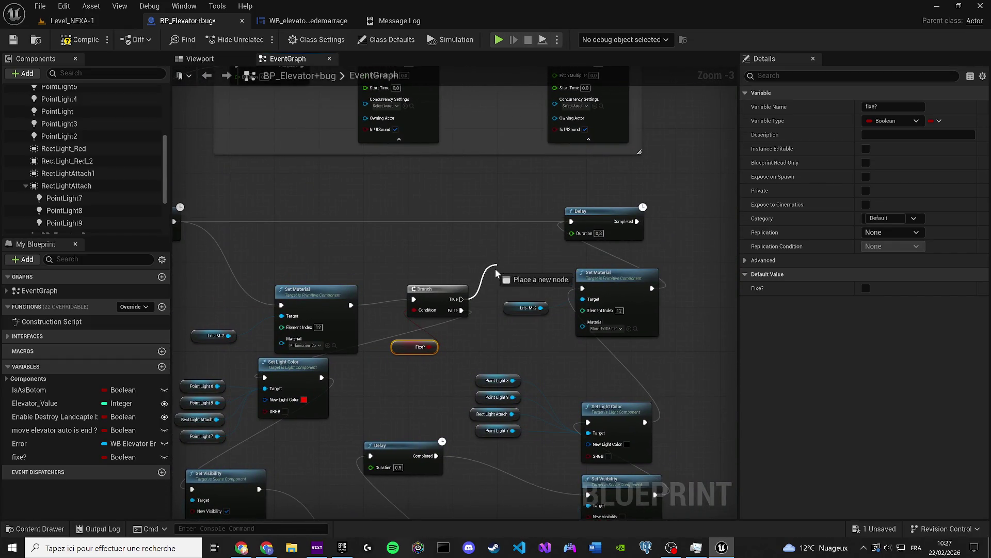
pyautogui.scroll(-6, 495, 269)
pyautogui.moveTo(495, 268)
pyautogui.mouseDown()
pyautogui.moveTo(587, 262)
pyautogui.moveTo(516, 481)
pyautogui.moveTo(317, 531)
pyautogui.moveTo(233, 382)
pyautogui.moveTo(237, 327)
pyautogui.moveTo(420, 317)
pyautogui.moveTo(454, 304)
pyautogui.moveTo(426, 255)
pyautogui.mouseUp()
pyautogui.scroll(5, 237, 327)
pyautogui.scroll(5, 423, 254)
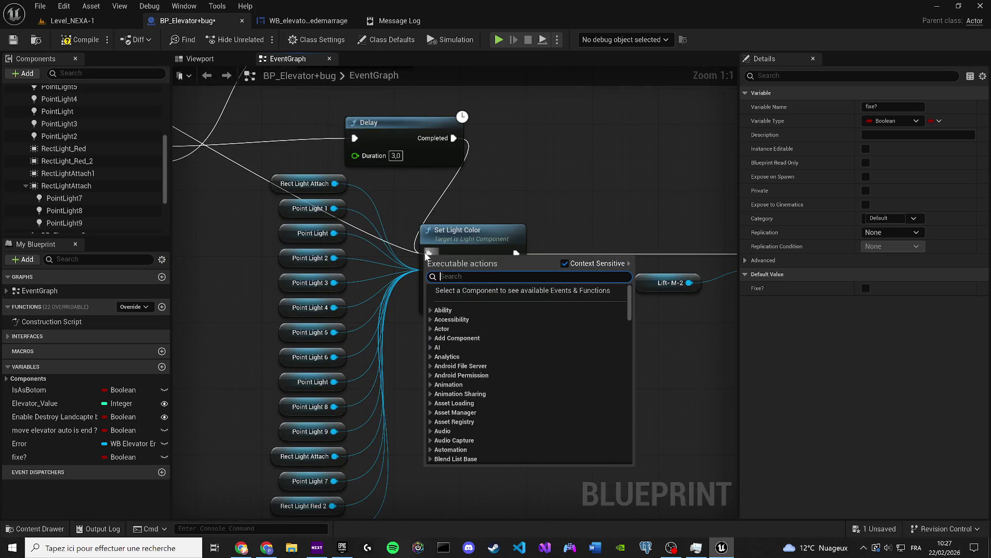
# Dismiss the node menu and compile and save BP_Elevator+bug
pyautogui.click(402, 250)
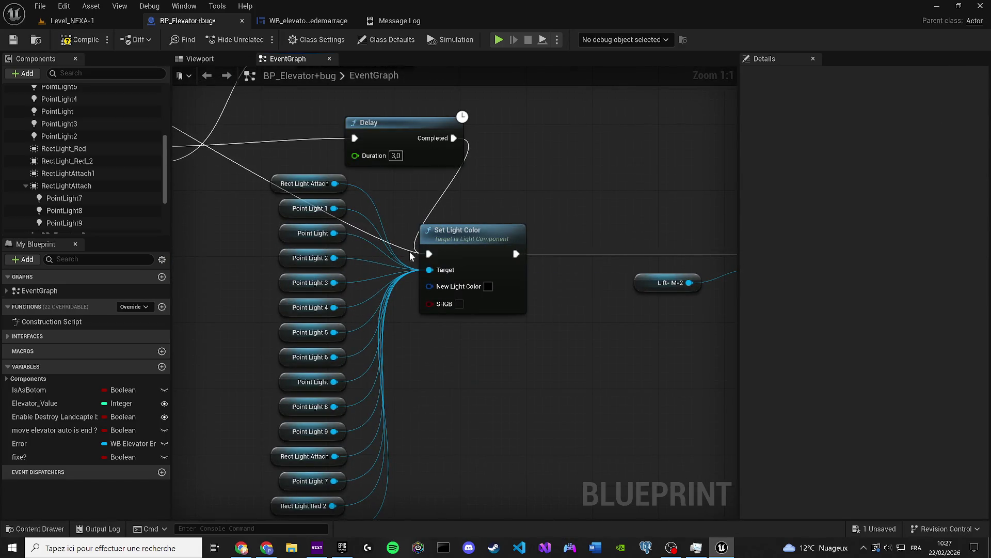
pyautogui.scroll(-9, 402, 249)
pyautogui.scroll(4, 360, 328)
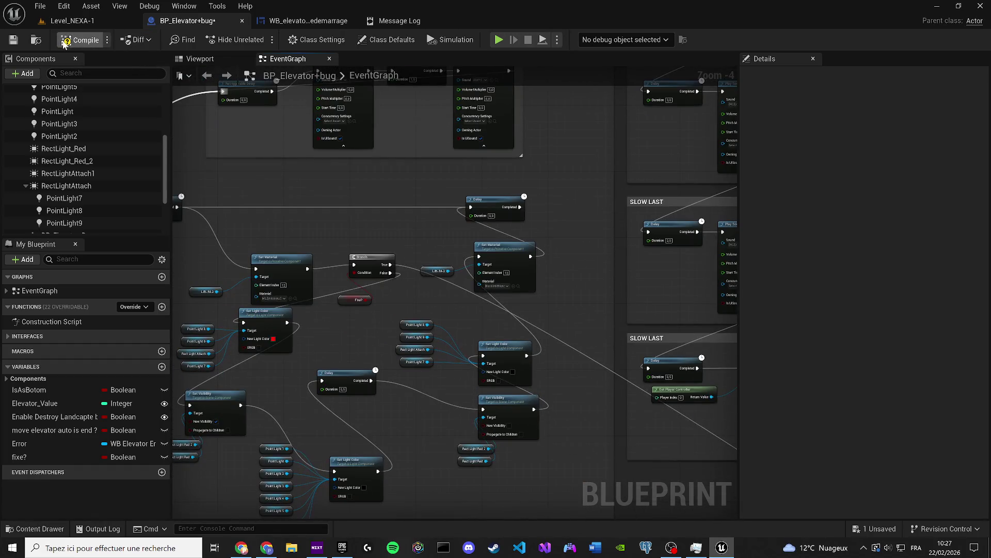
pyautogui.click(14, 41)
# Add a Set fixe? true node after Sequence Then 1, then play-test Level_NEXA-1
pyautogui.scroll(-4, 484, 320)
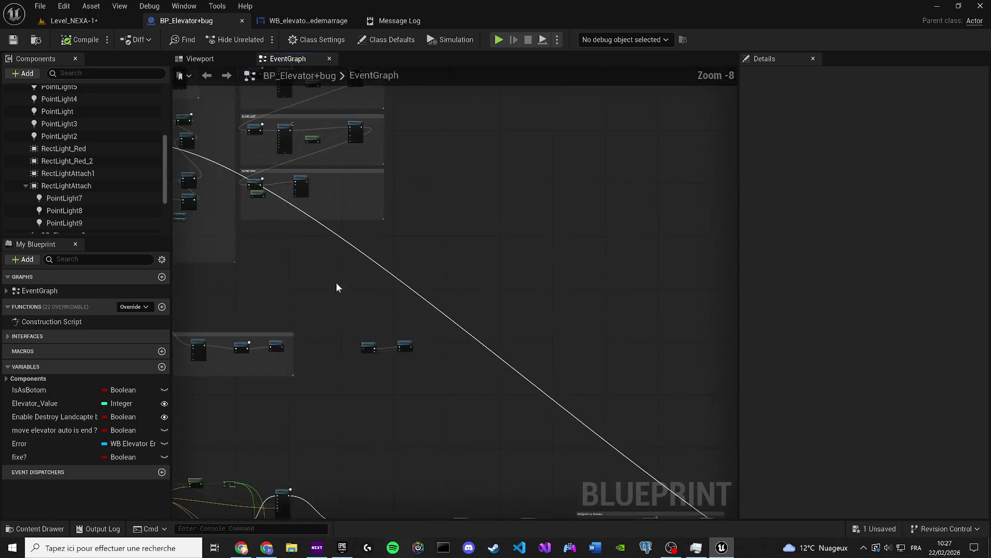
pyautogui.scroll(4, 429, 265)
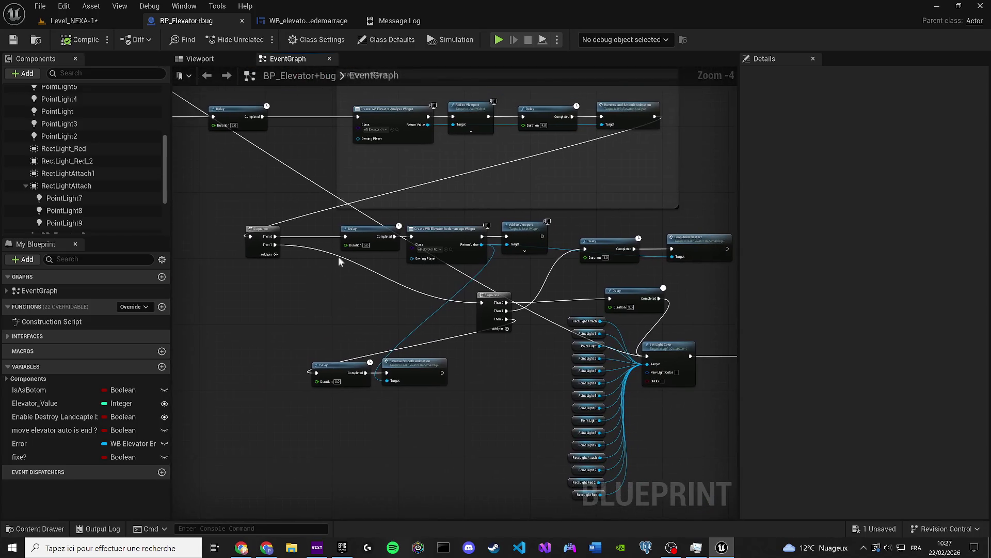
pyautogui.moveTo(19, 456)
pyautogui.mouseDown()
pyautogui.moveTo(199, 401)
pyautogui.moveTo(219, 307)
pyautogui.moveTo(380, 305)
pyautogui.moveTo(265, 209)
pyautogui.mouseUp()
pyautogui.click(254, 337)
pyautogui.scroll(3, 254, 337)
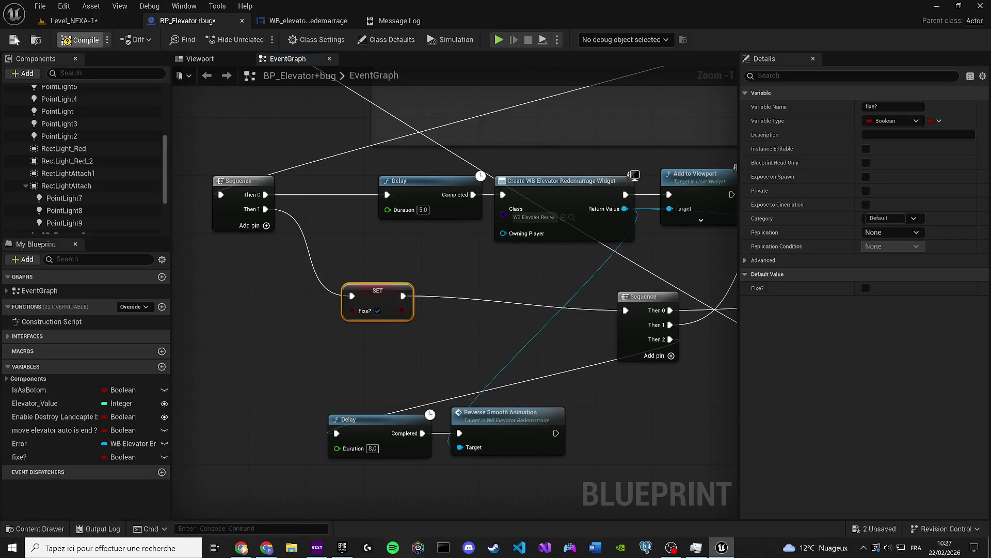
pyautogui.click(104, 20)
pyautogui.hotkey('alt', 'p')
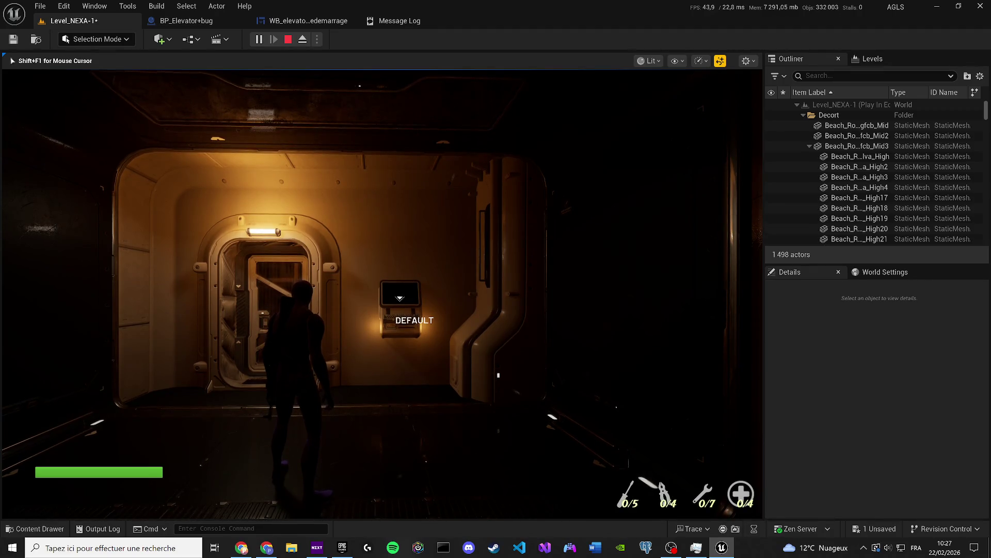
# Pick the DEFAULT weapon, watch the scene turn red then black, then stop and return to the event graph
pyautogui.press('Tab')
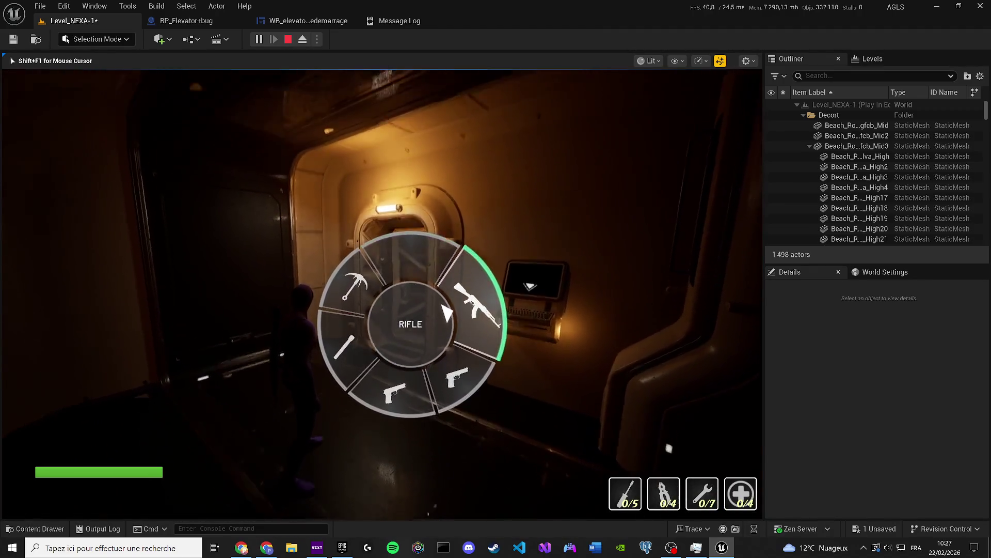
pyautogui.press('Tab')
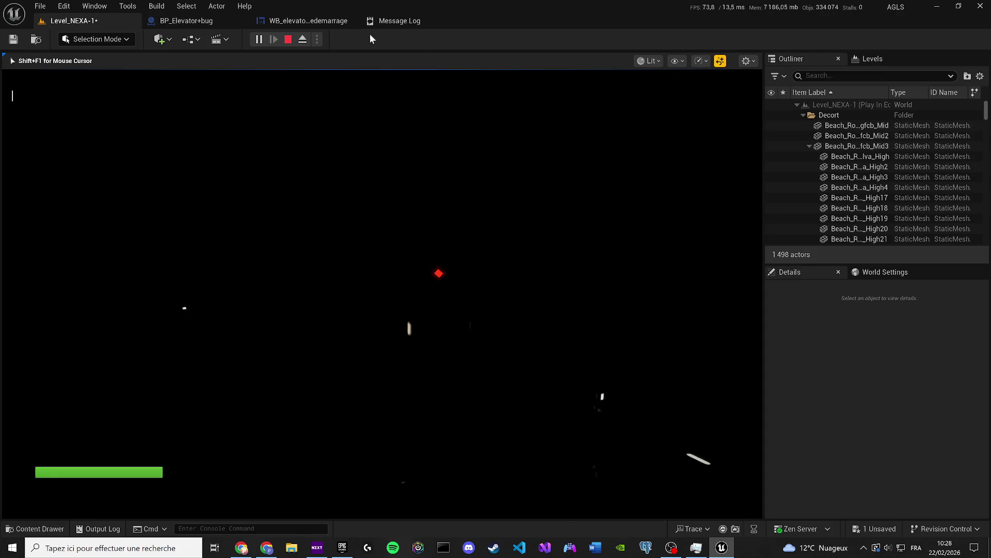
pyautogui.press('Escape')
pyautogui.click(761, 64)
# Nudge the Loop Anim Restart node right and inspect its event in the widget
pyautogui.scroll(1, 654, 178)
pyautogui.moveTo(451, 279)
pyautogui.mouseDown()
pyautogui.moveTo(510, 262)
pyautogui.moveTo(453, 284)
pyautogui.moveTo(491, 282)
pyautogui.mouseUp()
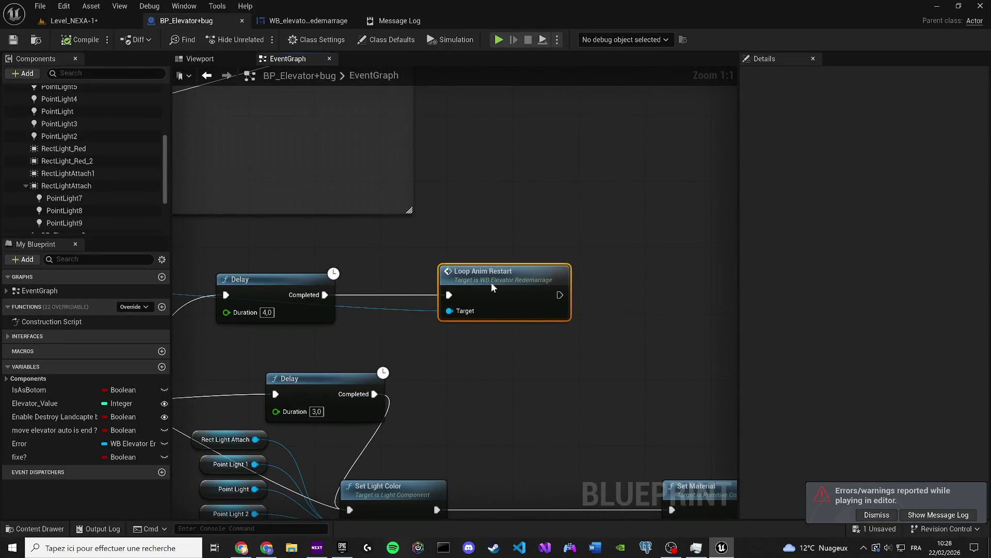
pyautogui.doubleClick(491, 282)
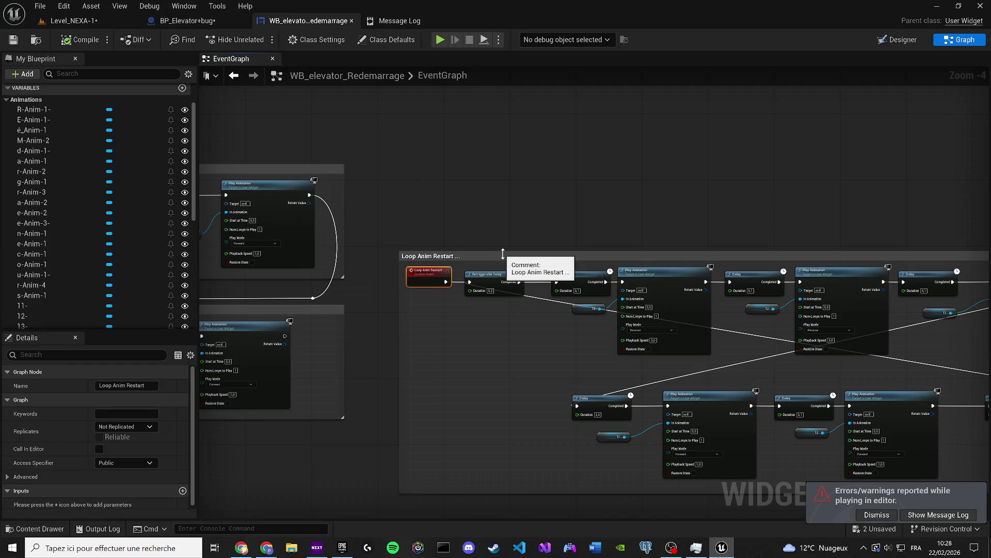
pyautogui.click(174, 22)
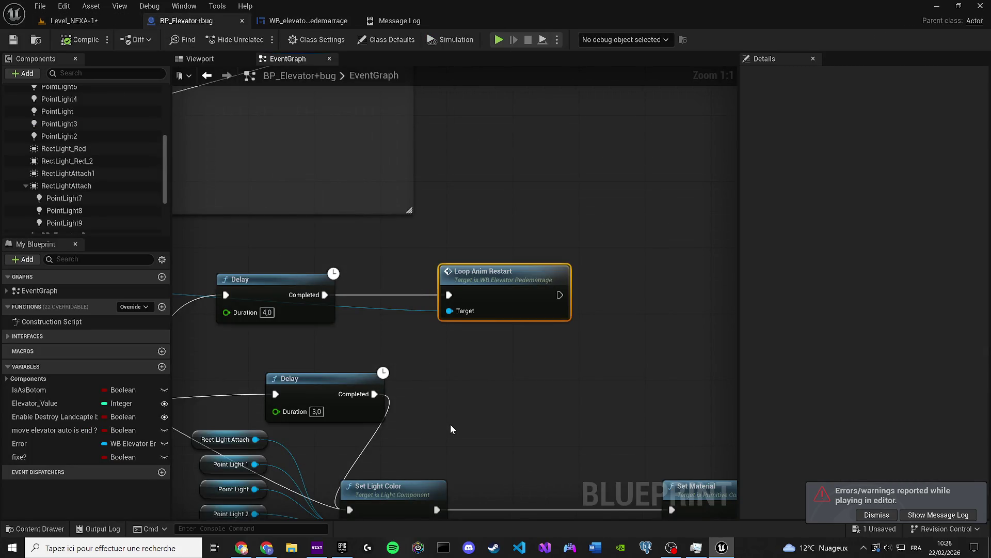
# Reroute the exec wire through a knot into a new Delay node with Duration 5
pyautogui.scroll(-4, 451, 429)
pyautogui.scroll(1, 329, 269)
pyautogui.moveTo(434, 288); pyautogui.dragTo(547, 299)
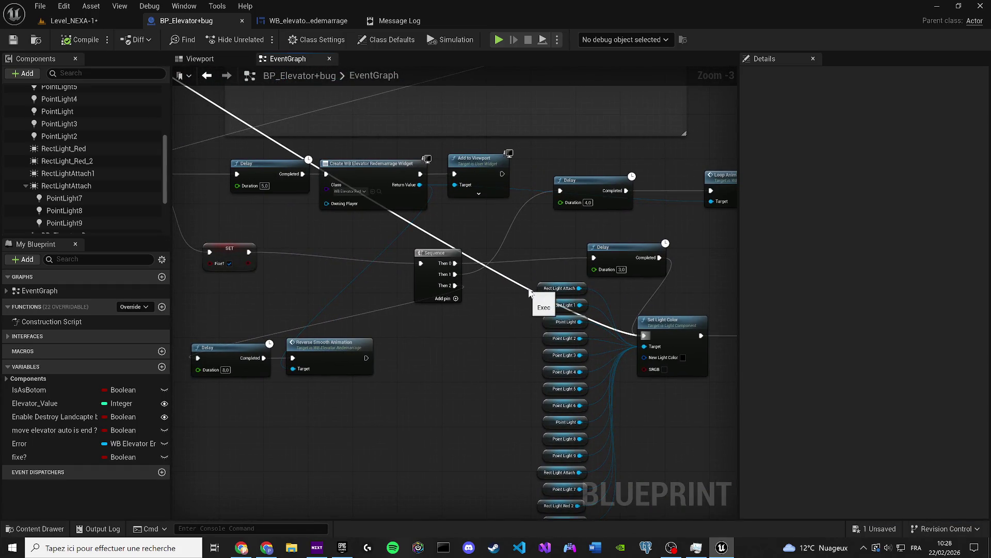
pyautogui.doubleClick(528, 288)
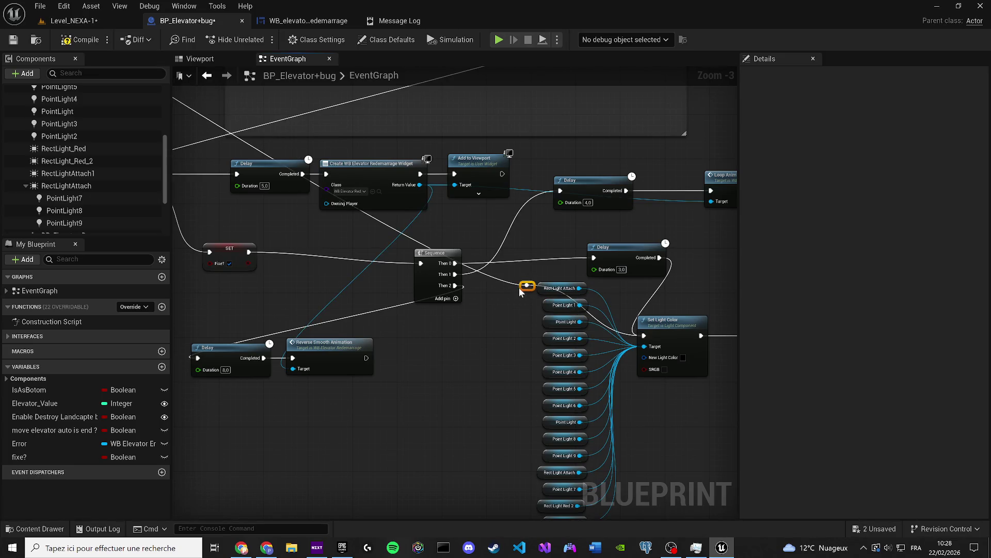
pyautogui.moveTo(521, 287); pyautogui.dragTo(373, 432)
pyautogui.moveTo(299, 452); pyautogui.dragTo(384, 439)
pyautogui.write('delay')
pyautogui.press('Return')
pyautogui.write('5')
pyautogui.press('Return')
# Move the Set Light Color and Set Material nodes further down and save the blueprint
pyautogui.moveTo(627, 479); pyautogui.dragTo(439, 274)
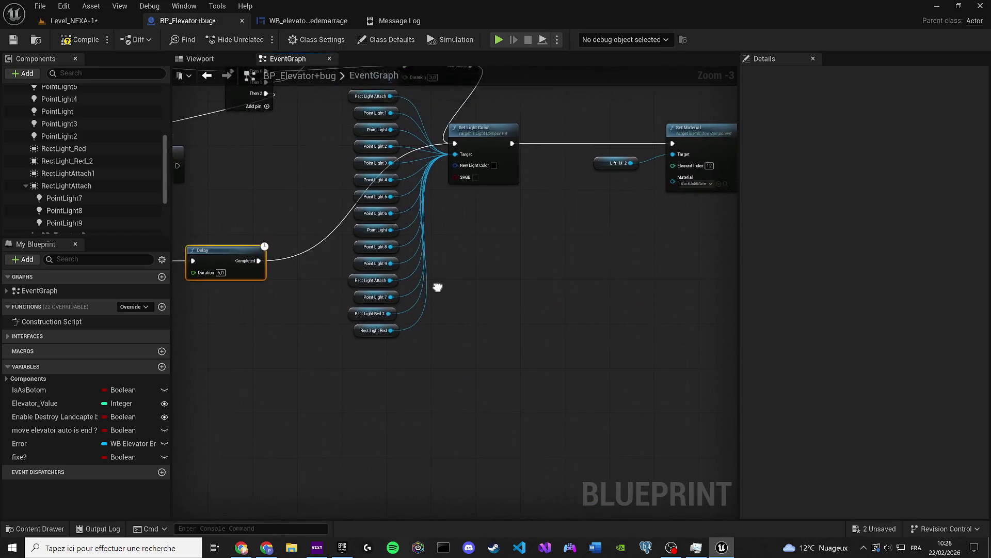
pyautogui.scroll(-1, 439, 274)
pyautogui.moveTo(653, 387); pyautogui.dragTo(361, 177)
pyautogui.moveTo(480, 215); pyautogui.dragTo(479, 299)
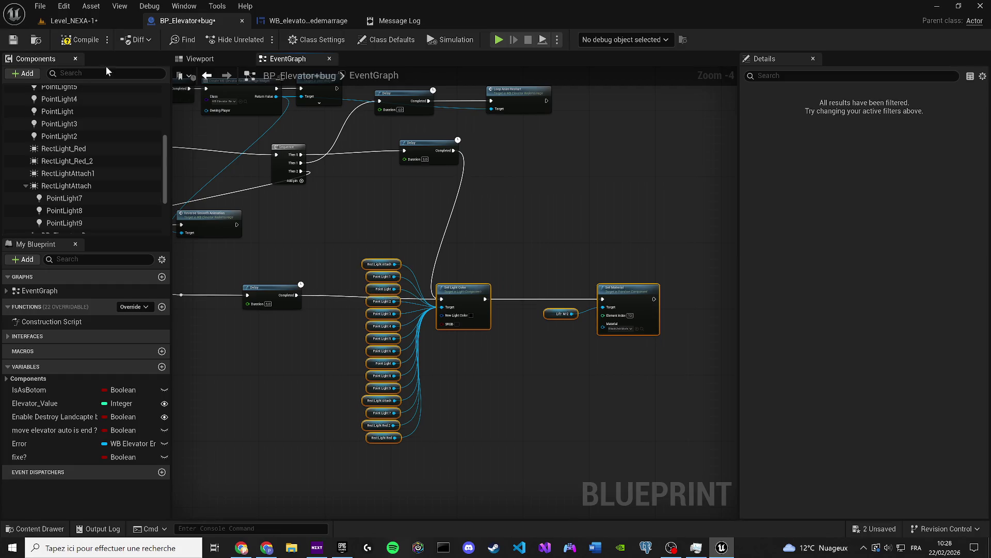
pyautogui.click(13, 39)
pyautogui.click(366, 219)
# Switch to Level_NEXA-1, save the level and start a play test
pyautogui.scroll(-2, 396, 243)
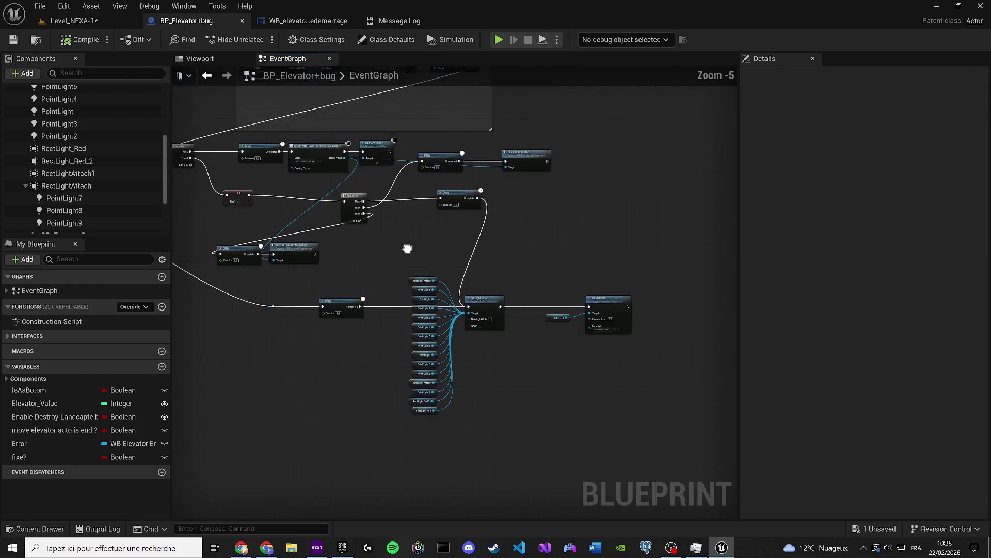
pyautogui.click(73, 21)
pyautogui.click(13, 39)
pyautogui.click(260, 40)
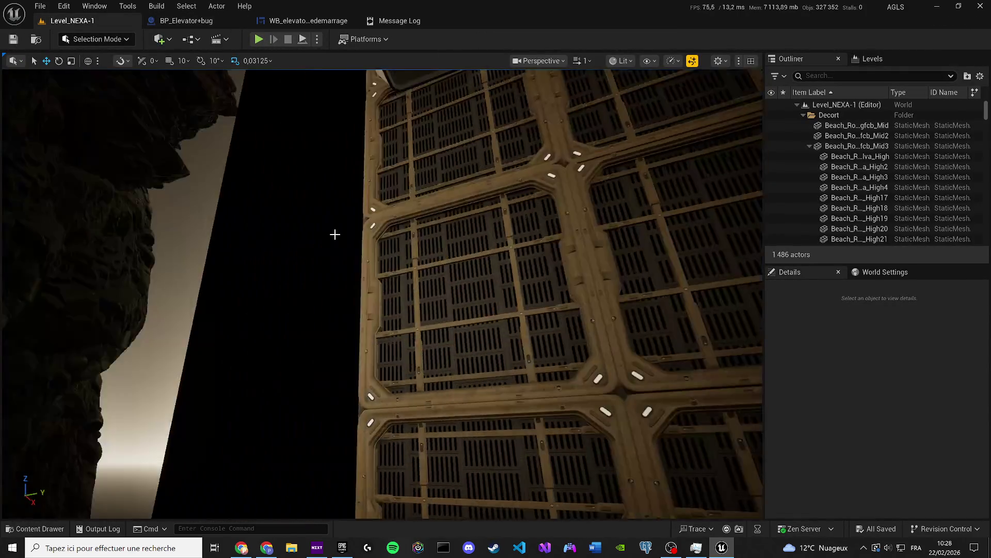
# Hide the DirectionalLight in the Outliner's Lighting folder and frame it in the viewport
pyautogui.rightClick(335, 234)
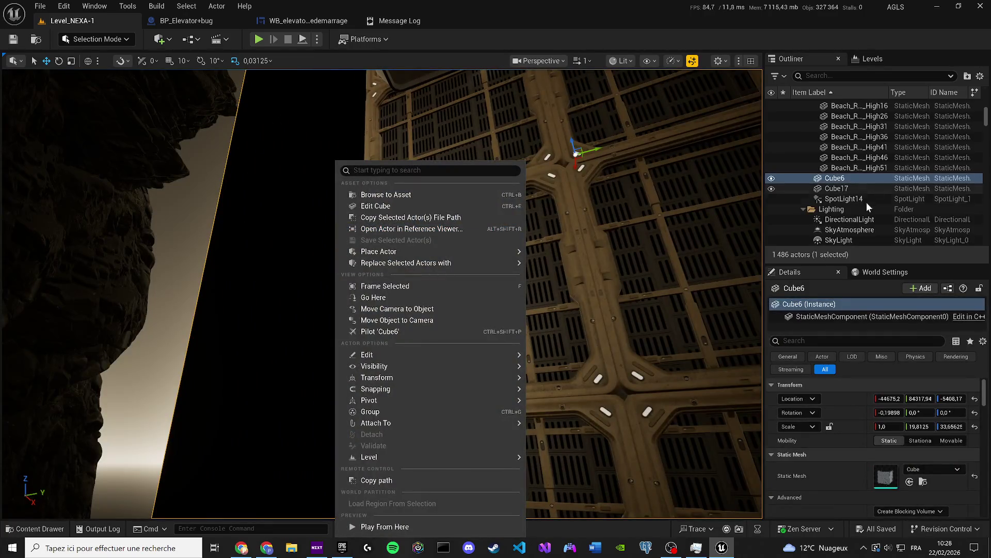
pyautogui.click(847, 219)
pyautogui.click(829, 209)
pyautogui.click(768, 221)
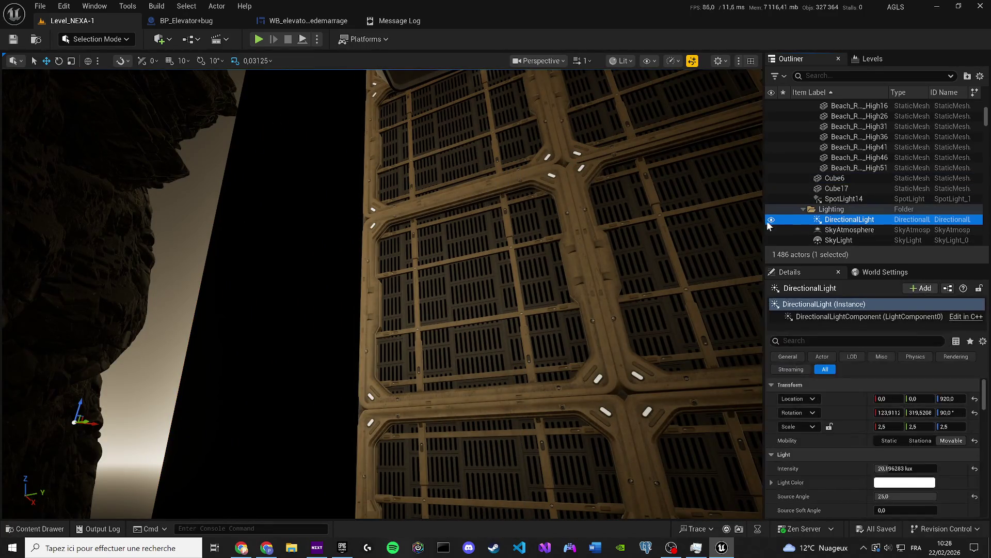
pyautogui.click(771, 220)
pyautogui.press('f')
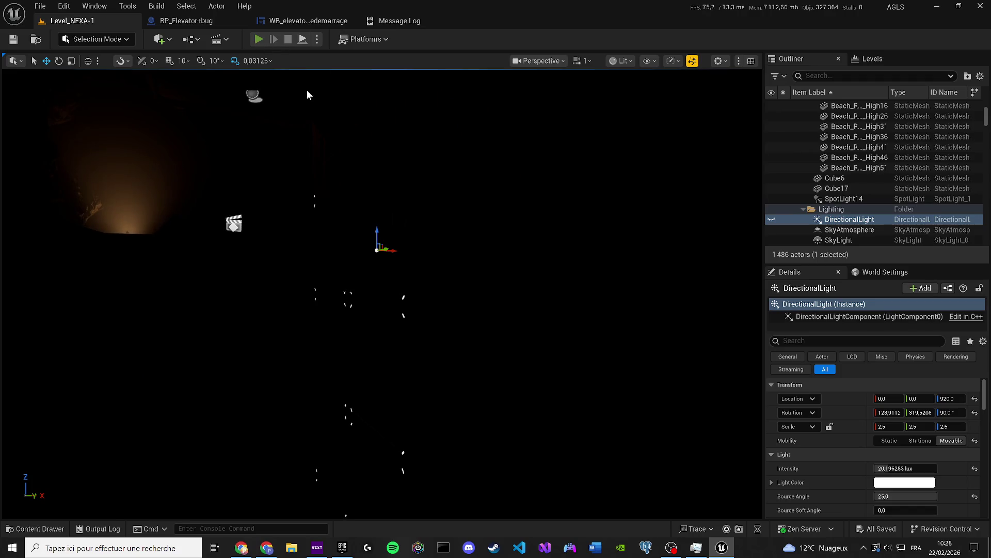
# Play-test the level, walk to the wall terminal and activate the elevator sequence
pyautogui.hotkey('alt', 'p')
pyautogui.press('w')
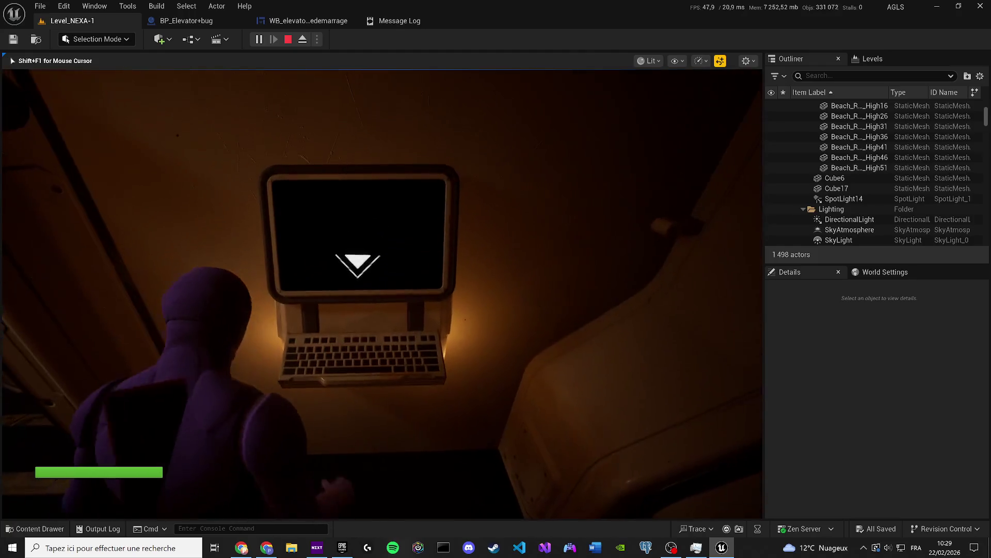
pyautogui.press('s')
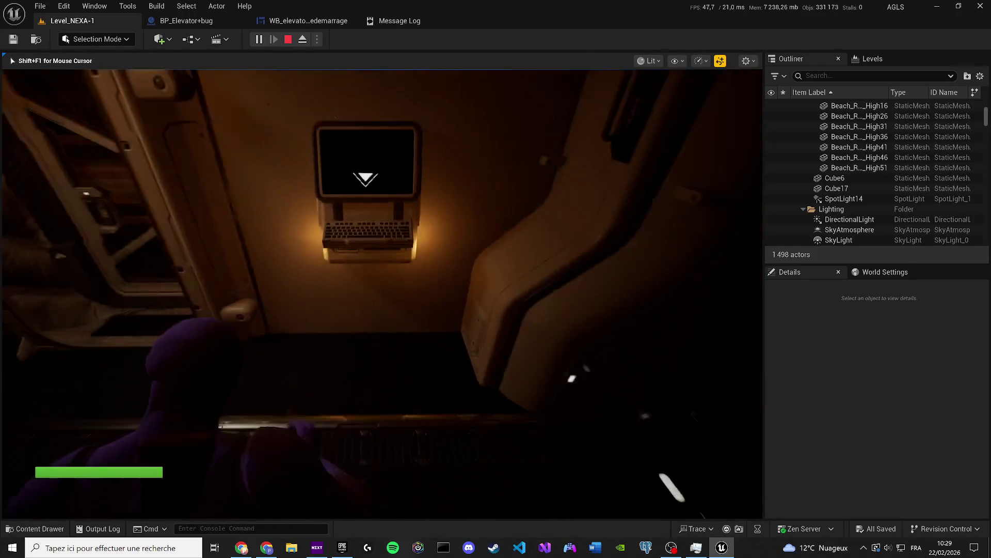
pyautogui.press('w')
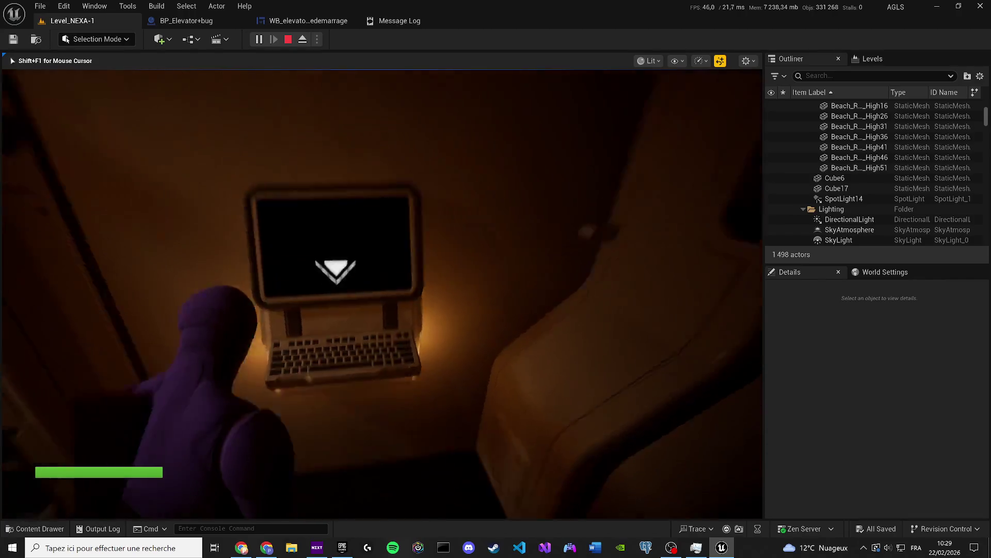
pyautogui.press('e')
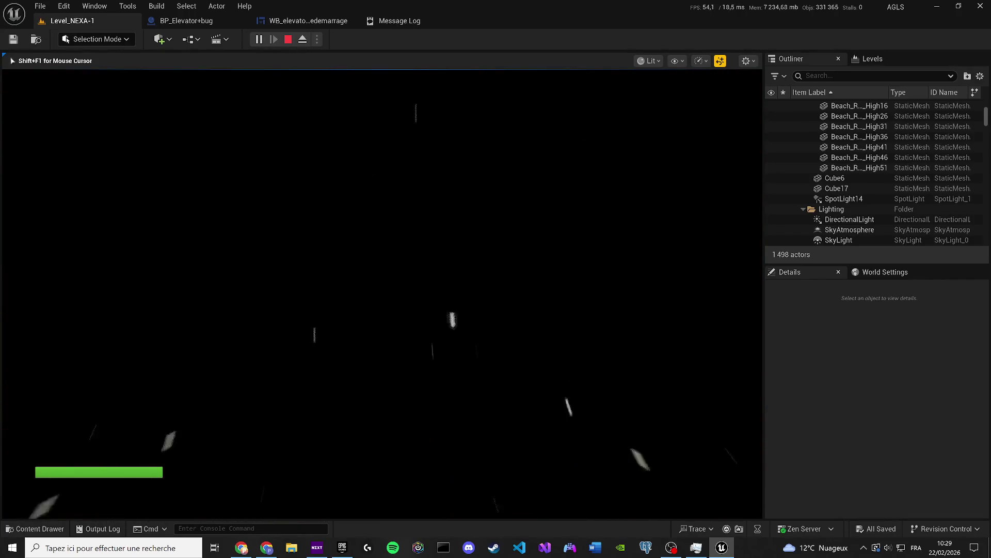
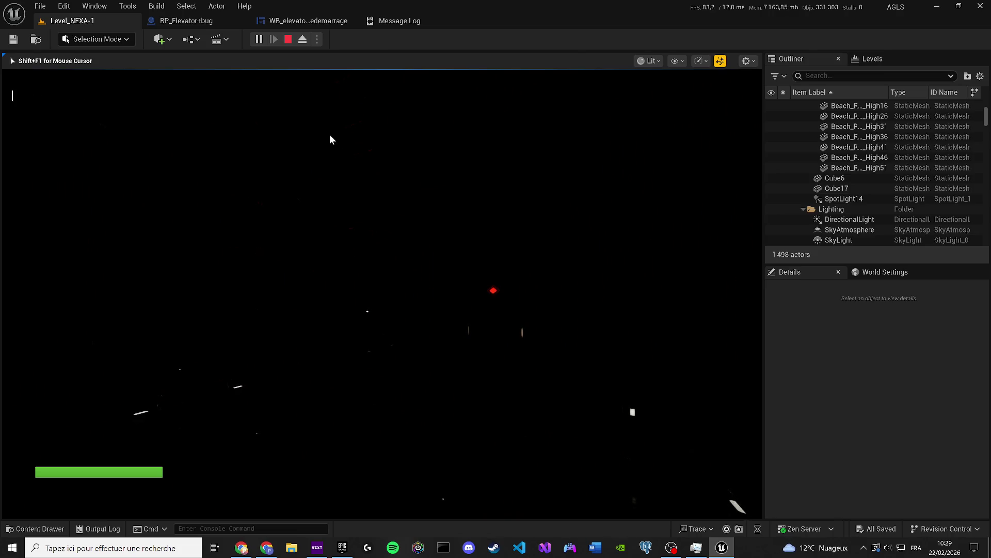
# Set the Delay node's Duration to 10 seconds in BP_Elevator+bug
pyautogui.click(304, 22)
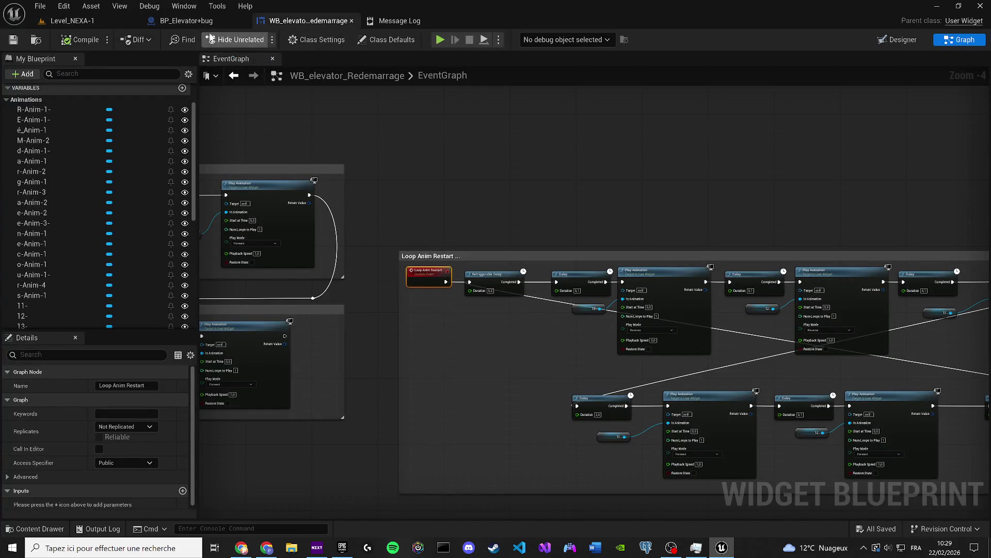
pyautogui.click(187, 20)
pyautogui.scroll(5, 399, 358)
pyautogui.click(373, 349)
pyautogui.write('10')
pyautogui.press('Return')
pyautogui.scroll(-2, 398, 255)
pyautogui.scroll(-2, 398, 255)
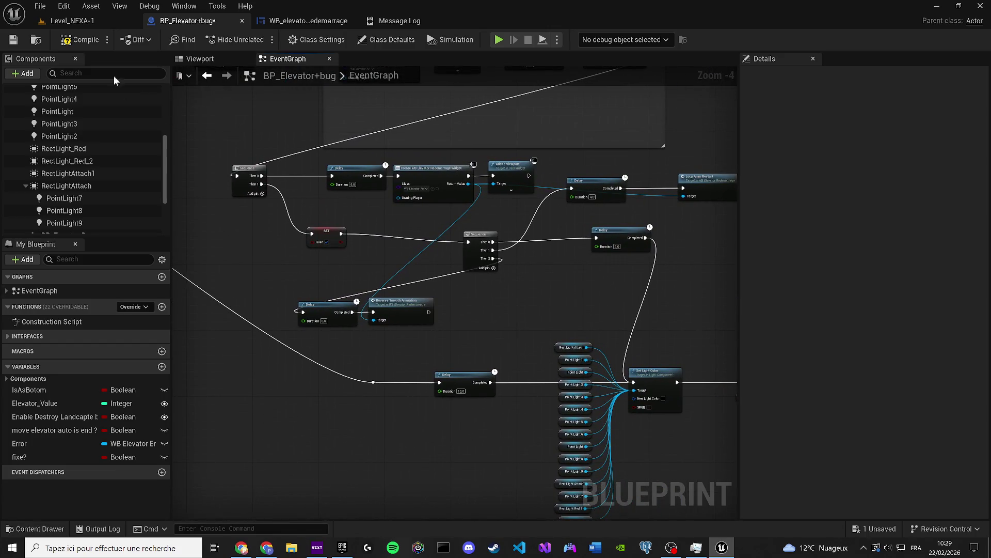
# Compile and save the elevator blueprint, then save Level_NEXA-1
pyautogui.click(79, 42)
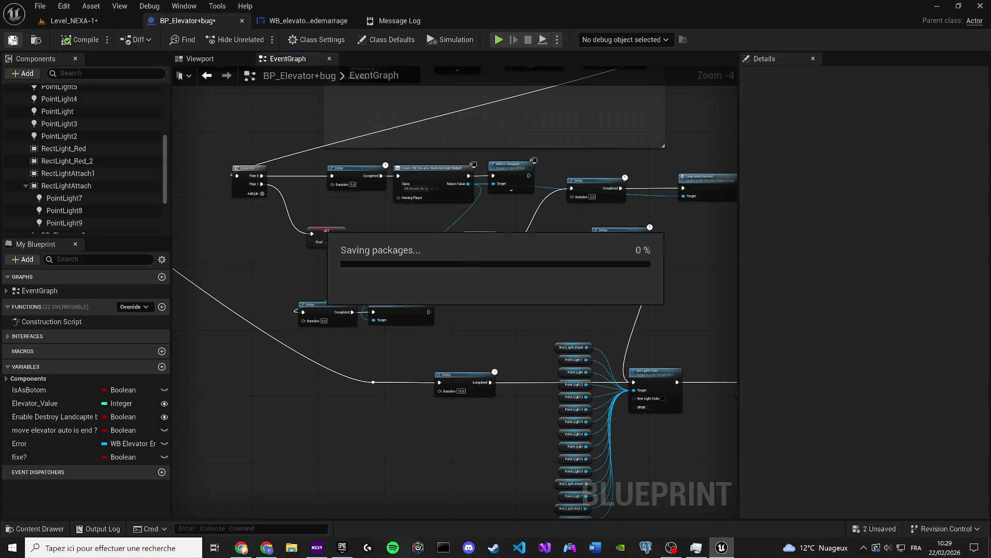
pyautogui.moveTo(263, 180); pyautogui.dragTo(350, 370)
pyautogui.scroll(1, 350, 370)
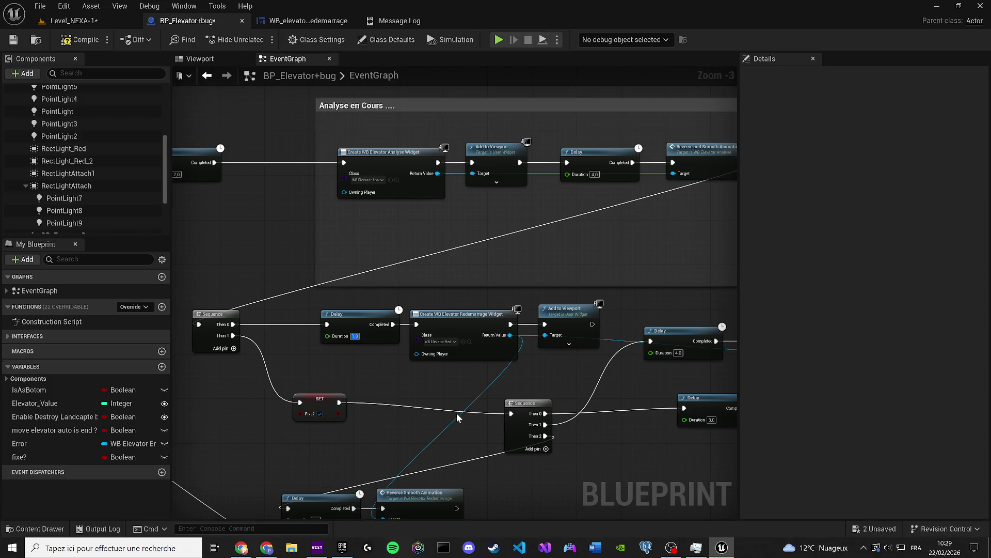
pyautogui.moveTo(448, 398)
pyautogui.mouseDown()
pyautogui.moveTo(355, 398)
pyautogui.moveTo(438, 385)
pyautogui.mouseUp()
pyautogui.click(13, 40)
pyautogui.click(120, 23)
pyautogui.click(14, 40)
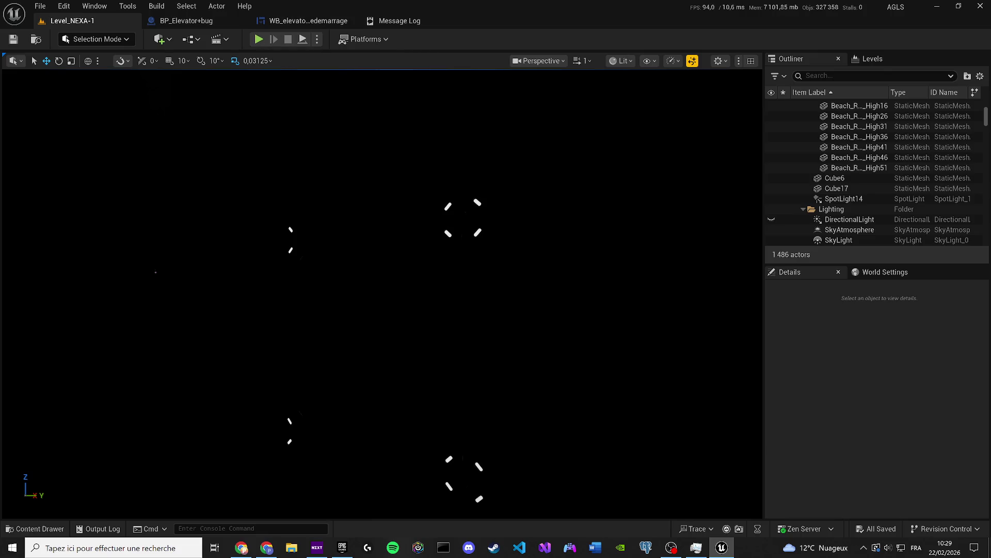
# Pan the elevator event graph to show the light colour and material nodes
pyautogui.press('XF86AudioLowerVolume')
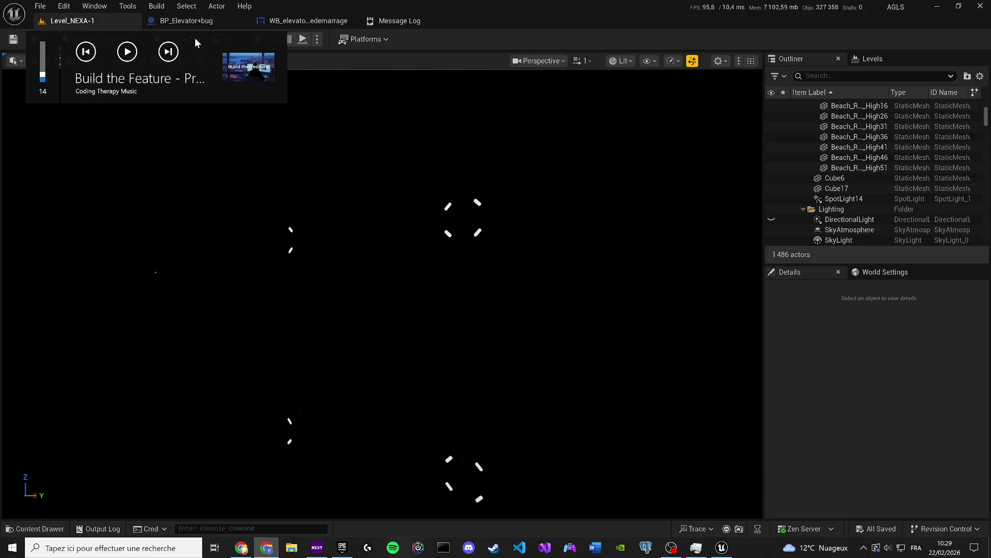
pyautogui.click(288, 18)
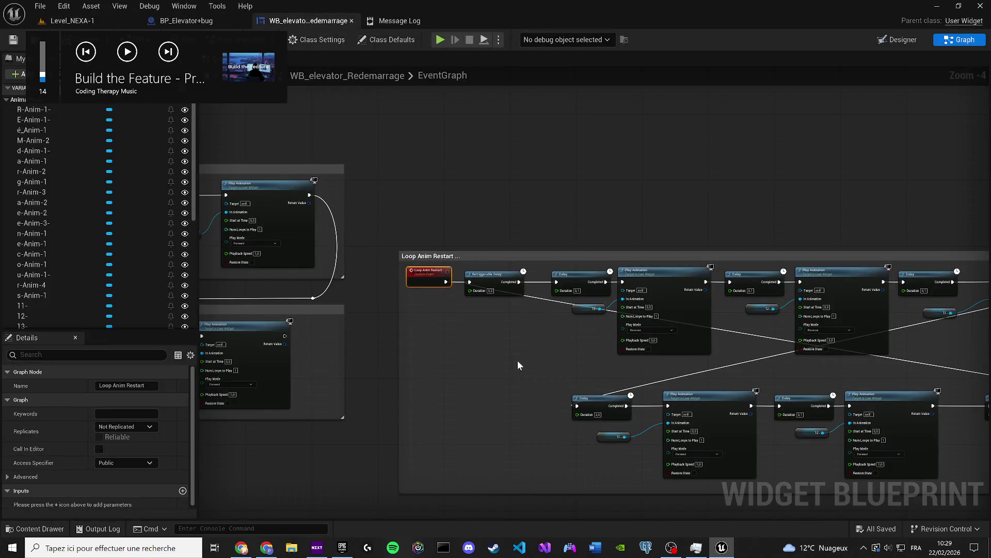
pyautogui.click(186, 21)
pyautogui.moveTo(429, 401); pyautogui.dragTo(422, 212)
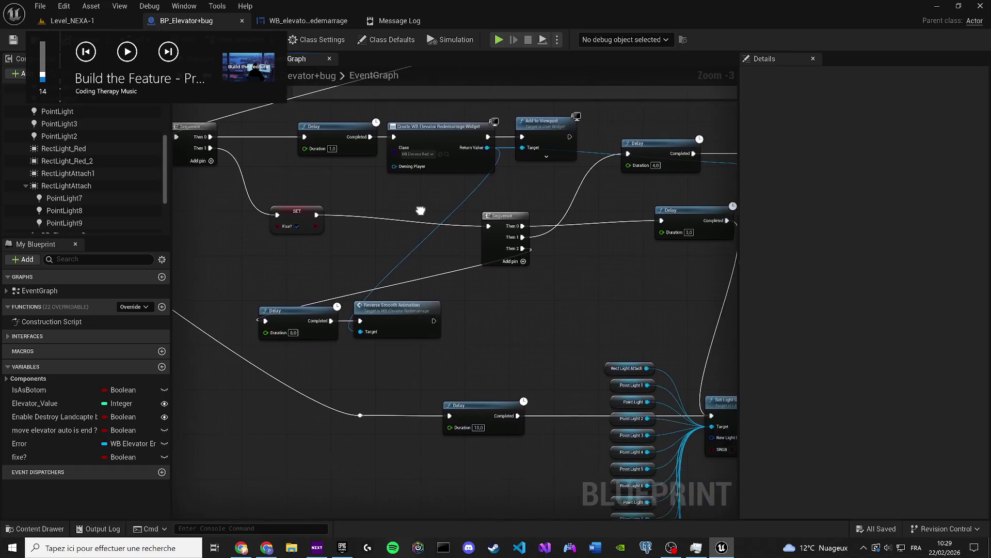
pyautogui.moveTo(494, 418)
pyautogui.mouseDown()
pyautogui.moveTo(346, 402)
pyautogui.moveTo(285, 327)
pyautogui.moveTo(258, 316)
pyautogui.moveTo(254, 435)
pyautogui.mouseUp()
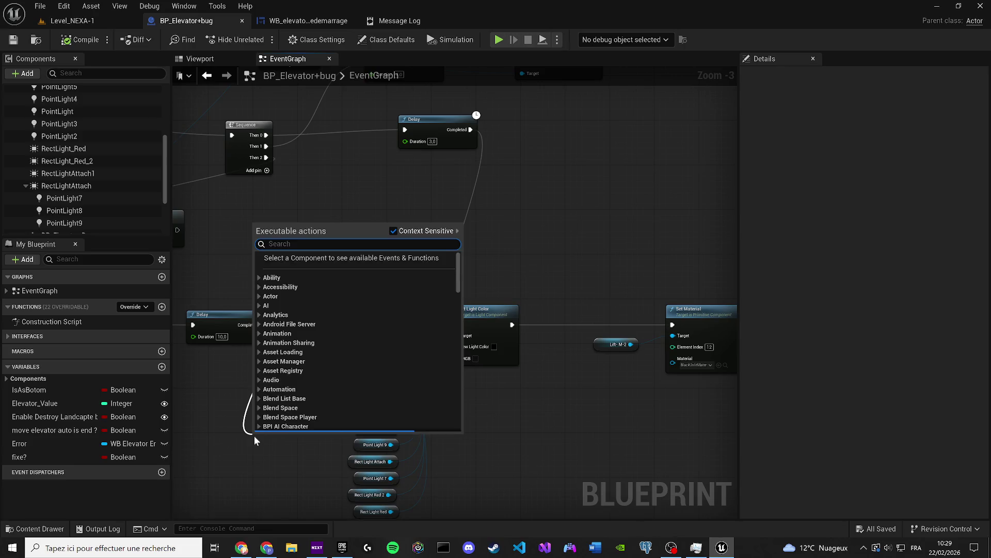
# Add a Play Sound 2D node after the Delay by searching 'play sound'
pyautogui.write('play sound')
pyautogui.press('Return')
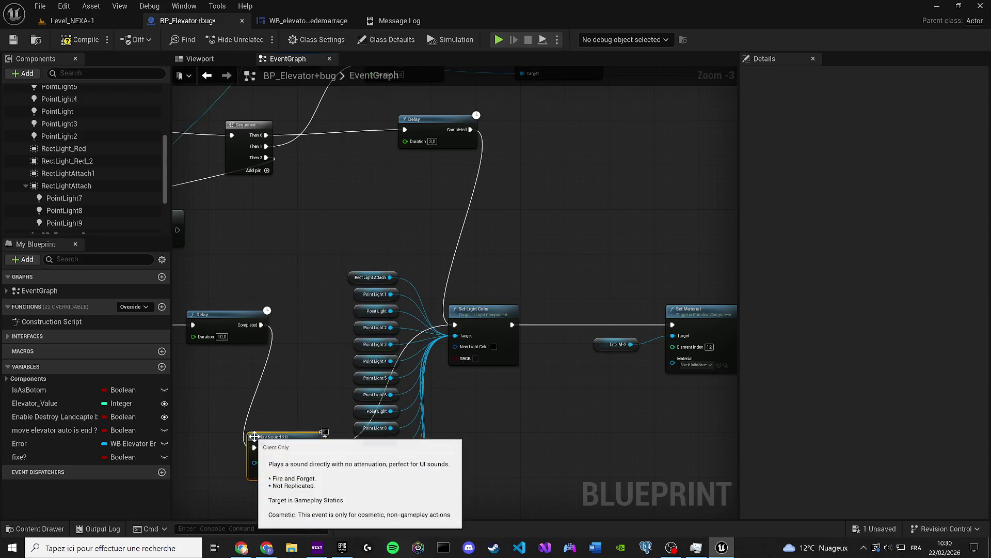
pyautogui.scroll(3, 449, 310)
# Browse the Play Sound 2D node's list of sound assets
pyautogui.click(434, 344)
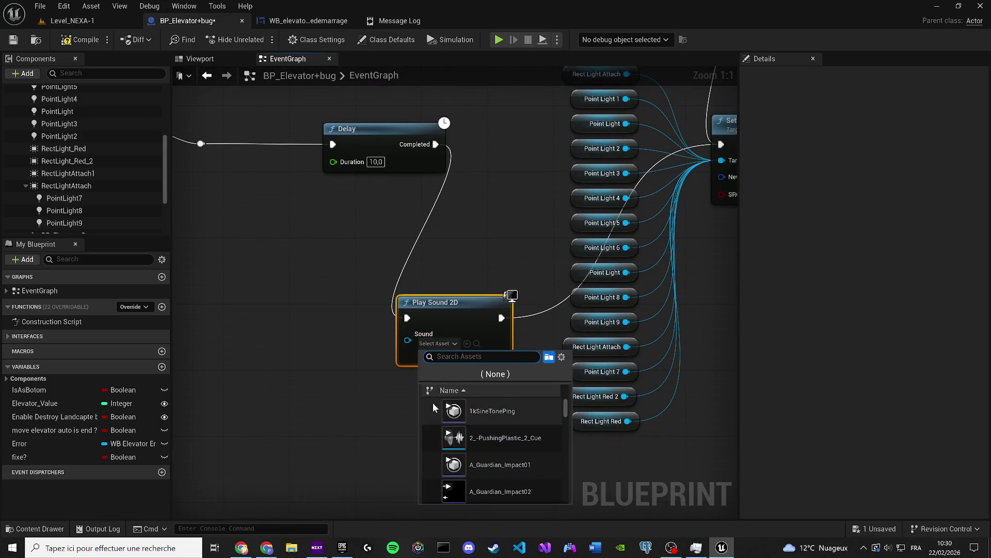
pyautogui.moveTo(461, 461)
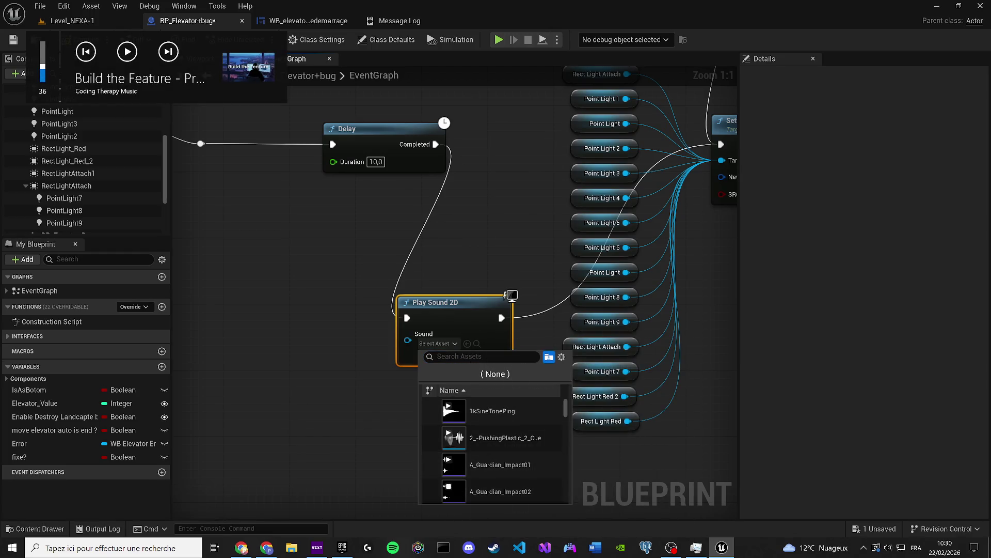
pyautogui.press('Escape')
pyautogui.click(434, 343)
pyautogui.scroll(-2, 469, 457)
pyautogui.moveTo(496, 488)
pyautogui.scroll(2, 494, 467)
pyautogui.scroll(3, 473, 463)
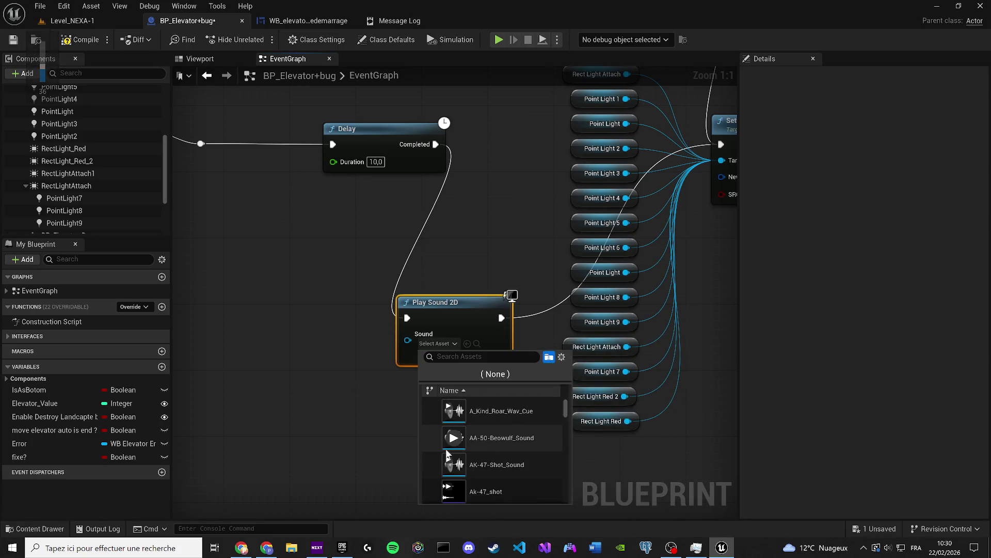
pyautogui.moveTo(465, 497)
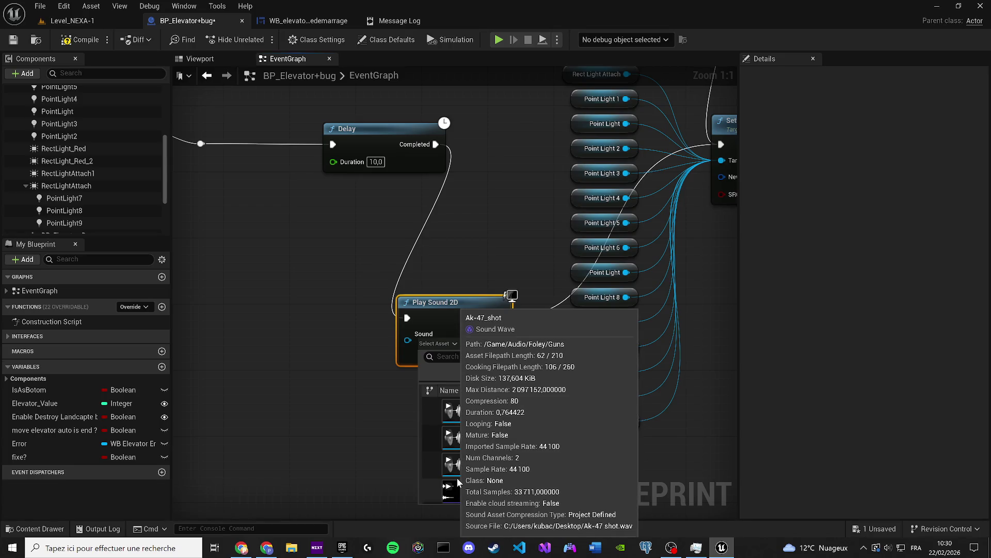
pyautogui.moveTo(457, 465)
# Raise the system volume and keep scrolling the sound list before closing it
pyautogui.press('XF86AudioLowerVolume')
pyautogui.scroll(-1, 457, 464)
pyautogui.press('XF86AudioRaiseVolume')
pyautogui.press('XF86AudioRaiseVolume')
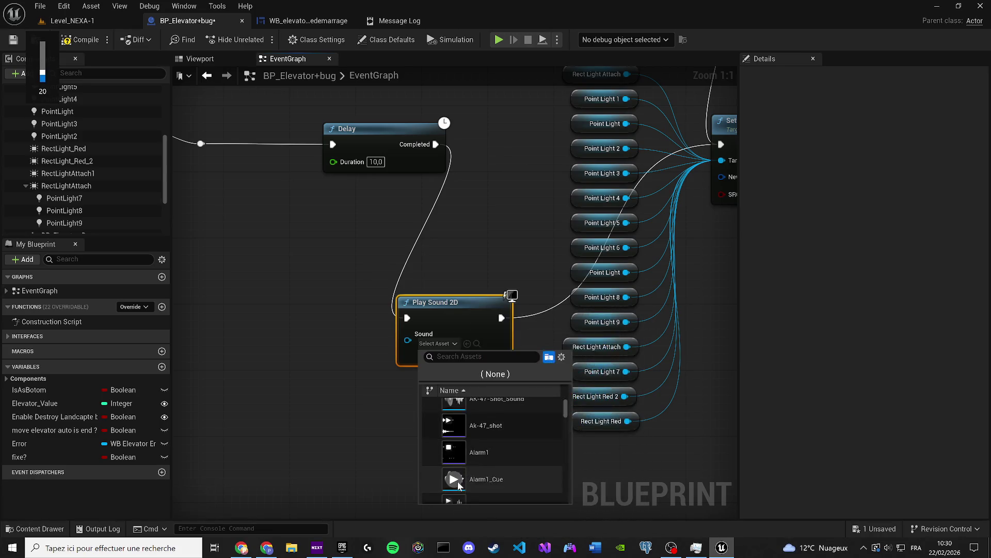
pyautogui.scroll(-2, 484, 450)
pyautogui.press('XF86AudioRaiseVolume')
pyautogui.press('XF86AudioRaiseVolume')
pyautogui.press('XF86AudioRaiseVolume')
pyautogui.press('XF86AudioRaiseVolume')
pyautogui.press('XF86AudioRaiseVolume')
pyautogui.press('XF86AudioRaiseVolume')
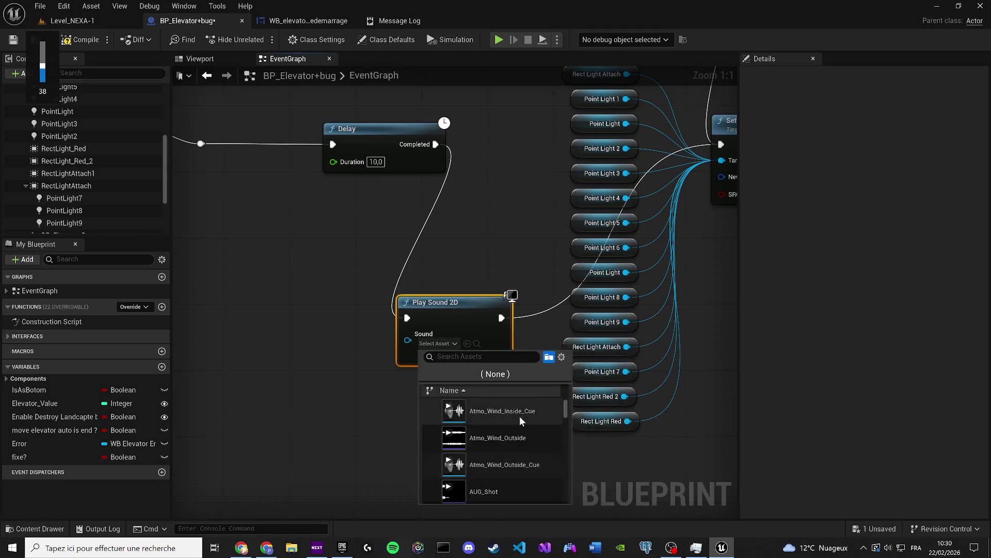
pyautogui.scroll(1, 519, 416)
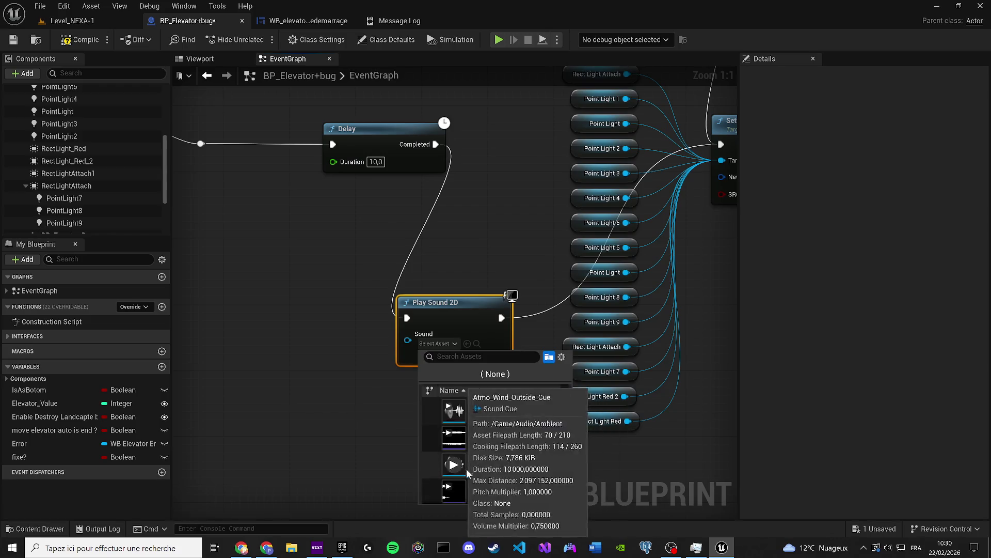
pyautogui.scroll(1, 530, 460)
pyautogui.click(364, 417)
# Preview Atmo_Wind_Inside, assign Atmo_Wind_Inside_Cue to the node, and duplicate it
pyautogui.click(438, 344)
pyautogui.scroll(-4, 528, 418)
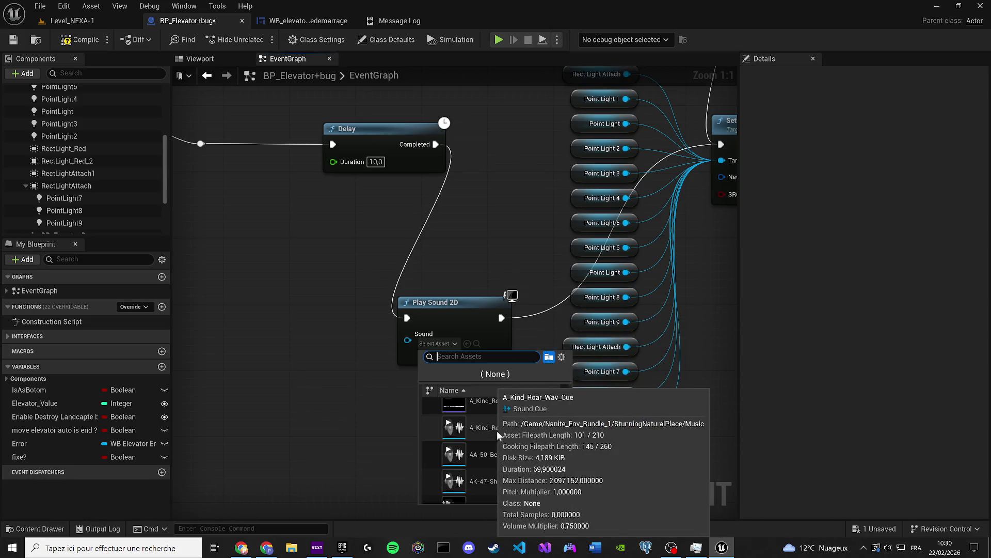
pyautogui.scroll(-3, 513, 457)
pyautogui.scroll(-3, 506, 457)
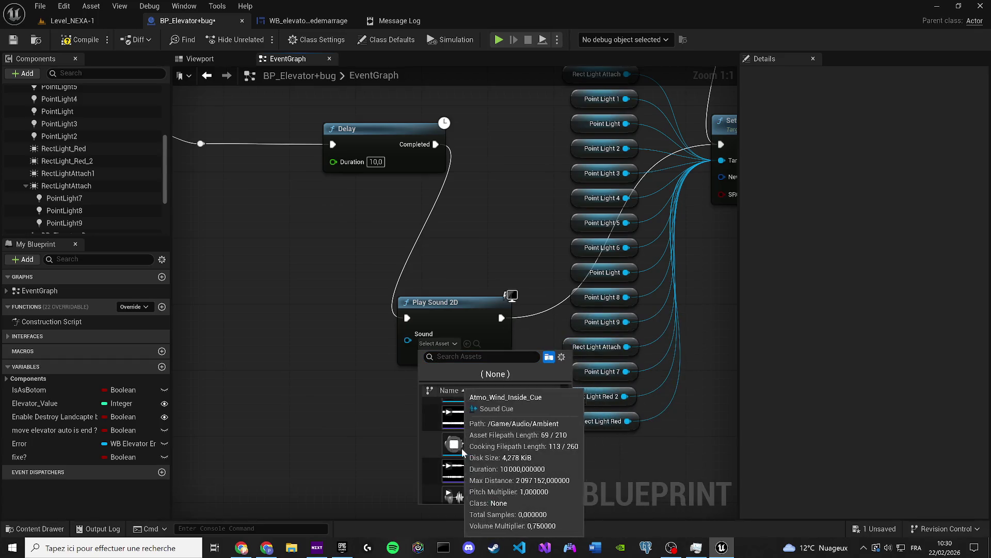
pyautogui.click(454, 418)
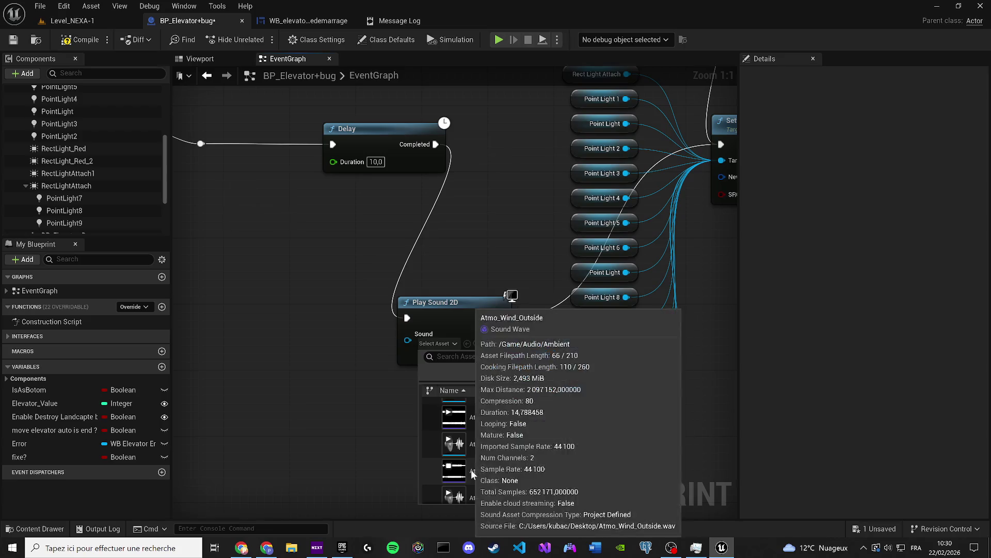
pyautogui.moveTo(495, 466)
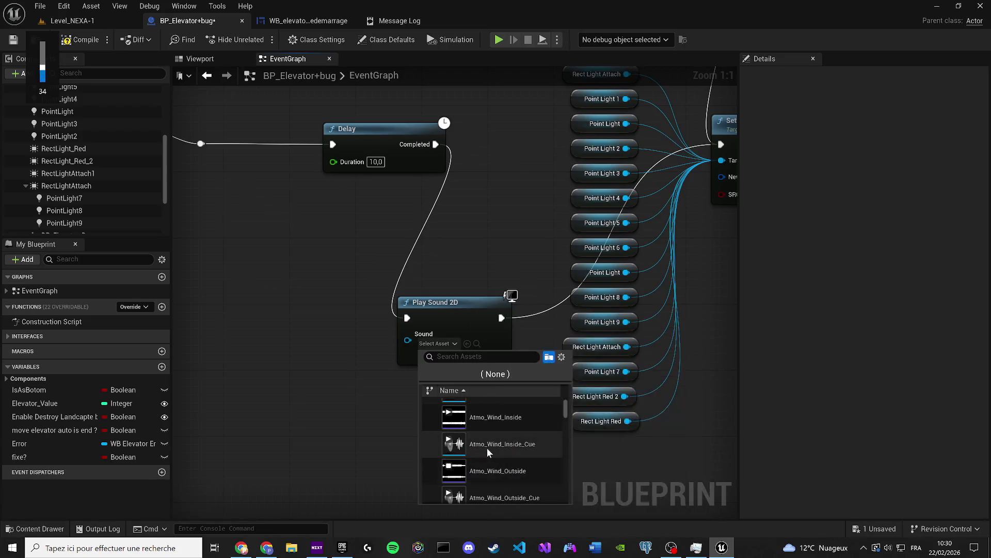
pyautogui.moveTo(457, 447)
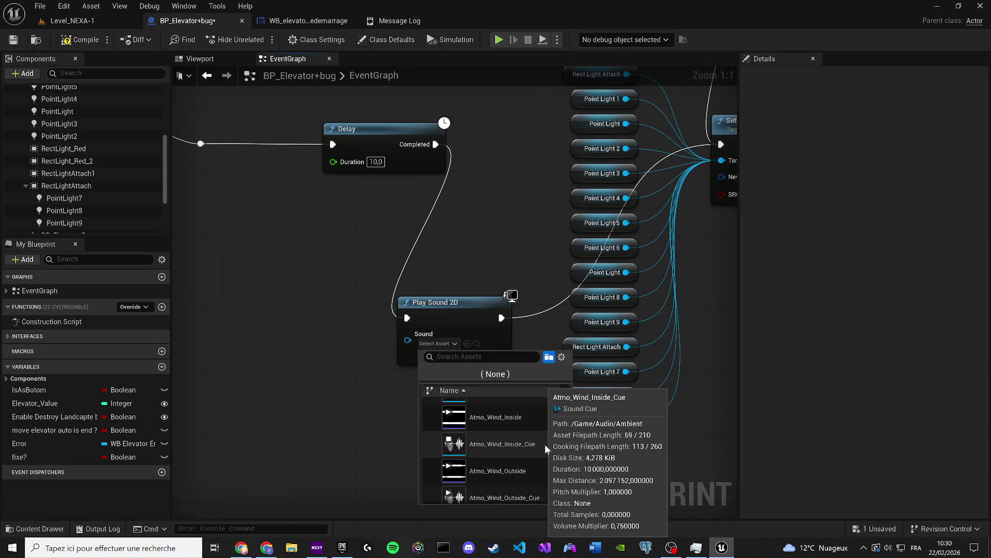
pyautogui.click(510, 439)
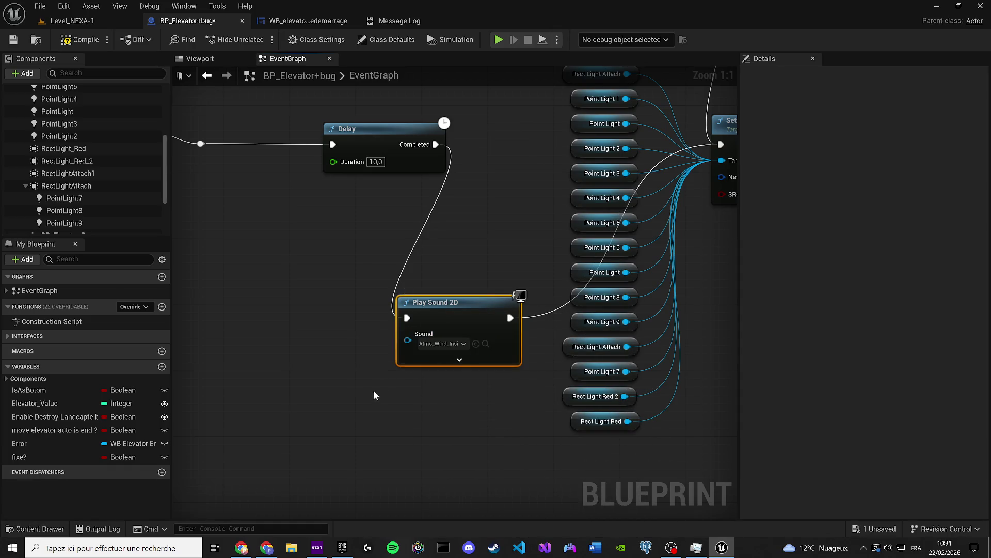
pyautogui.hotkey('ctrl', 'd')
pyautogui.click(443, 343)
# Set the upper Play Sound 2D node's sound to AUG_Shot
pyautogui.scroll(-1, 501, 448)
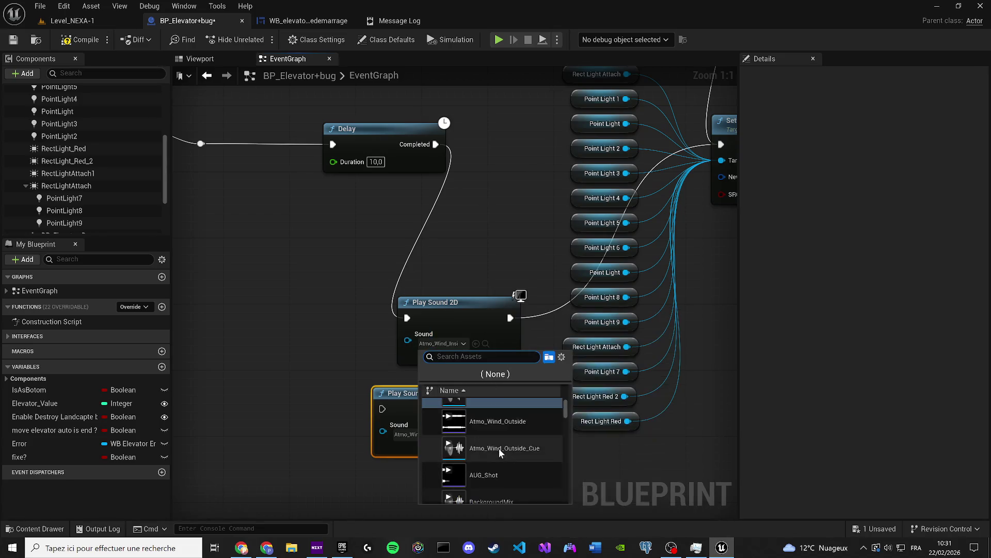
pyautogui.click(488, 465)
pyautogui.click(435, 343)
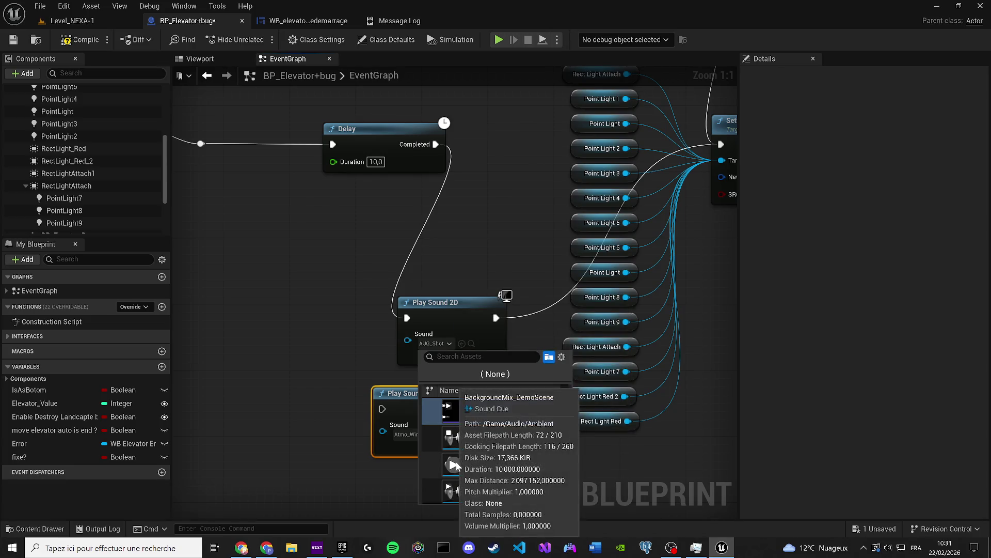
# Scroll the sound list and assign ButtonPush_S011FO_80_Cue to the node
pyautogui.press('XF86AudioLowerVolume')
pyautogui.scroll(-1, 501, 459)
pyautogui.scroll(-2, 460, 457)
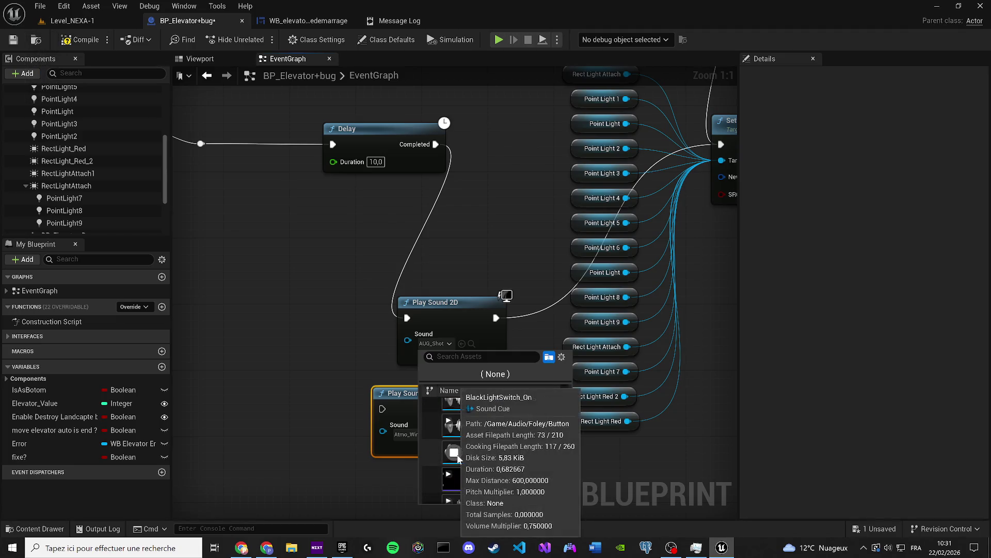
pyautogui.scroll(-1, 459, 477)
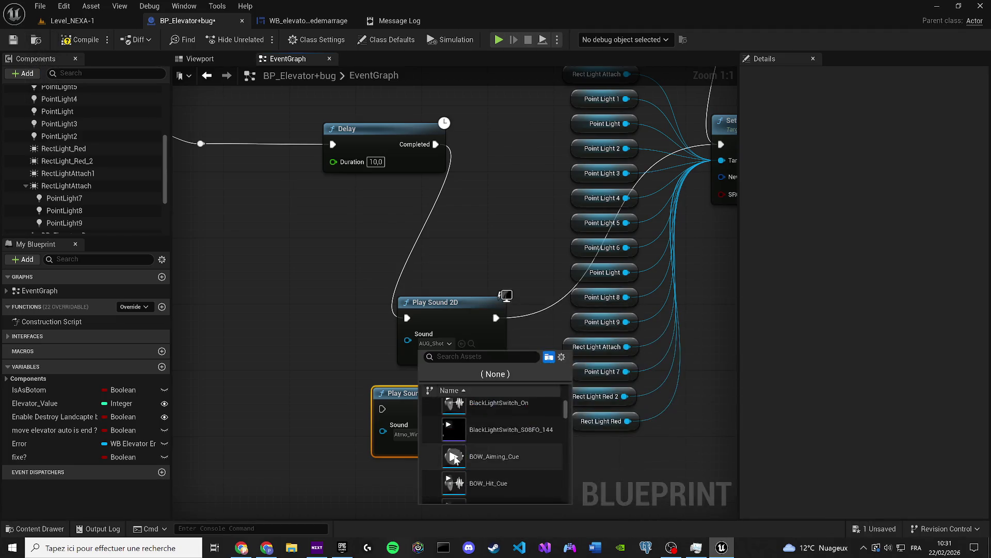
pyautogui.scroll(-1, 459, 483)
pyautogui.scroll(-2, 459, 475)
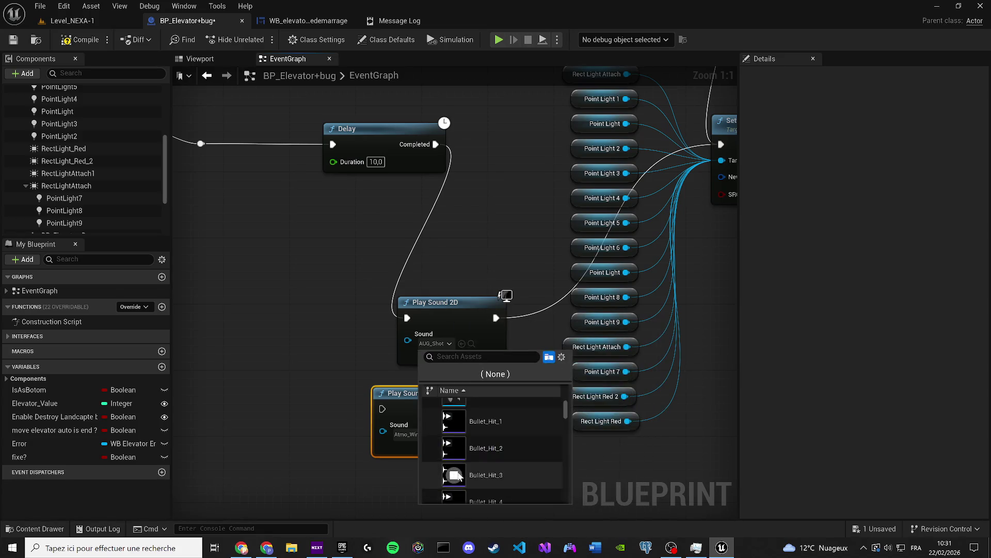
pyautogui.scroll(-3, 454, 478)
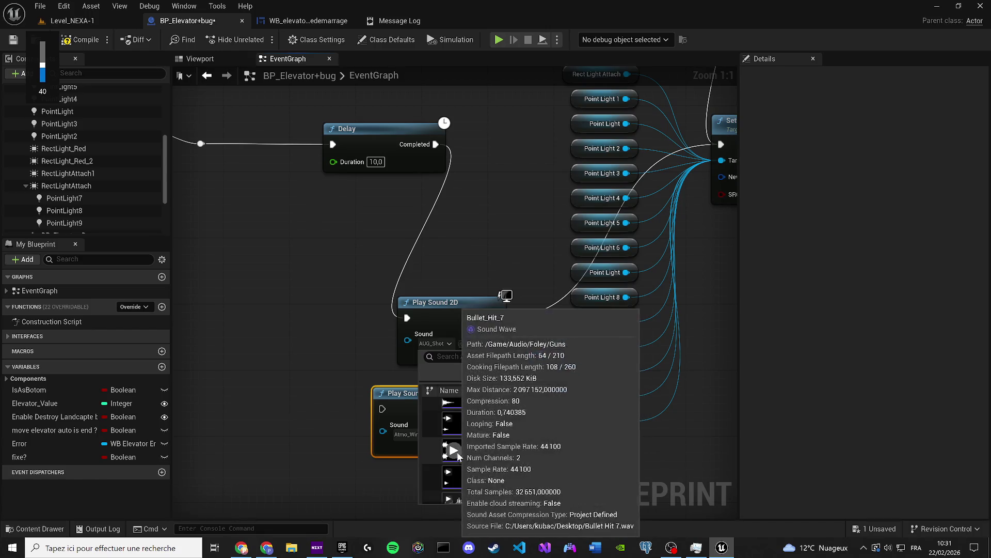
pyautogui.scroll(-2, 460, 470)
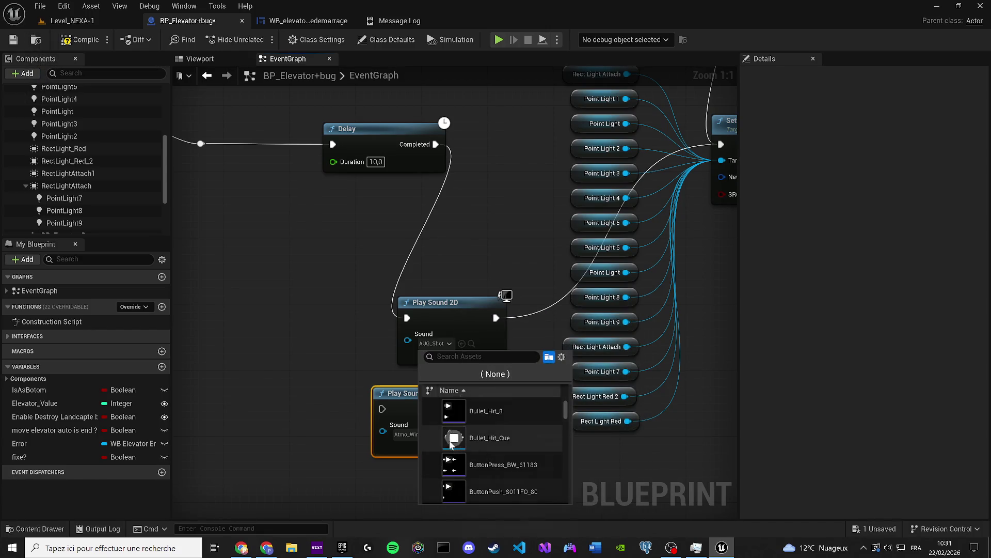
pyautogui.scroll(-1, 480, 457)
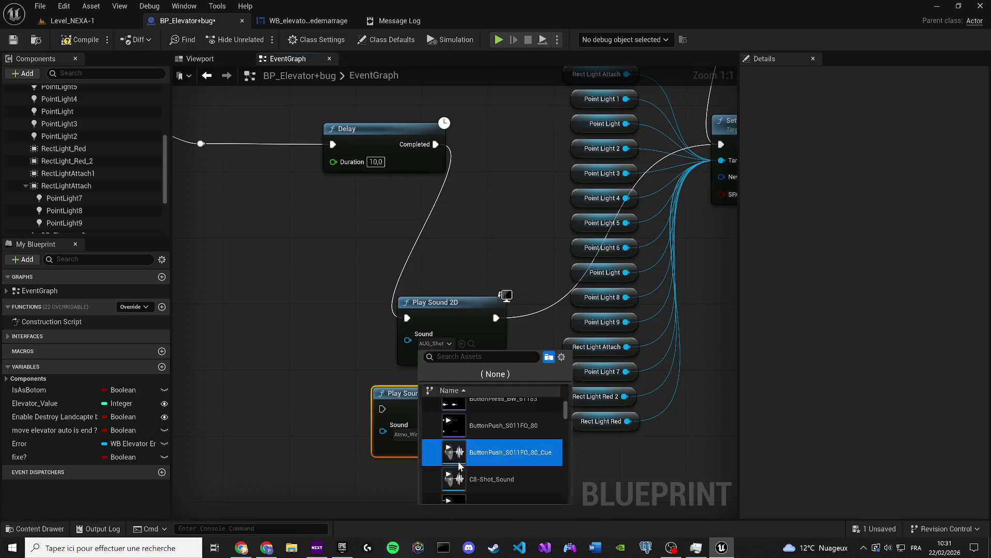
pyautogui.click(458, 467)
# Browse more sound assets at volume 42, keep the current sound, and switch to the browser
pyautogui.click(436, 345)
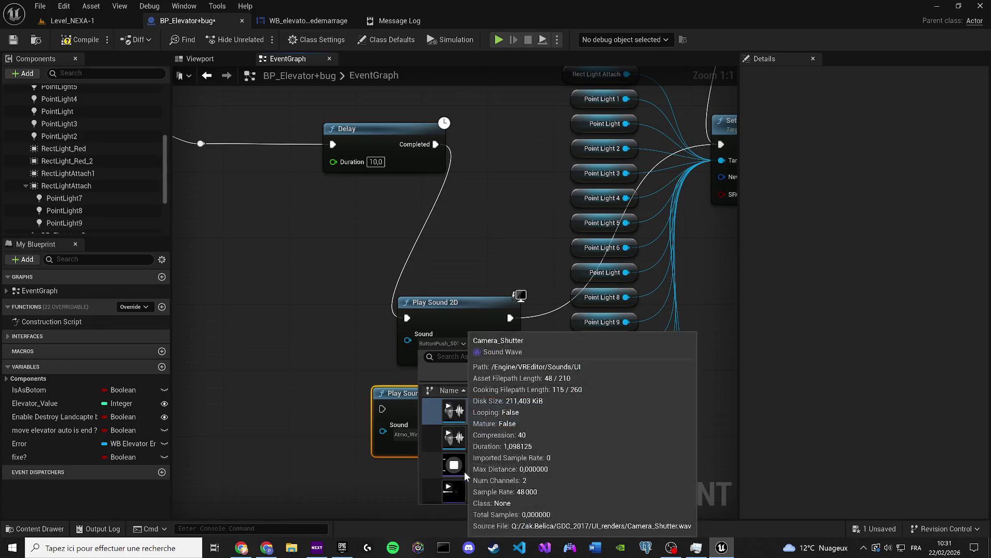
pyautogui.scroll(-4, 463, 472)
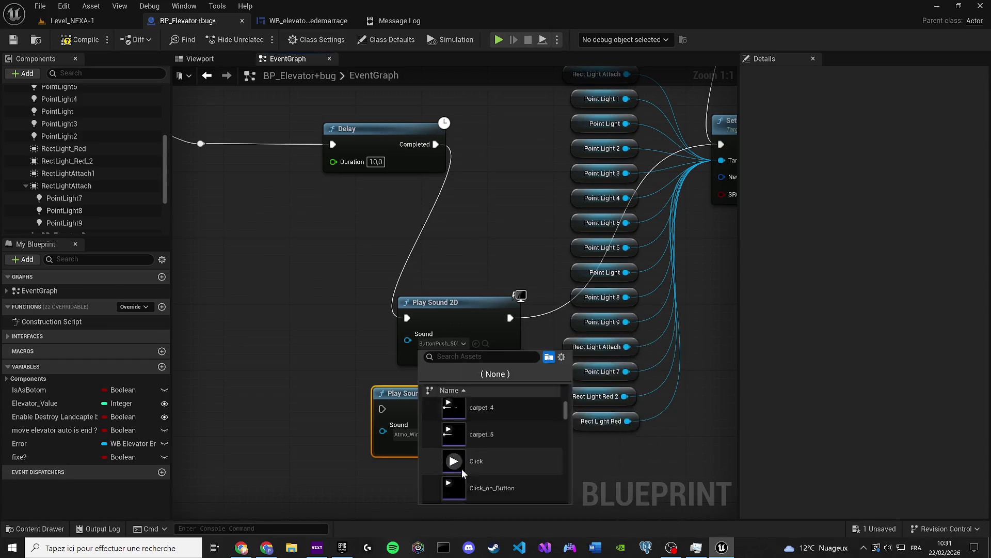
pyautogui.scroll(-3, 466, 452)
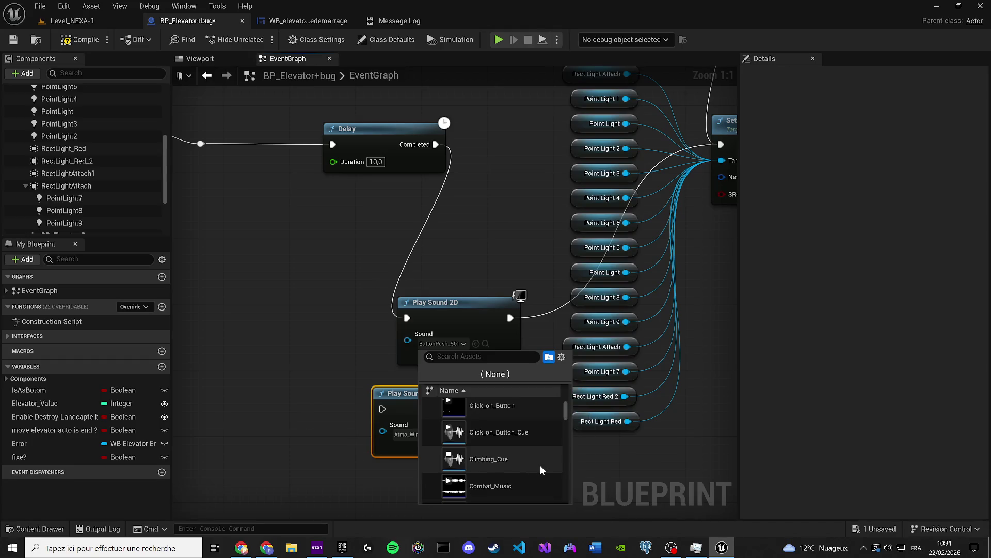
pyautogui.press('XF86AudioLowerVolume')
pyautogui.moveTo(450, 491)
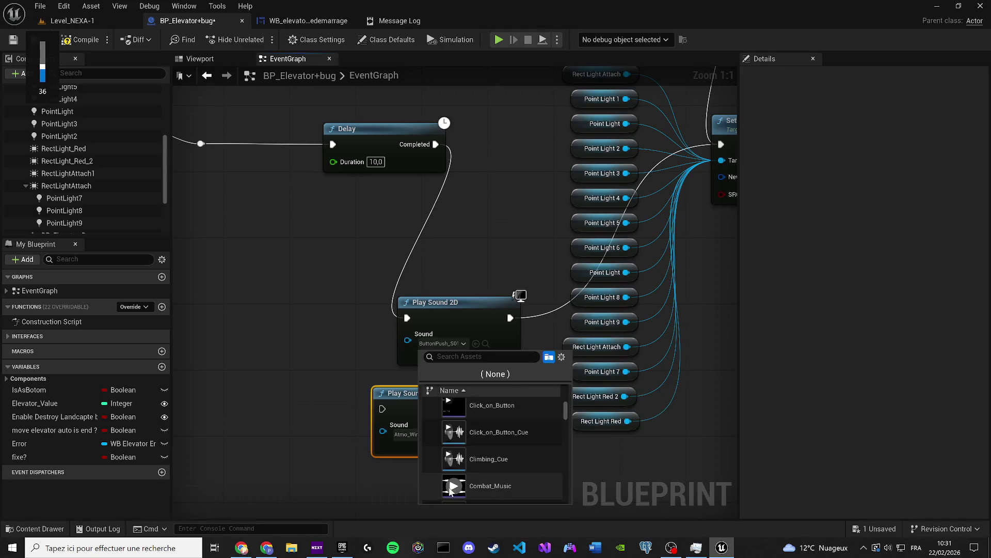
pyautogui.scroll(-3, 460, 478)
pyautogui.press('XF86AudioRaiseVolume')
pyautogui.press('XF86AudioRaiseVolume')
pyautogui.press('XF86AudioRaiseVolume')
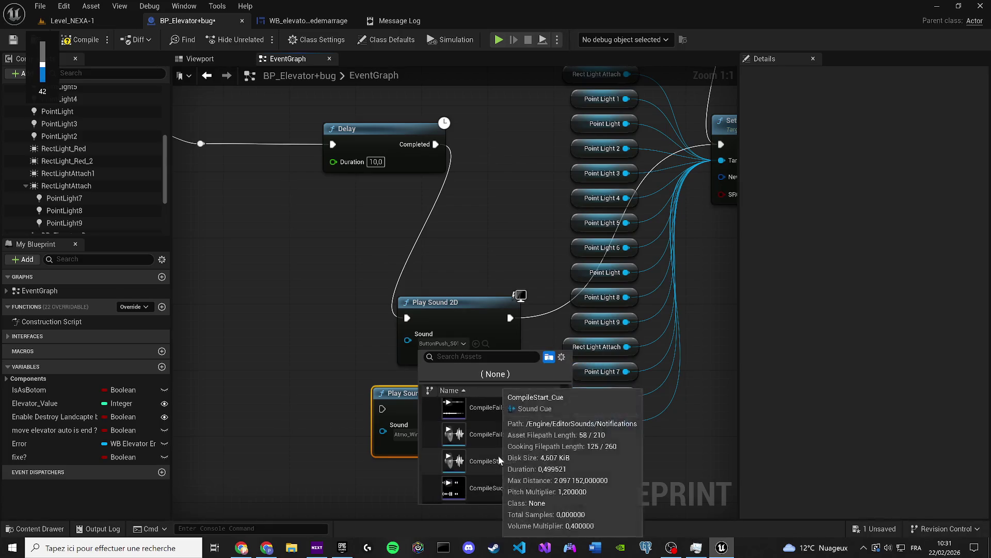
pyautogui.scroll(-4, 488, 457)
pyautogui.scroll(-1, 491, 457)
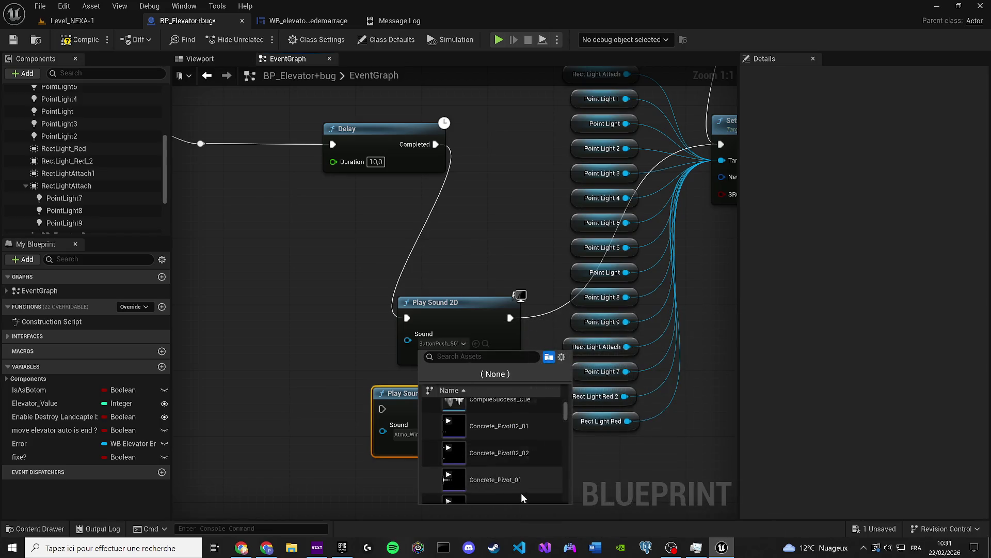
pyautogui.scroll(-2, 476, 457)
pyautogui.scroll(-3, 451, 473)
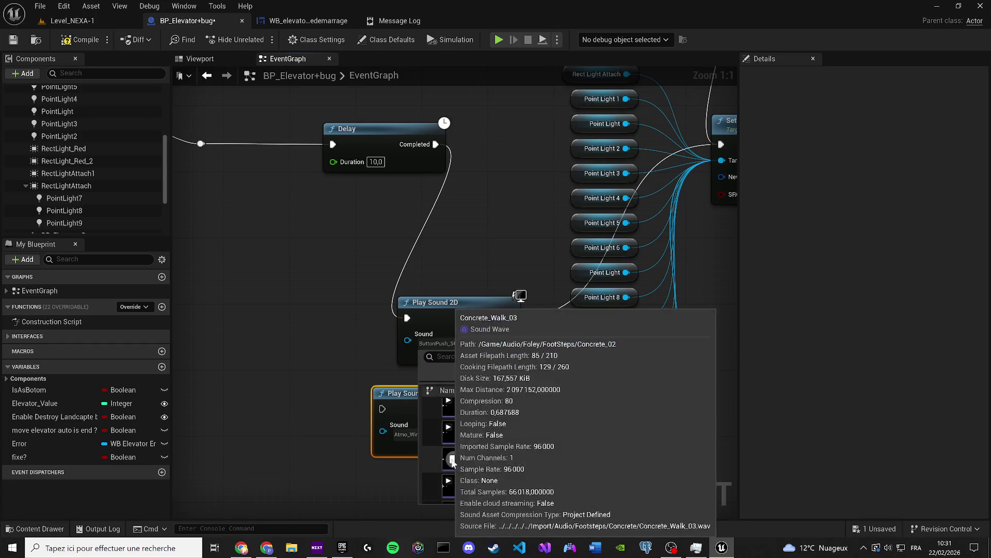
pyautogui.press('Escape')
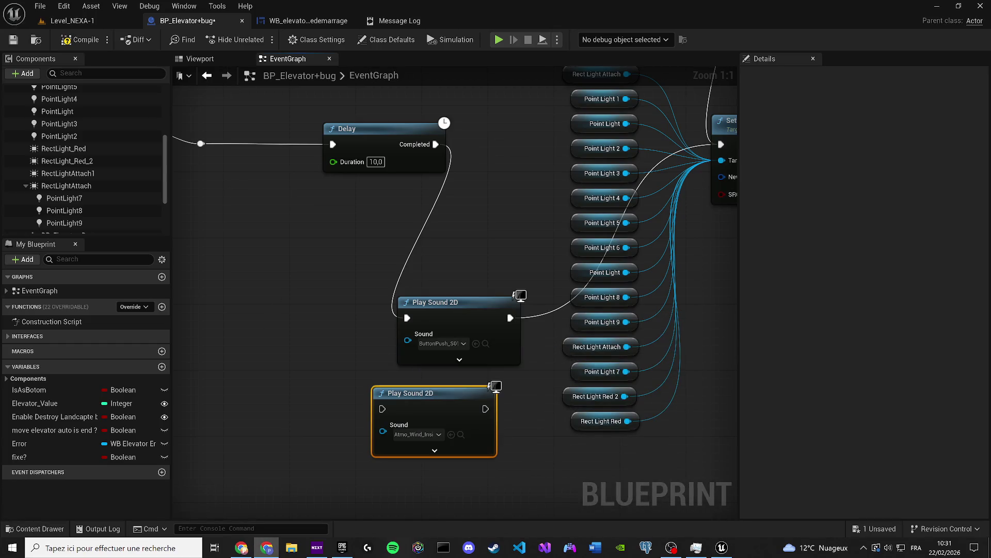
pyautogui.hotkey('alt', 'Tab')
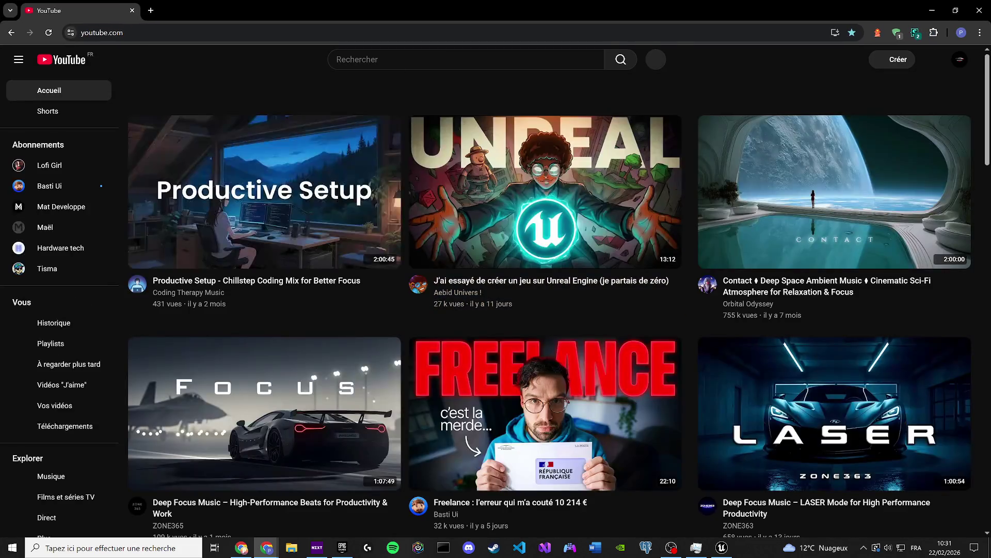
# Search YouTube for 'elevator start sound', then refine it to 'elevator start sound sci'
pyautogui.click(392, 59)
pyautogui.write('elevator sta')
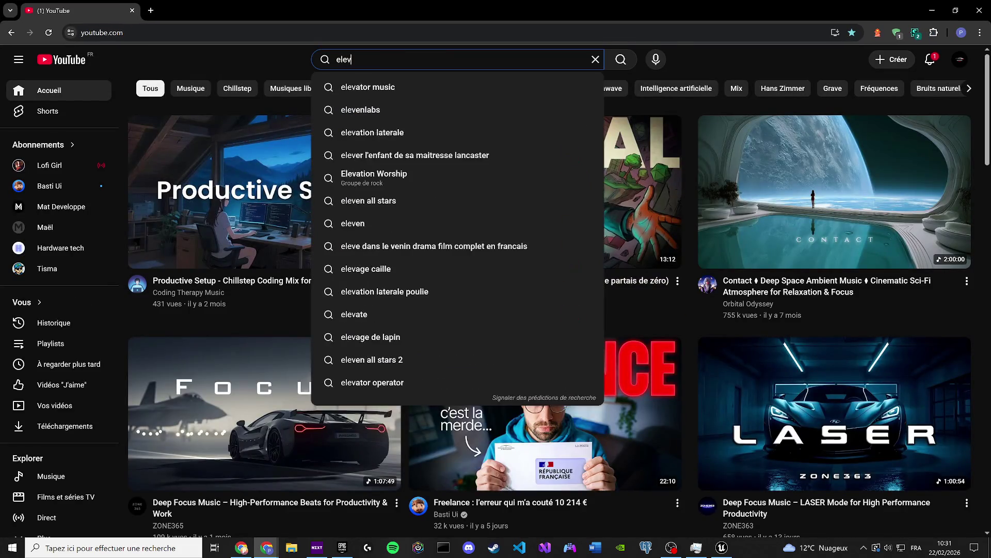
pyautogui.write('rt sound')
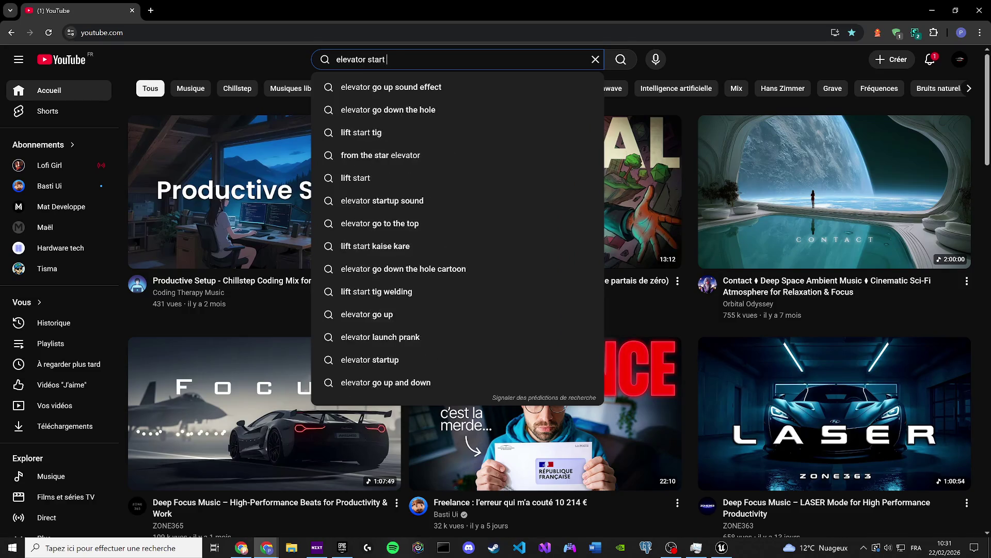
pyautogui.press('Return')
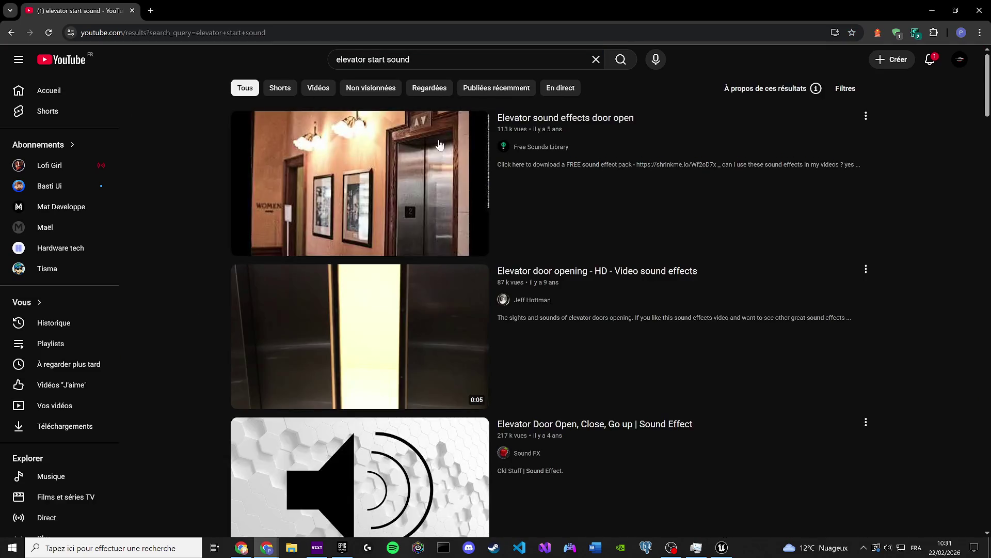
pyautogui.write('/ci')
pyautogui.press('Return')
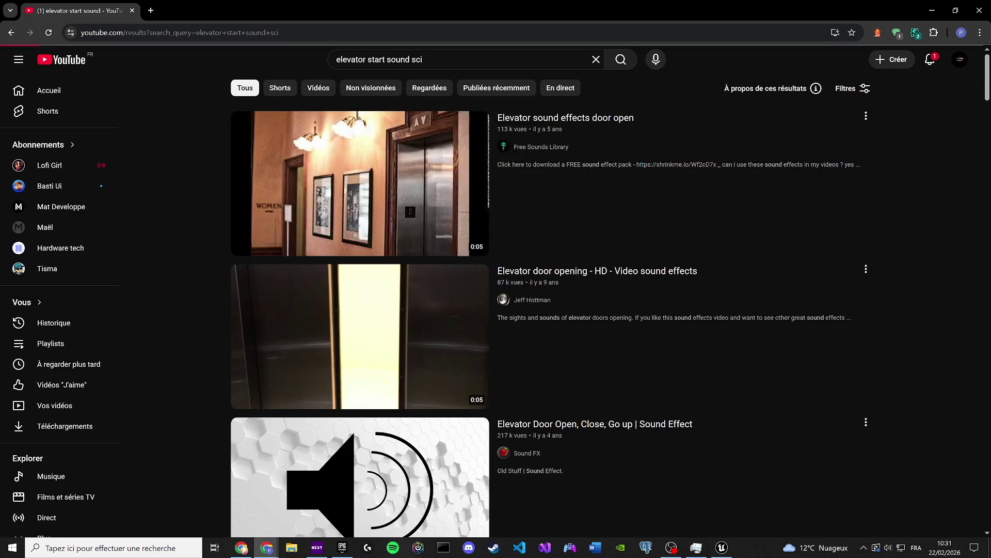
pyautogui.press('XF86AudioLowerVolume')
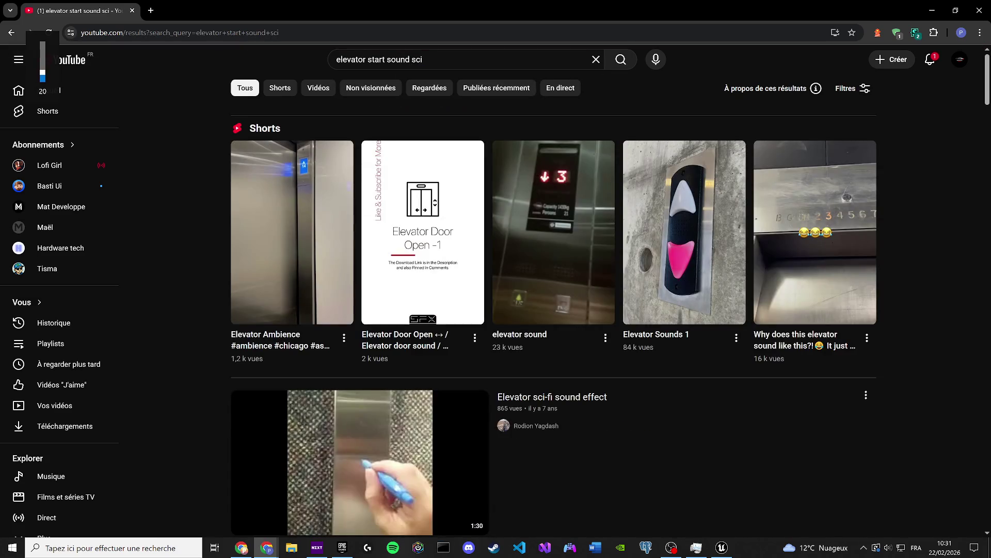
pyautogui.scroll(-5, 240, 231)
# Shrink and reposition the browser window over the editor, with volume at 30
pyautogui.moveTo(370, 11); pyautogui.dragTo(370, 59)
pyautogui.moveTo(503, 188)
pyautogui.mouseDown()
pyautogui.moveTo(692, 395)
pyautogui.moveTo(800, 488)
pyautogui.mouseUp()
pyautogui.press('XF86AudioLowerVolume')
pyautogui.press('XF86AudioRaiseVolume')
pyautogui.press('XF86AudioRaiseVolume')
pyautogui.press('XF86AudioRaiseVolume')
pyautogui.moveTo(439, 64); pyautogui.dragTo(502, 81)
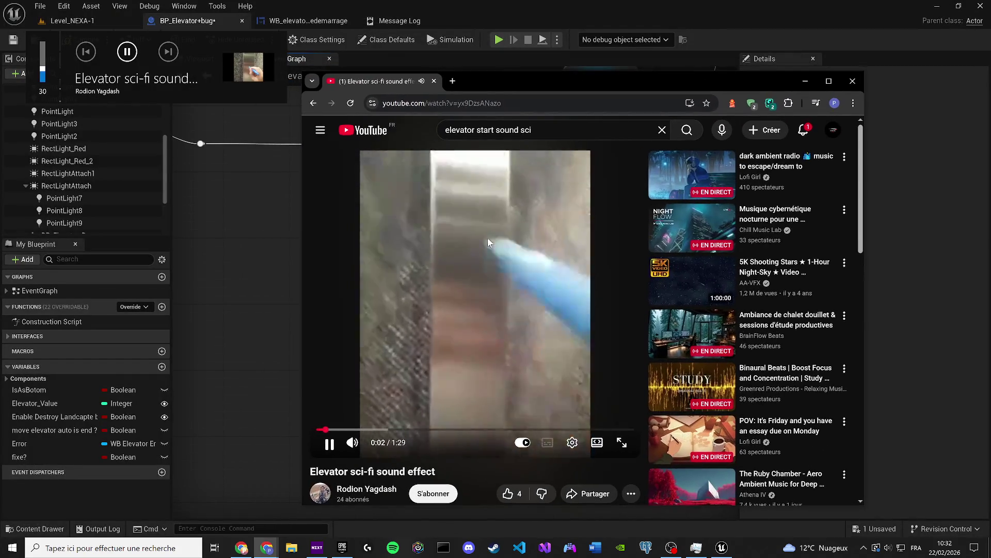
# Sample the Elevator Door Open, Close, Go up video from 0:26
pyautogui.click(311, 102)
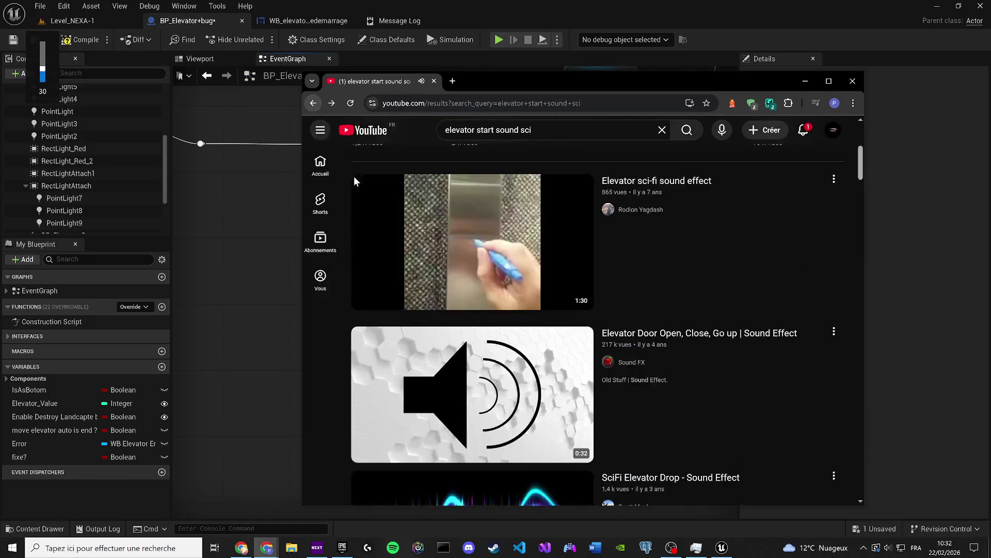
pyautogui.scroll(-3, 419, 340)
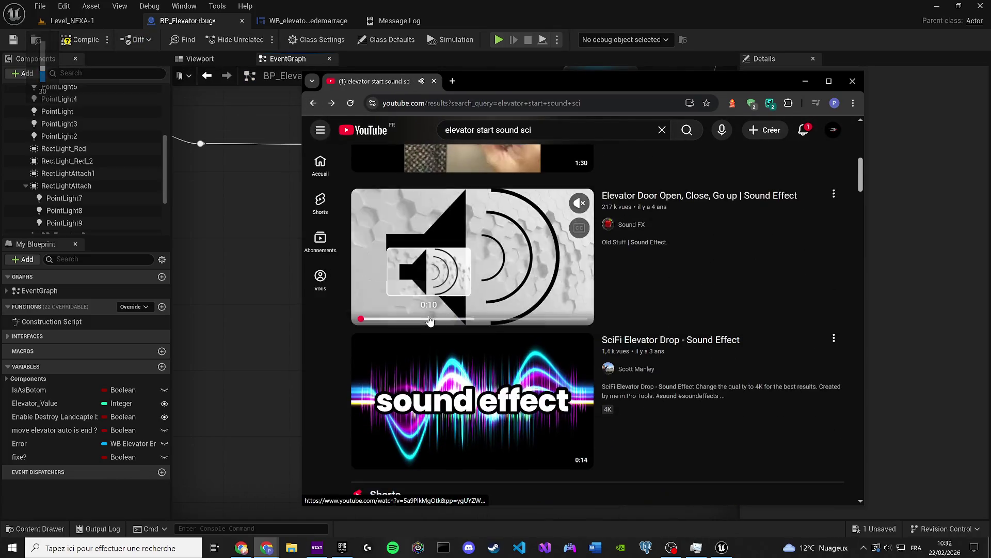
pyautogui.press('XF86AudioRaiseVolume')
pyautogui.click(510, 260)
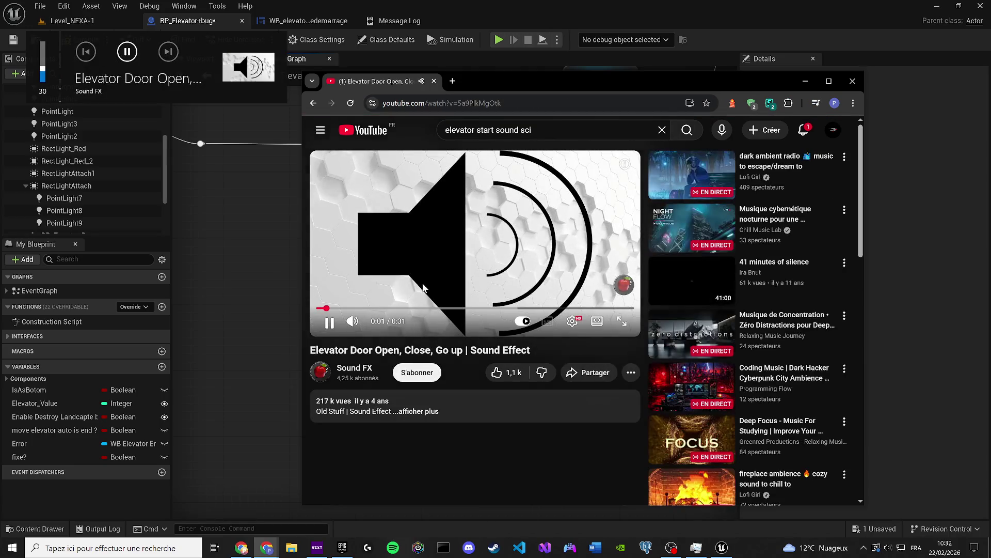
pyautogui.moveTo(421, 314); pyautogui.dragTo(616, 309)
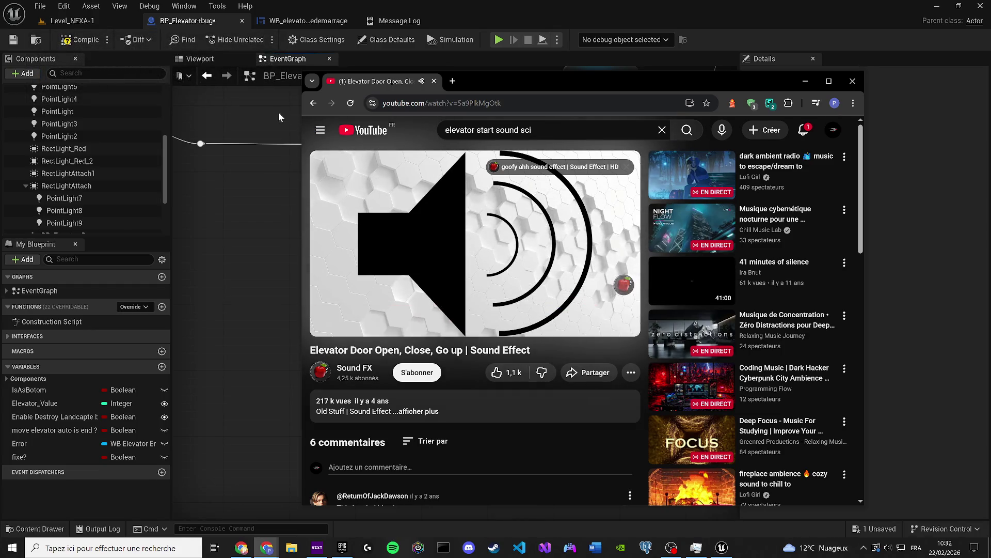
pyautogui.click(313, 104)
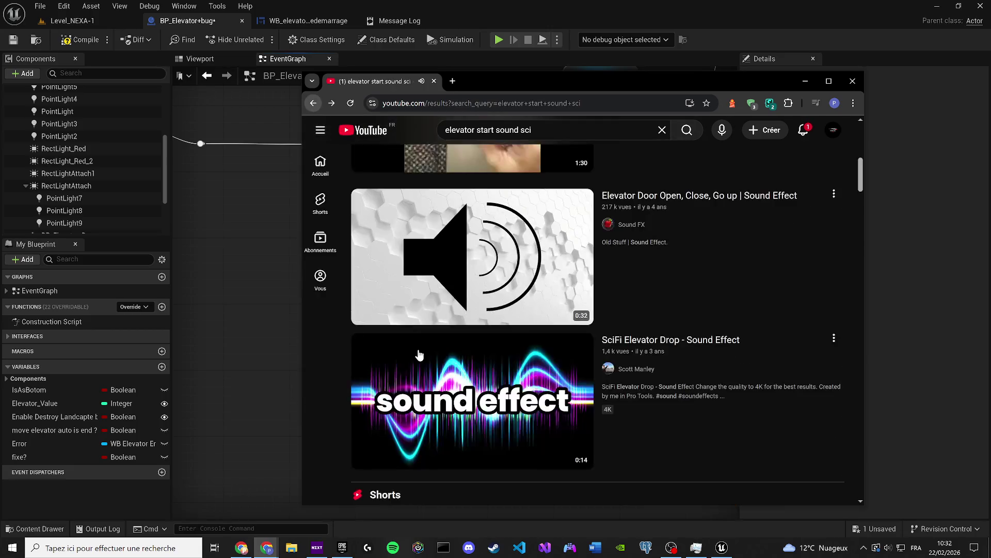
# Sample the SciFi Elevator Drop and Space Elevator Sound videos, the latter from 0:12
pyautogui.scroll(-3, 419, 354)
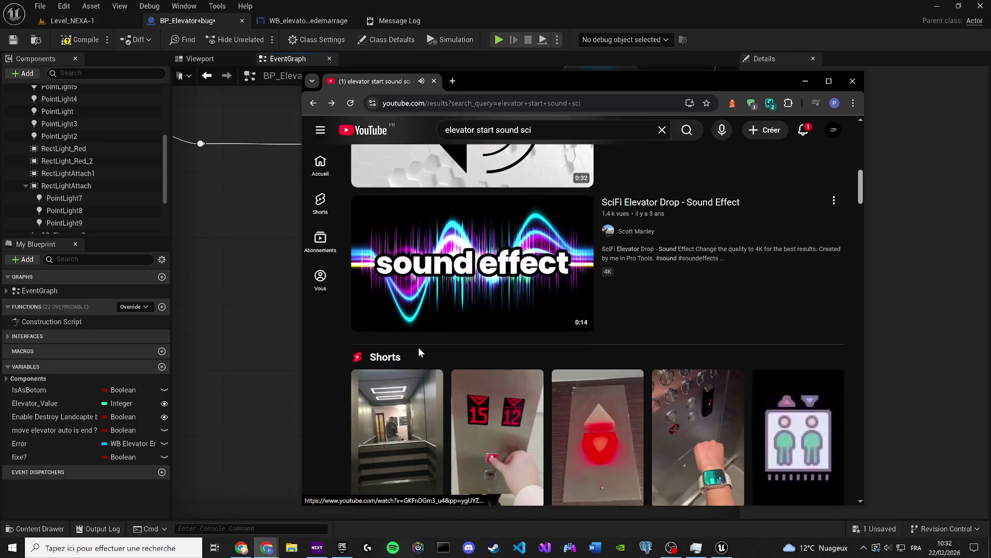
pyautogui.click(460, 288)
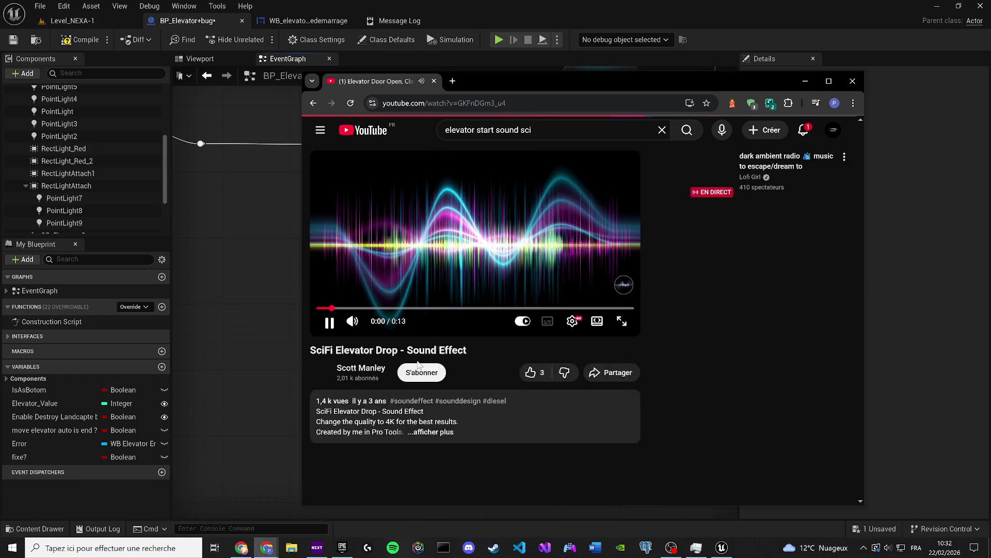
pyautogui.click(312, 103)
pyautogui.scroll(-5, 411, 339)
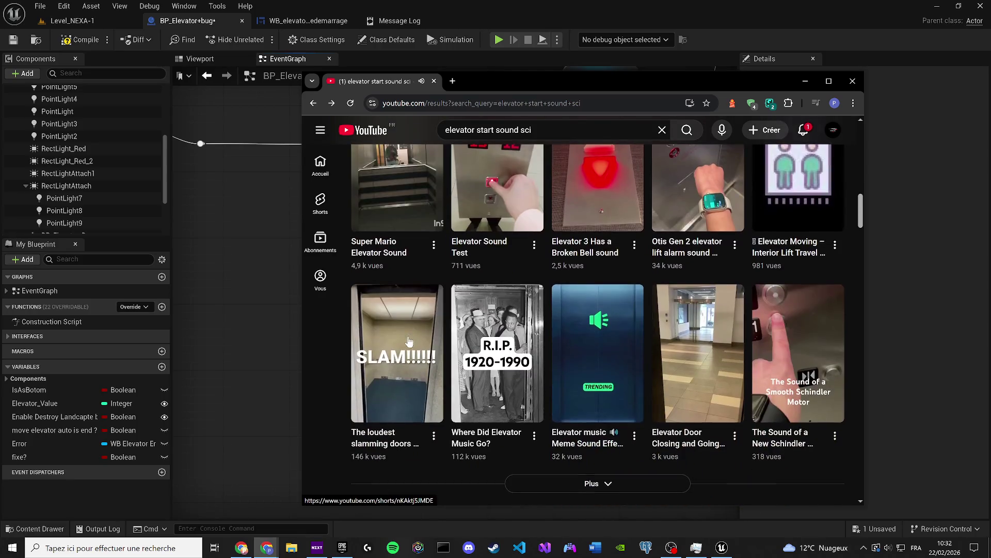
pyautogui.scroll(-4, 411, 338)
pyautogui.scroll(-3, 373, 336)
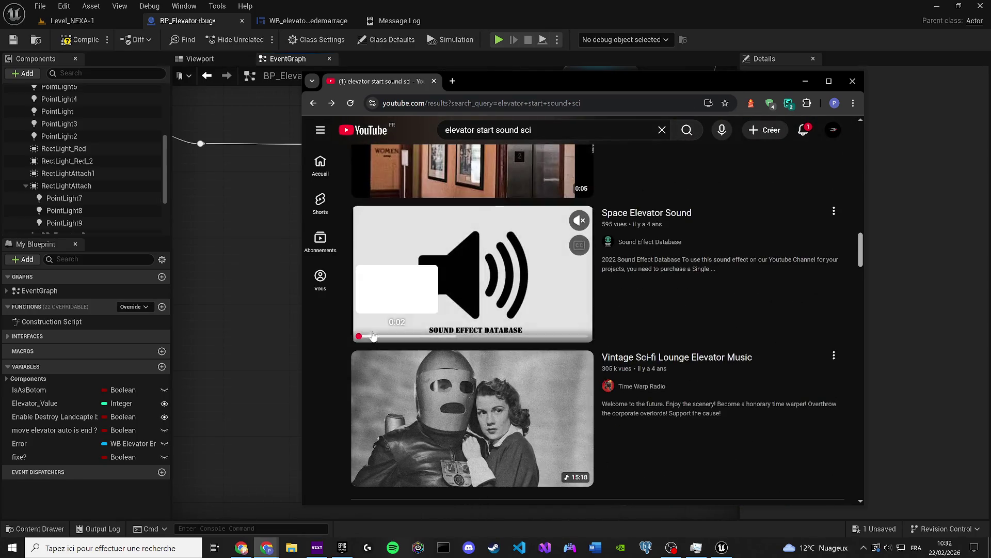
pyautogui.click(466, 305)
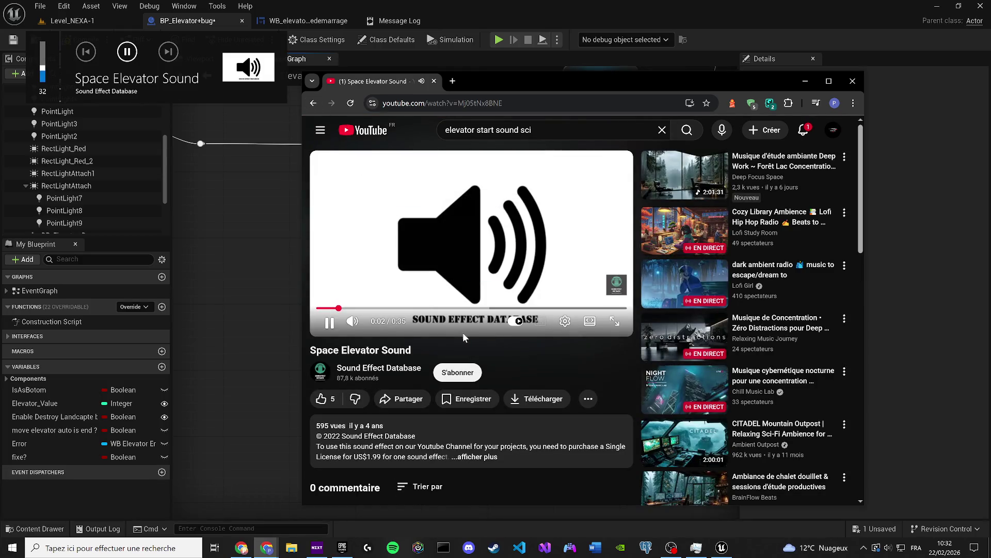
pyautogui.click(427, 308)
pyautogui.click(313, 103)
# Play the Creaky Old Elevator Sound Effect partway through, then return to the results
pyautogui.scroll(-3, 456, 443)
pyautogui.scroll(-1, 455, 443)
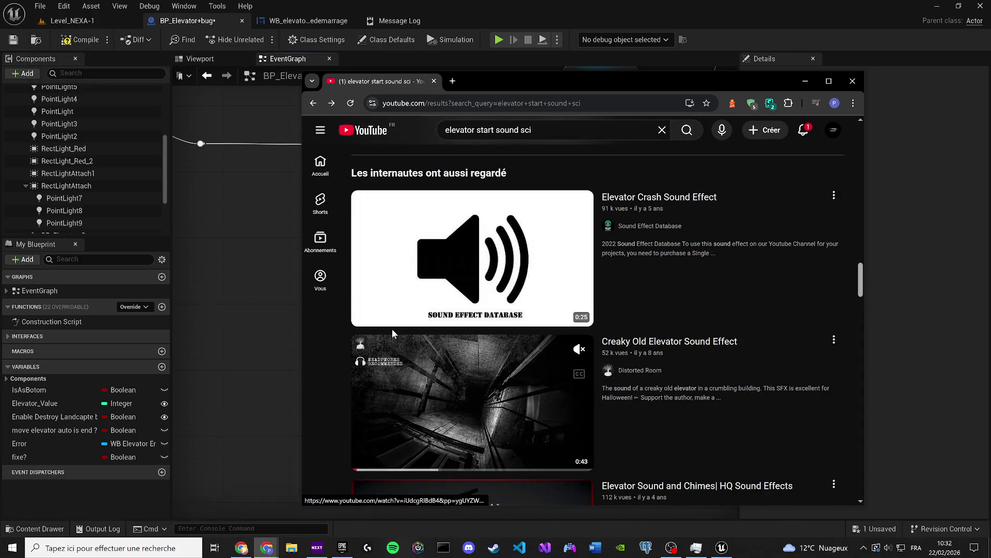
pyautogui.scroll(-3, 392, 333)
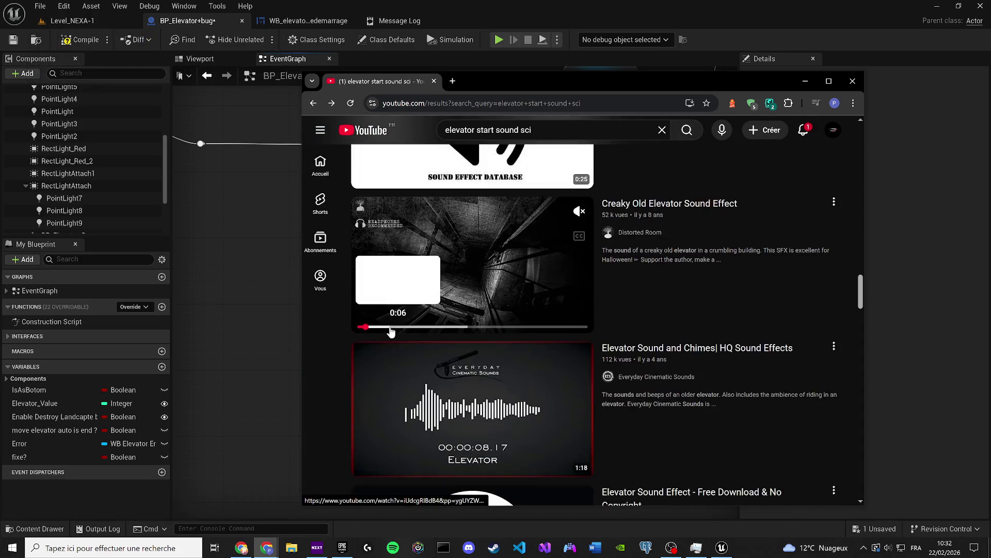
pyautogui.click(450, 266)
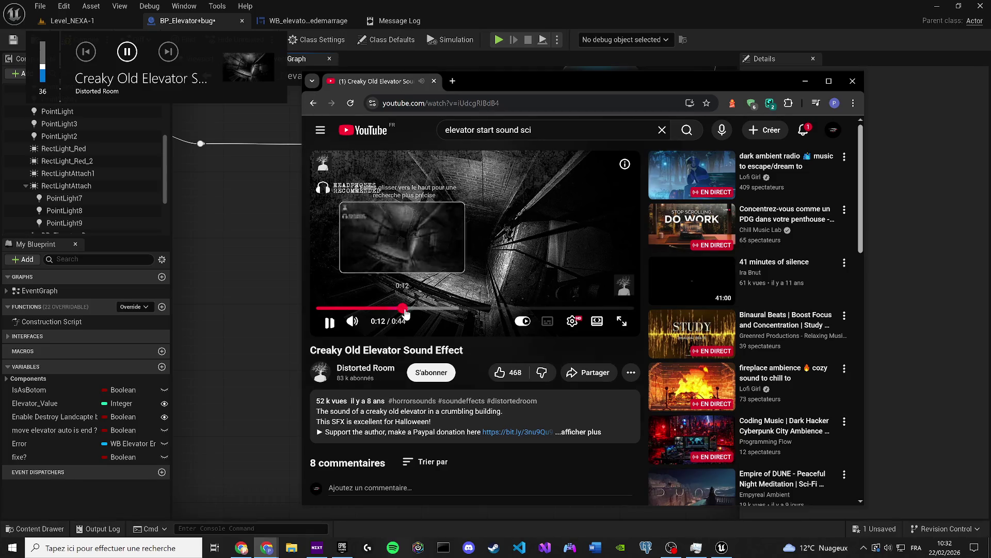
pyautogui.click(406, 307)
pyautogui.click(313, 104)
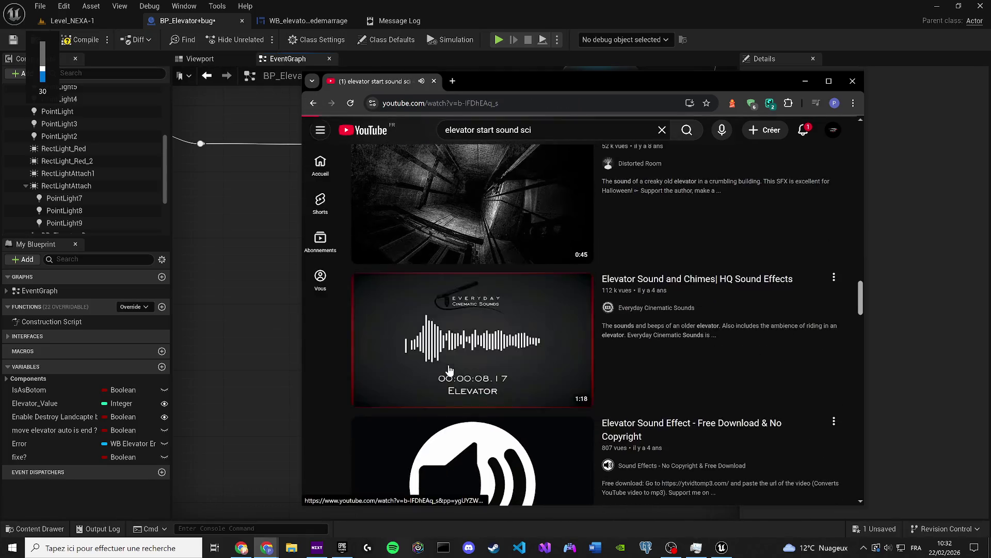
pyautogui.click(449, 370)
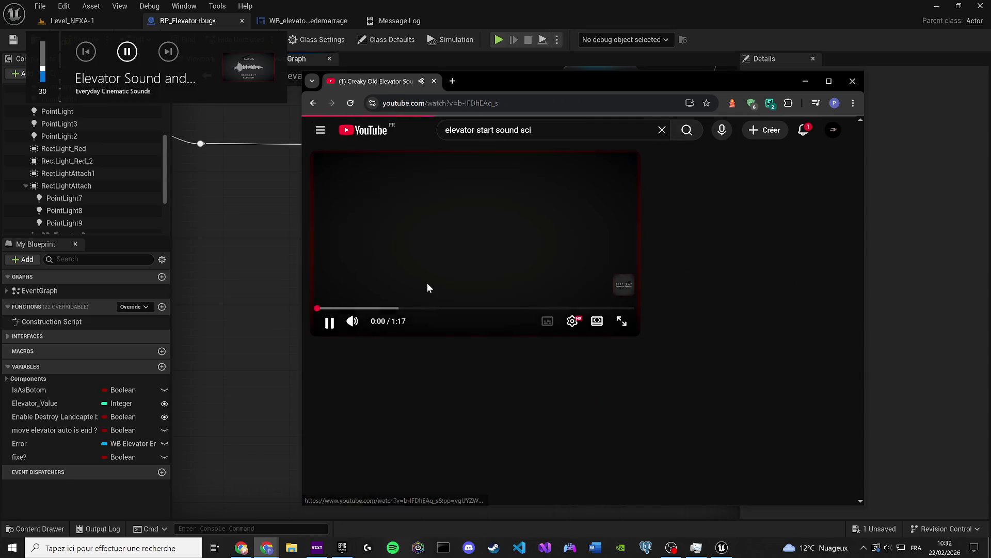
pyautogui.click(393, 309)
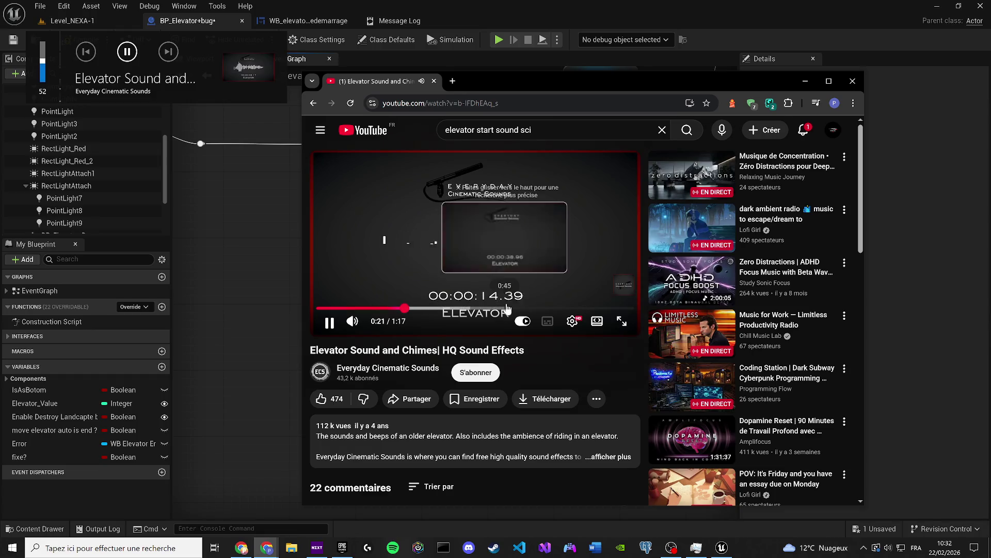
pyautogui.click(508, 309)
pyautogui.press('XF86AudioLowerVolume')
pyautogui.press('XF86AudioLowerVolume')
pyautogui.press('XF86AudioLowerVolume')
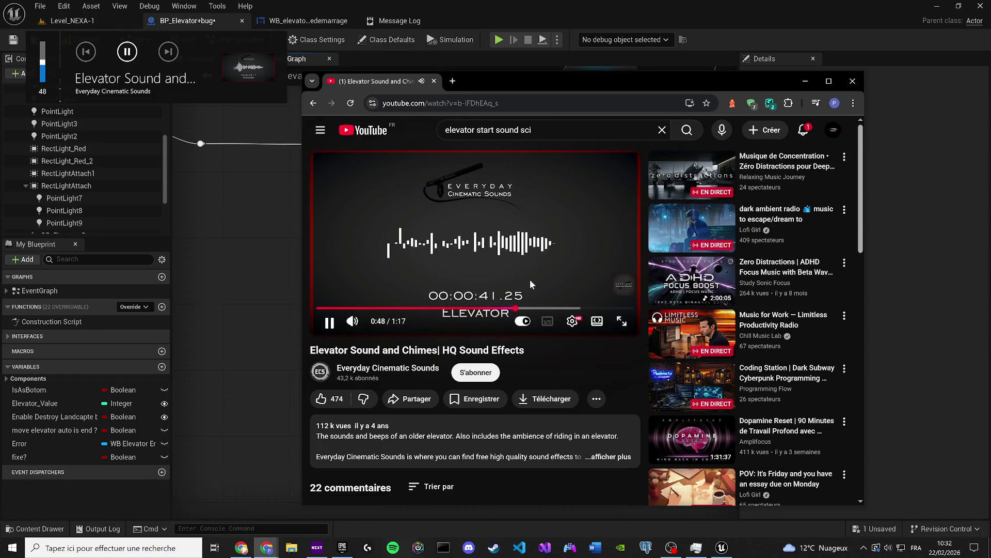
pyautogui.press('XF86AudioLowerVolume')
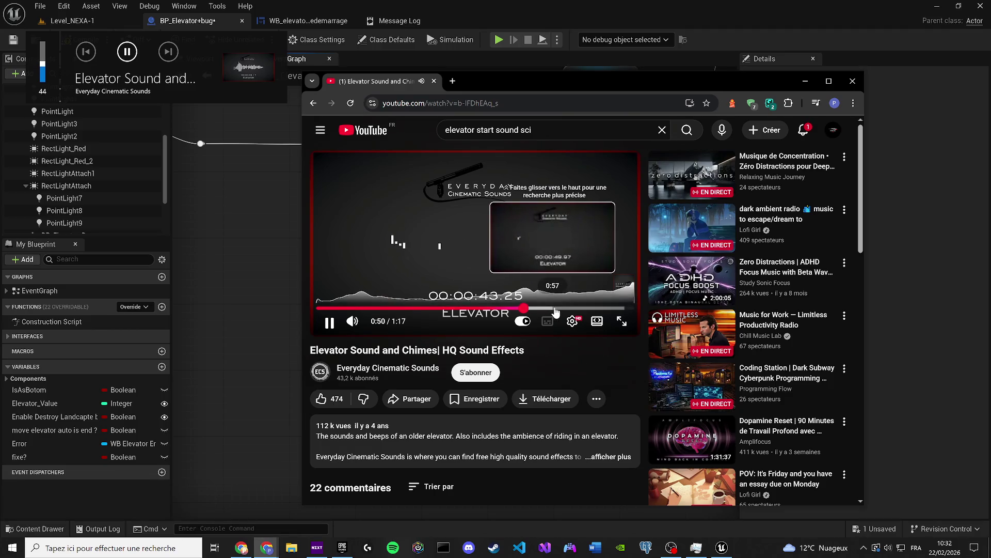
pyautogui.press('XF86AudioLowerVolume')
pyautogui.press('XF86AudioLowerVolume')
pyautogui.click(566, 308)
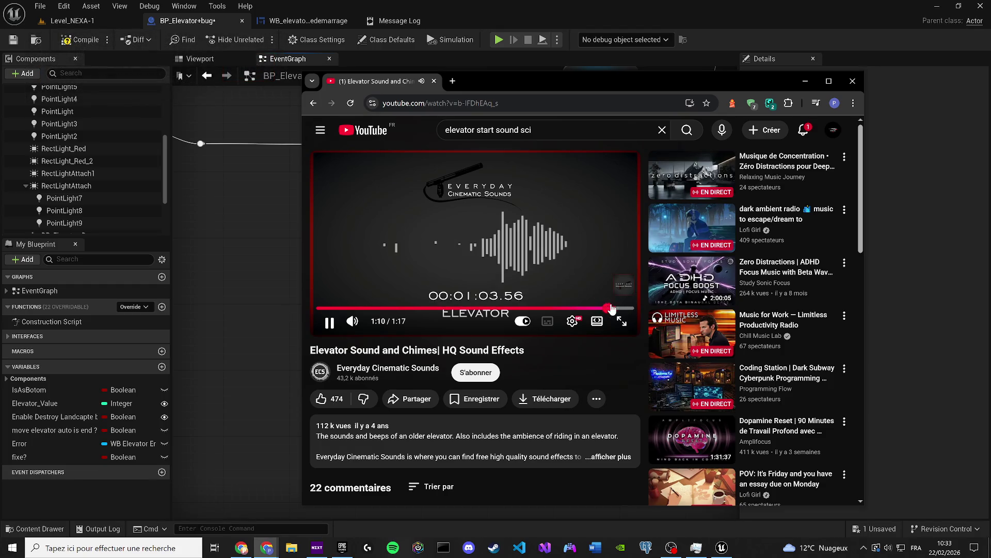
pyautogui.moveTo(620, 308); pyautogui.dragTo(622, 309)
pyautogui.click(365, 309)
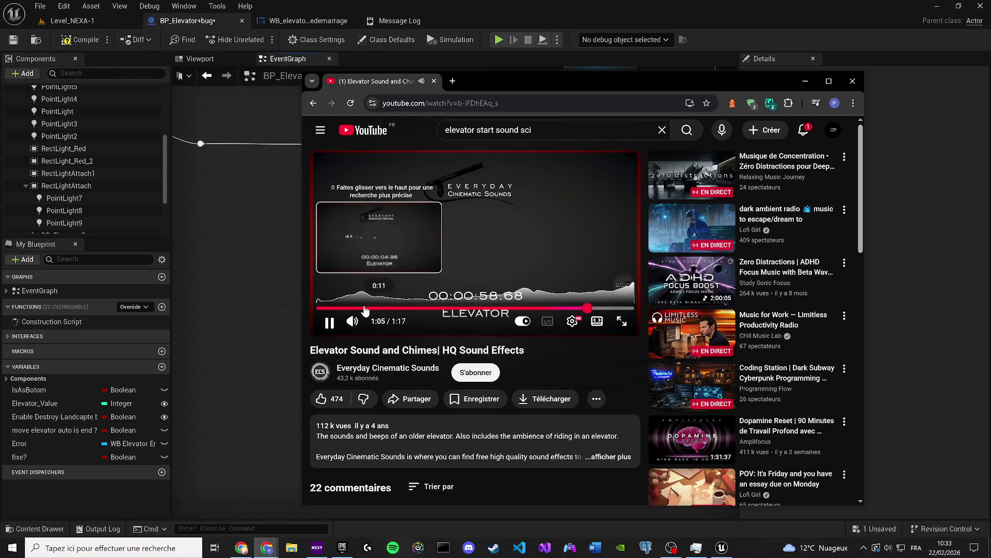
pyautogui.click(313, 103)
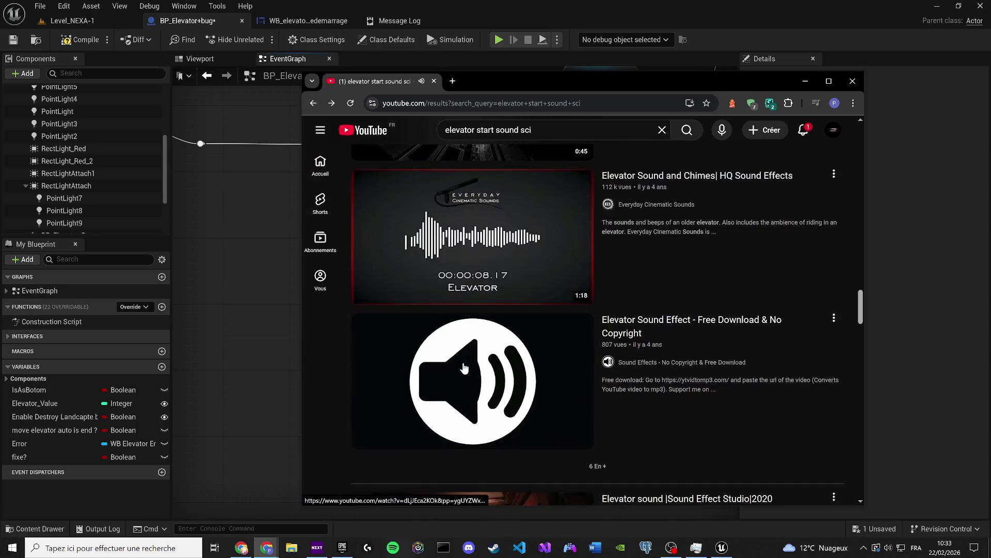
pyautogui.scroll(-1, 464, 368)
pyautogui.click(466, 357)
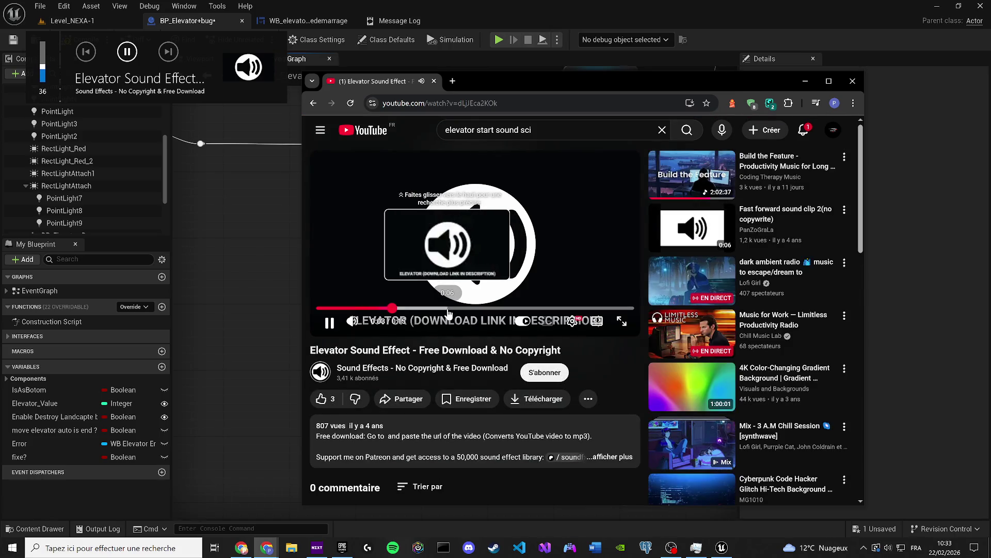
pyautogui.click(312, 104)
pyautogui.write('genar')
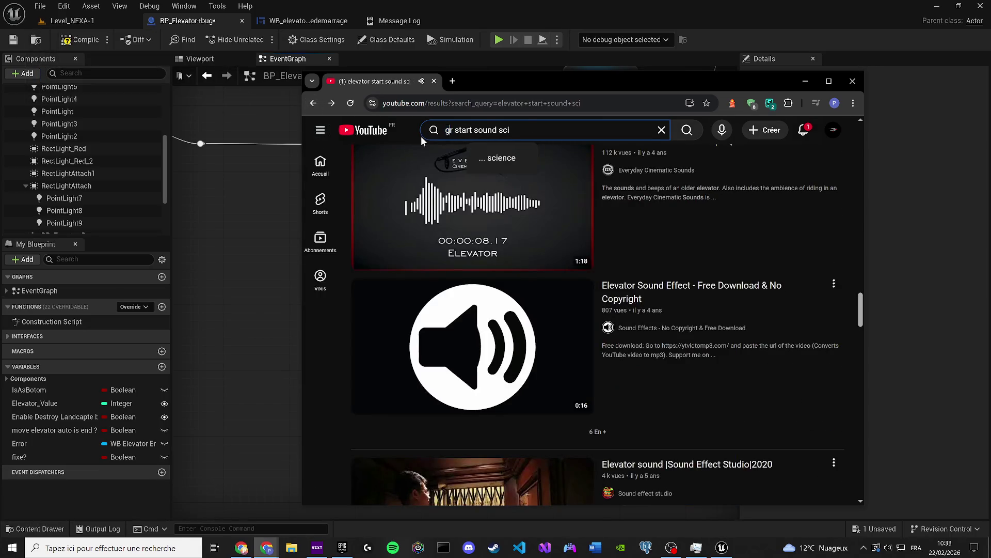
# Search YouTube for 'genatorr start sound sci' and sample the Spaceship engine start up sound
pyautogui.press('BackSpace')
pyautogui.write('torr')
pyautogui.press('Return')
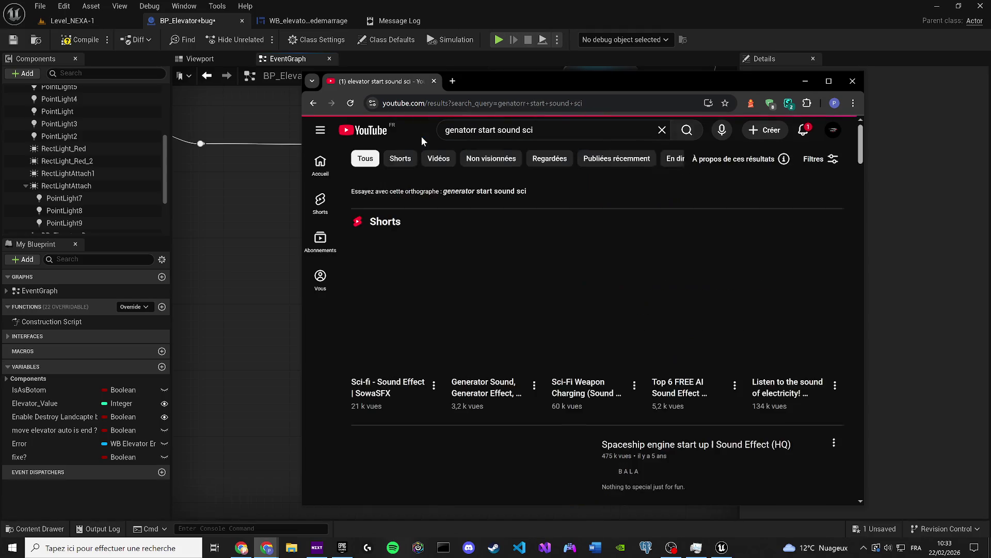
pyautogui.scroll(-3, 492, 295)
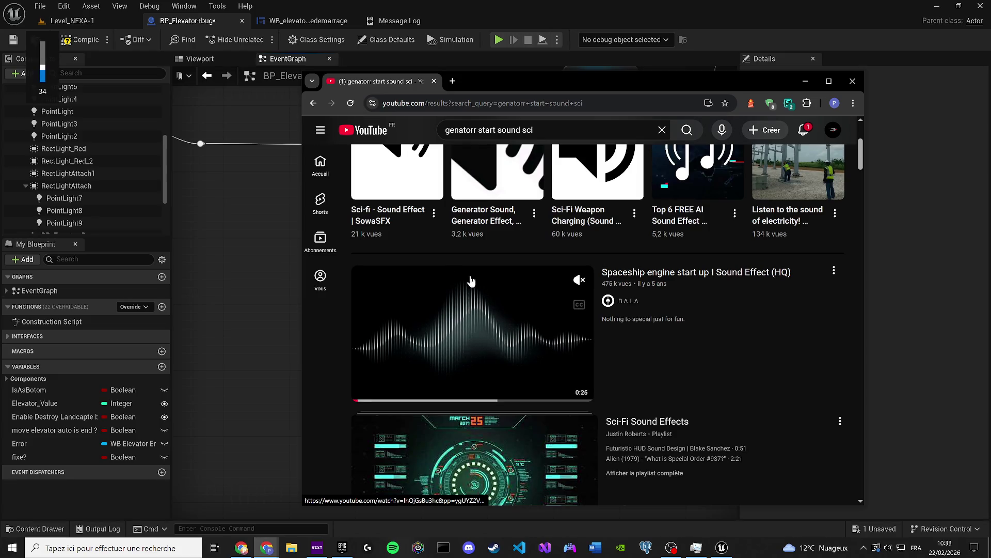
pyautogui.scroll(-3, 482, 285)
pyautogui.click(451, 231)
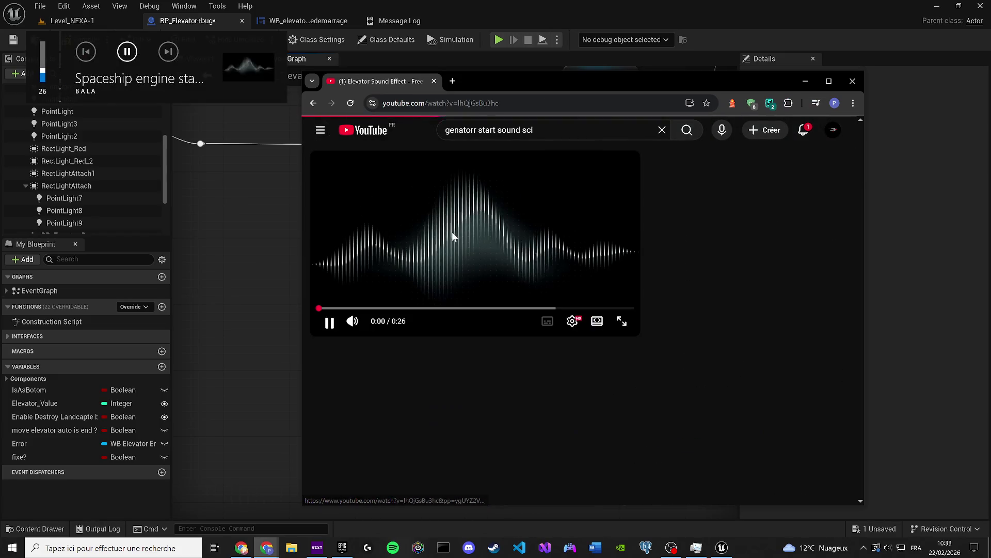
pyautogui.click(314, 103)
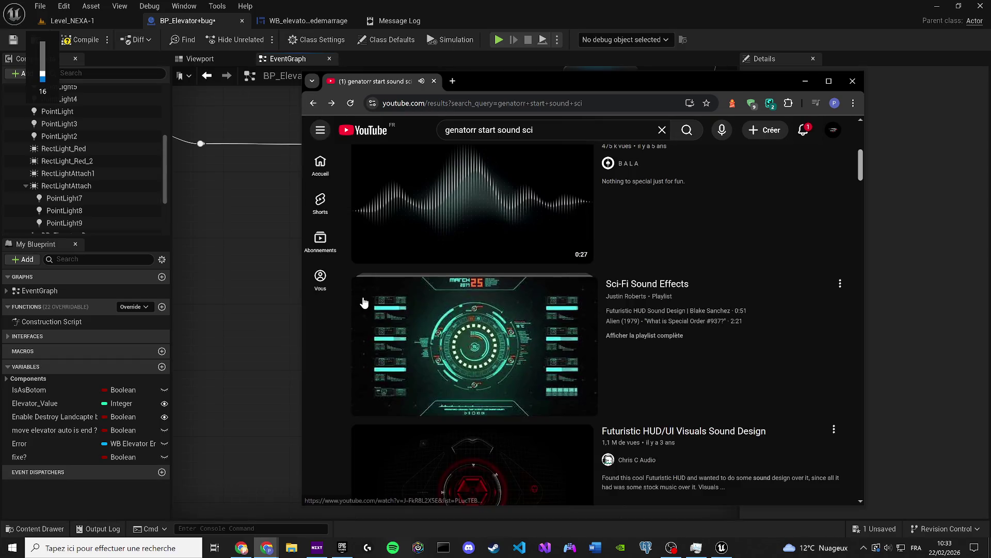
pyautogui.scroll(-3, 368, 293)
pyautogui.scroll(-9, 368, 293)
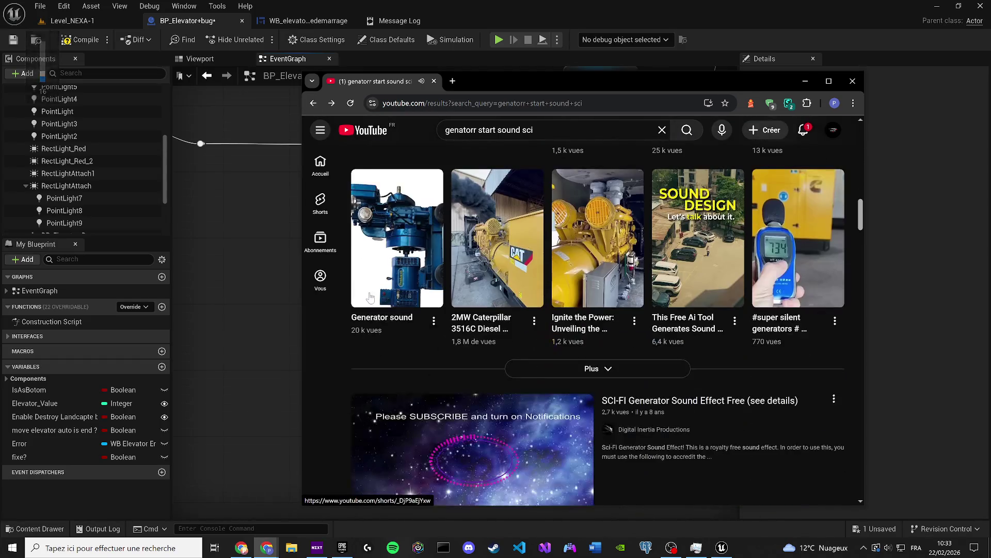
pyautogui.scroll(-4, 479, 261)
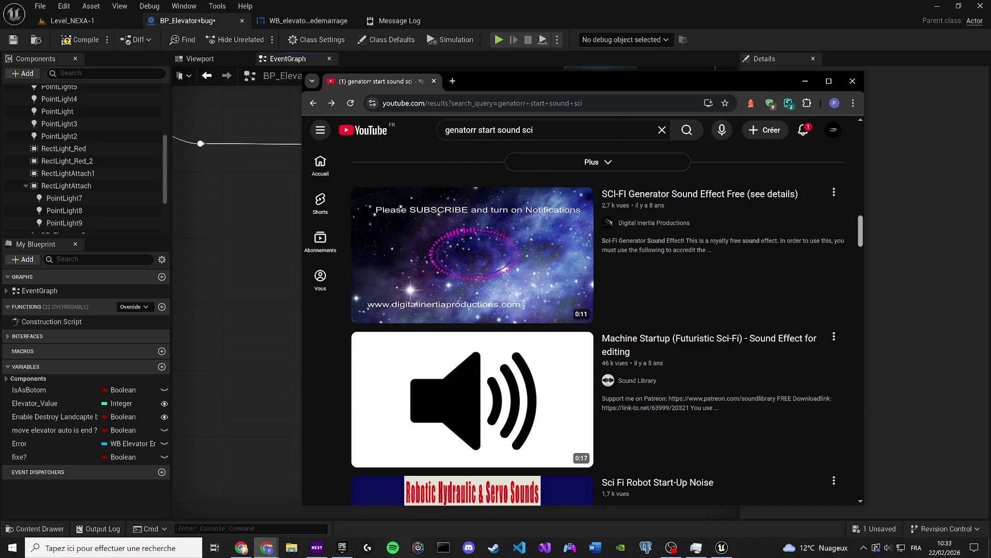
# Google the query plus 'no copyright' in a new tab and open Pixabay's generator sounds
pyautogui.press('/')
pyautogui.click(450, 84)
pyautogui.write('genatorr start sound sci')
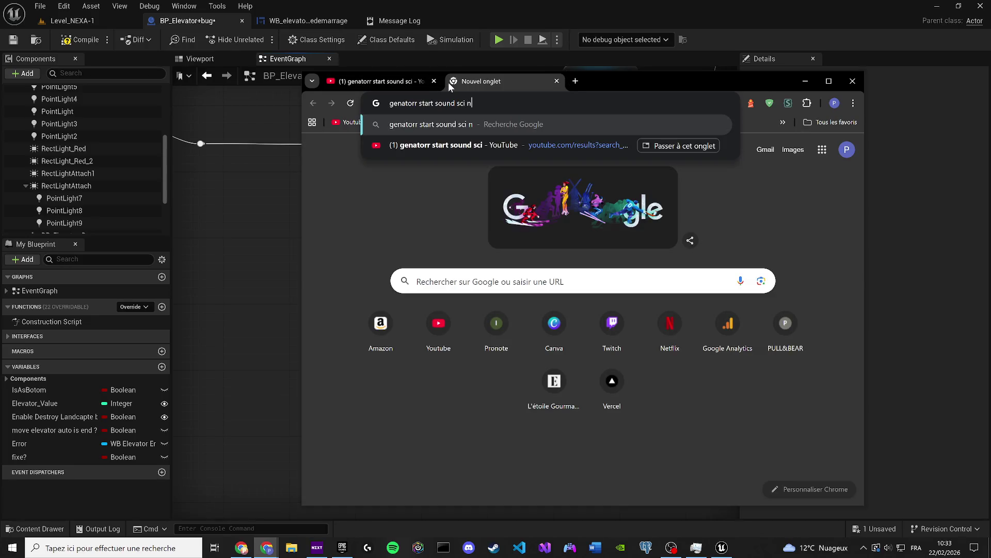
pyautogui.write('o copyright')
pyautogui.press('Return')
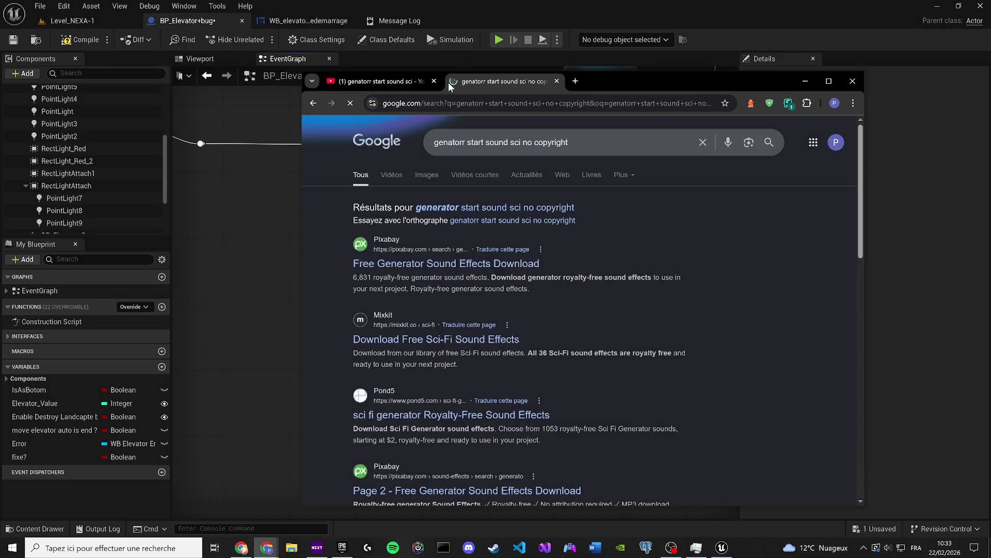
pyautogui.click(365, 264)
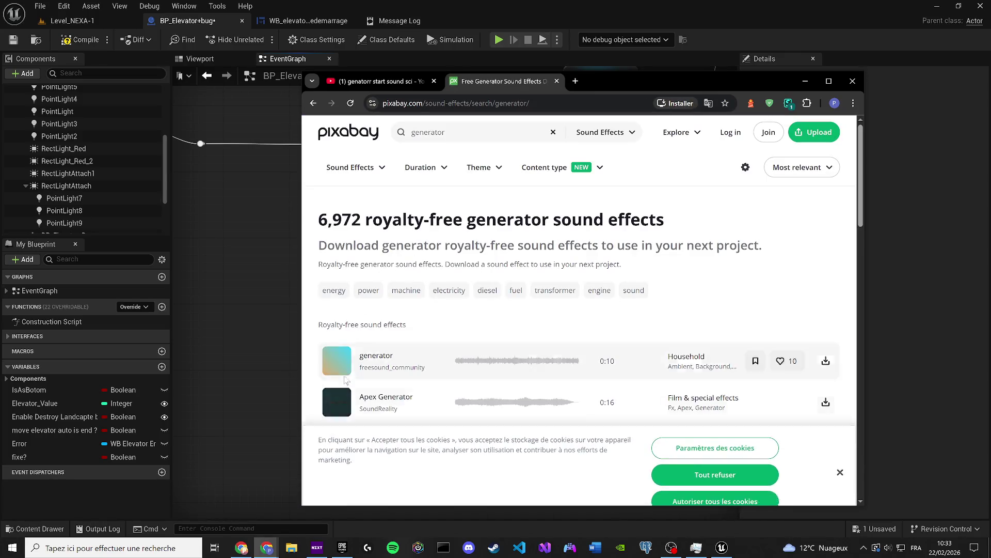
# Refuse cookies, lower the volume, and preview the Apex Generator, Generator and space energy generator sounds
pyautogui.click(337, 362)
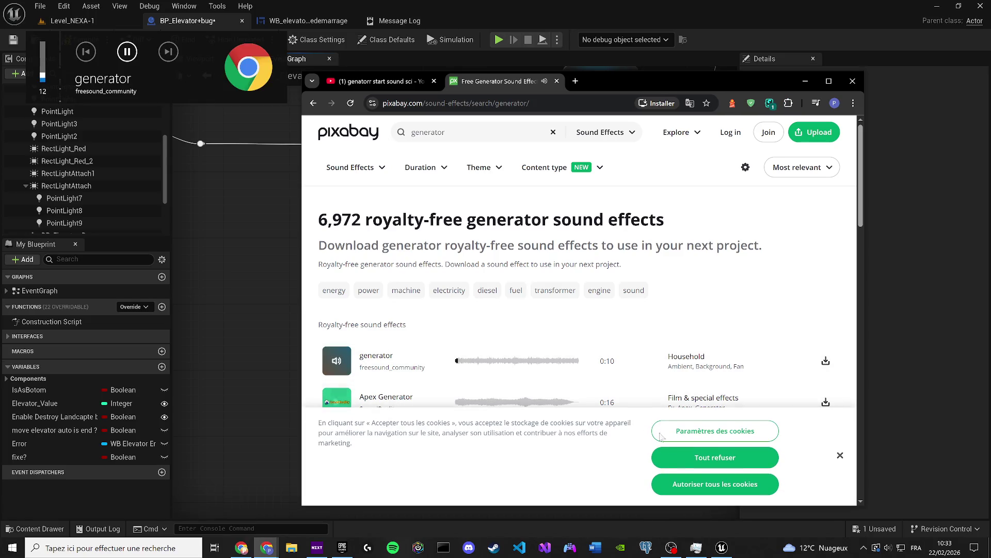
pyautogui.click(697, 465)
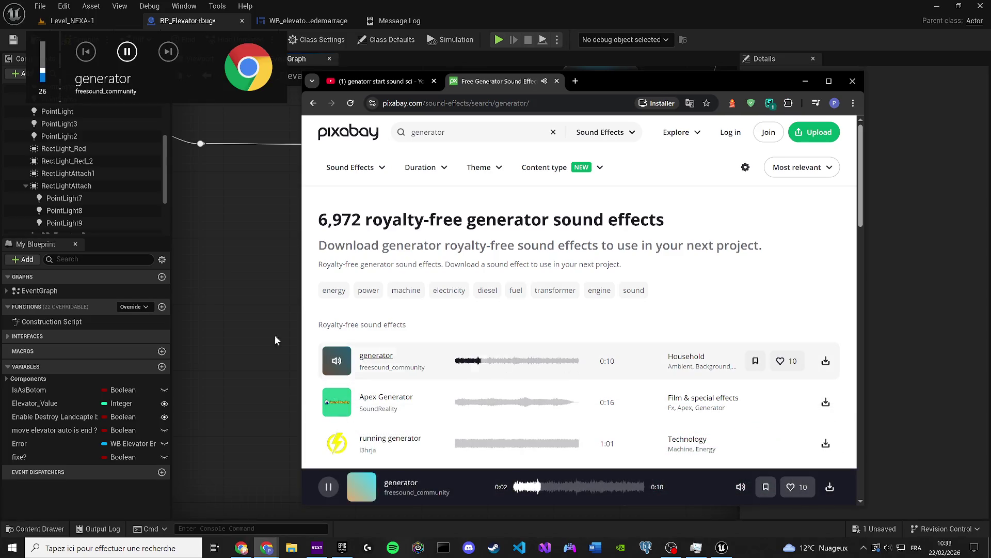
pyautogui.press('XF86AudioLowerVolume')
pyautogui.press('XF86AudioLowerVolume')
pyautogui.press('XF86AudioLowerVolume')
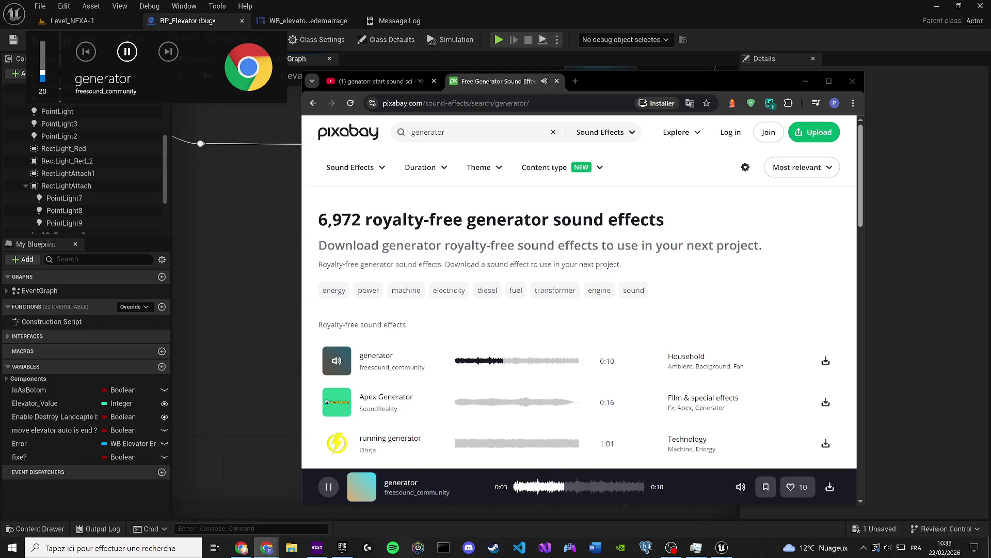
pyautogui.click(339, 407)
pyautogui.scroll(-2, 393, 377)
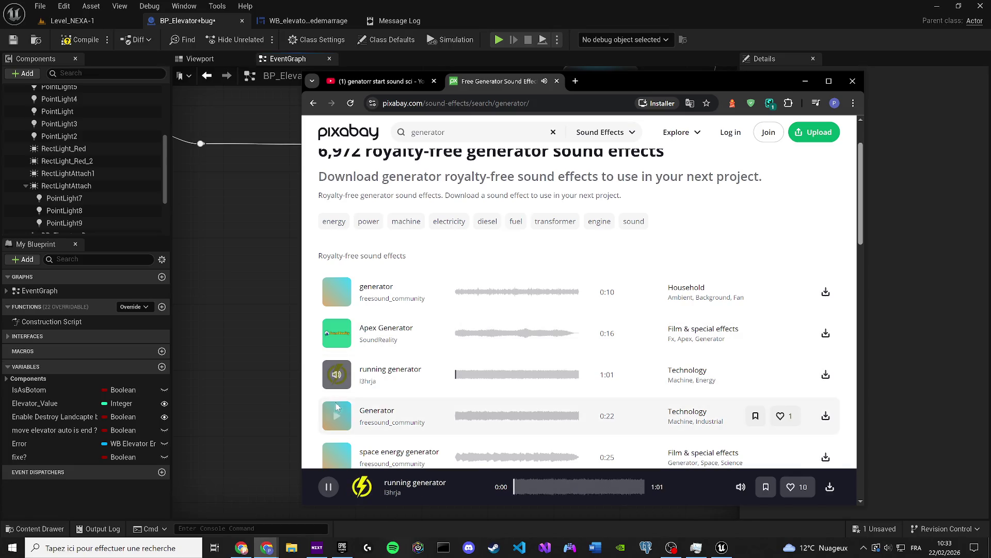
pyautogui.press('XF86AudioLowerVolume')
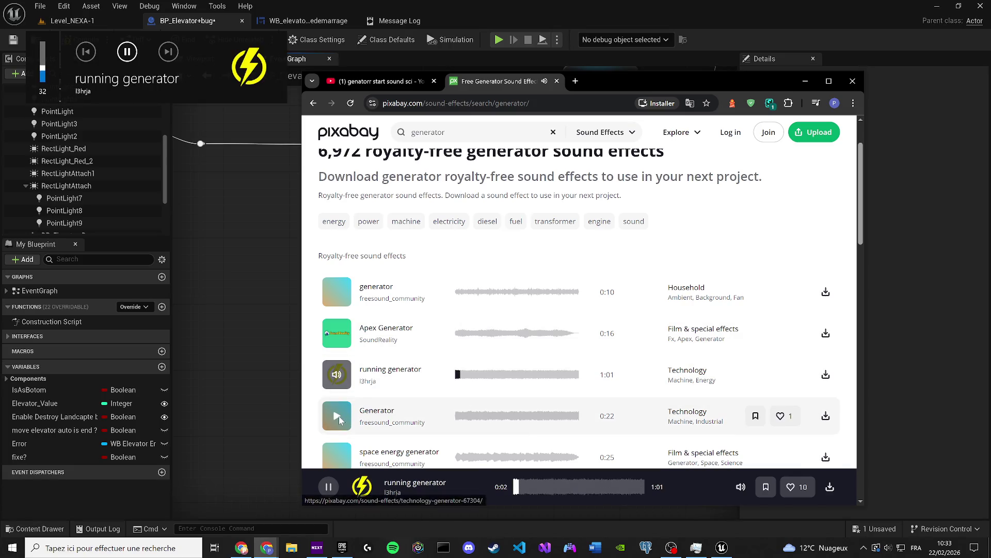
pyautogui.click(339, 417)
pyautogui.press('XF86AudioLowerVolume')
pyautogui.press('XF86AudioLowerVolume')
pyautogui.press('XF86AudioLowerVolume')
pyautogui.scroll(-1, 341, 413)
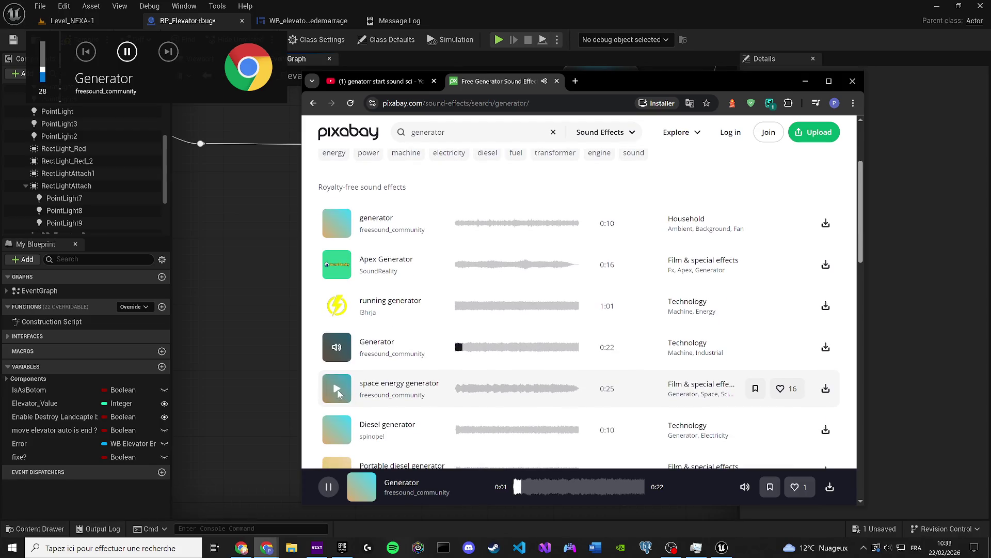
pyautogui.click(337, 389)
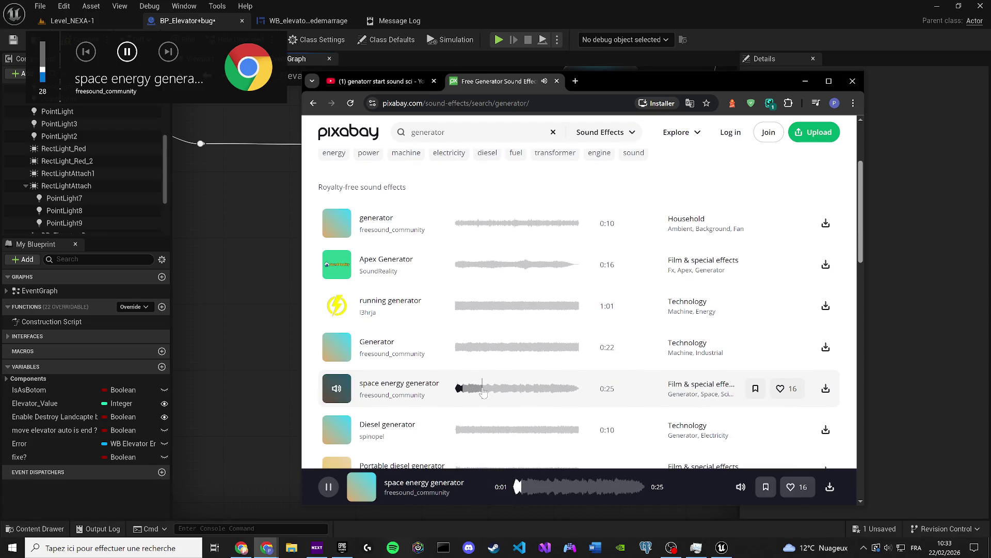
pyautogui.press('XF86AudioLowerVolume')
pyautogui.press('XF86AudioLowerVolume')
pyautogui.press('XF86AudioLowerVolume')
# Preview Diesel generator, Portable diesel, Power Generator, Diesel Power and Small Diesel Generator, then pause
pyautogui.click(337, 430)
pyautogui.scroll(-2, 361, 392)
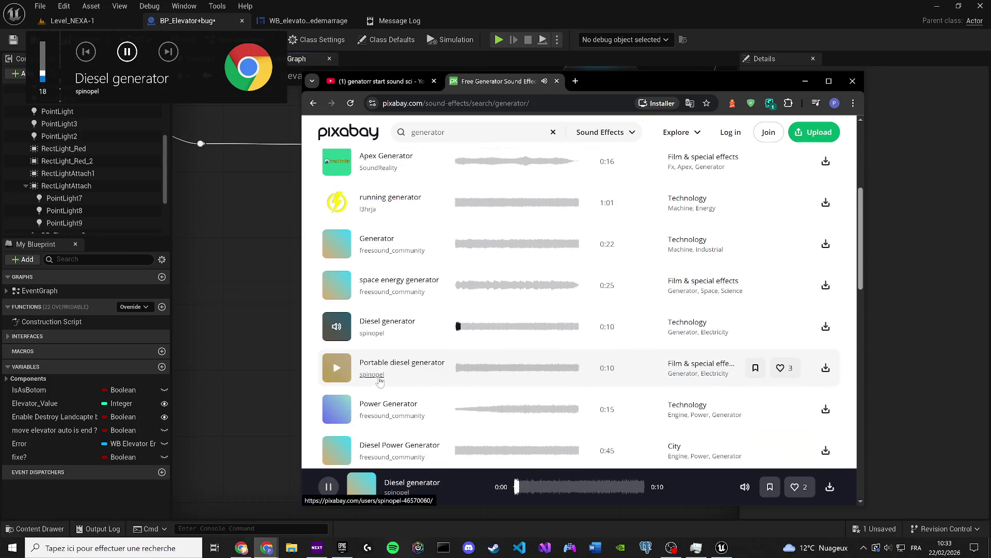
pyautogui.click(338, 370)
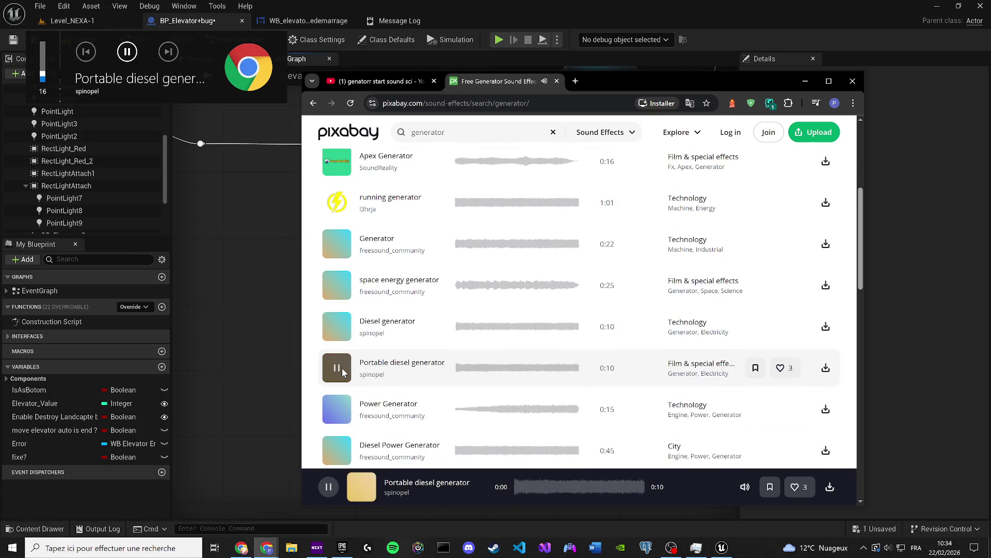
pyautogui.click(336, 409)
pyautogui.scroll(-1, 341, 409)
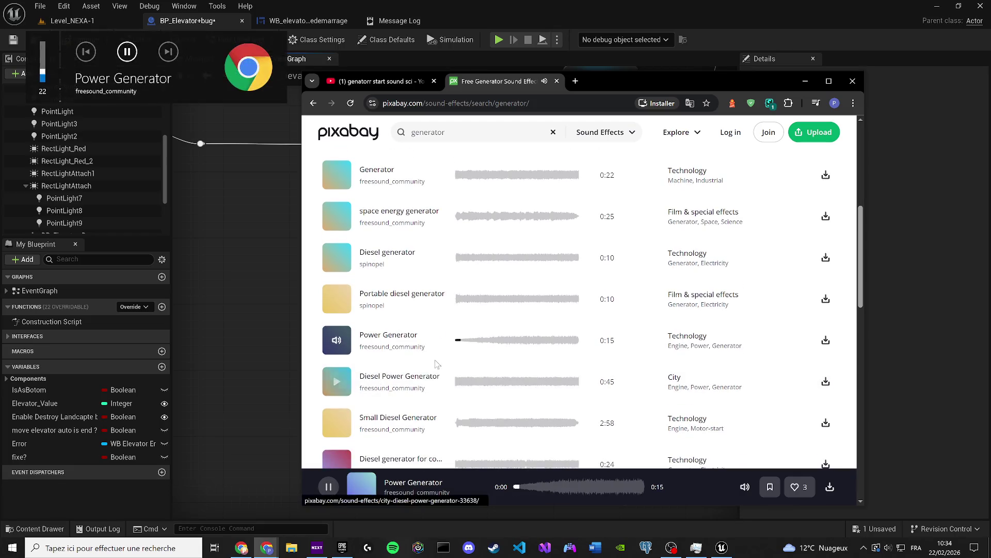
pyautogui.click(345, 379)
pyautogui.click(339, 422)
pyautogui.scroll(-2, 339, 423)
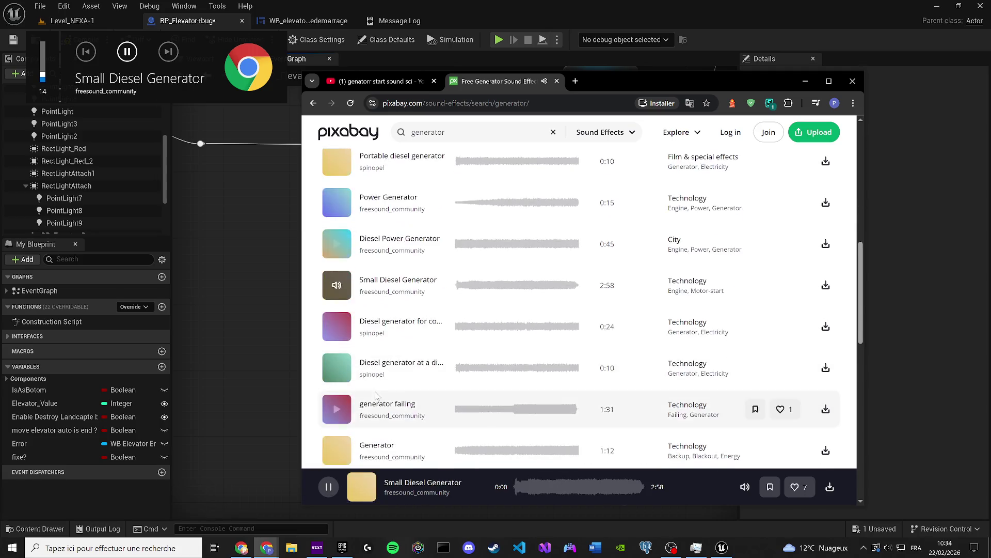
pyautogui.click(337, 327)
pyautogui.scroll(7, 416, 345)
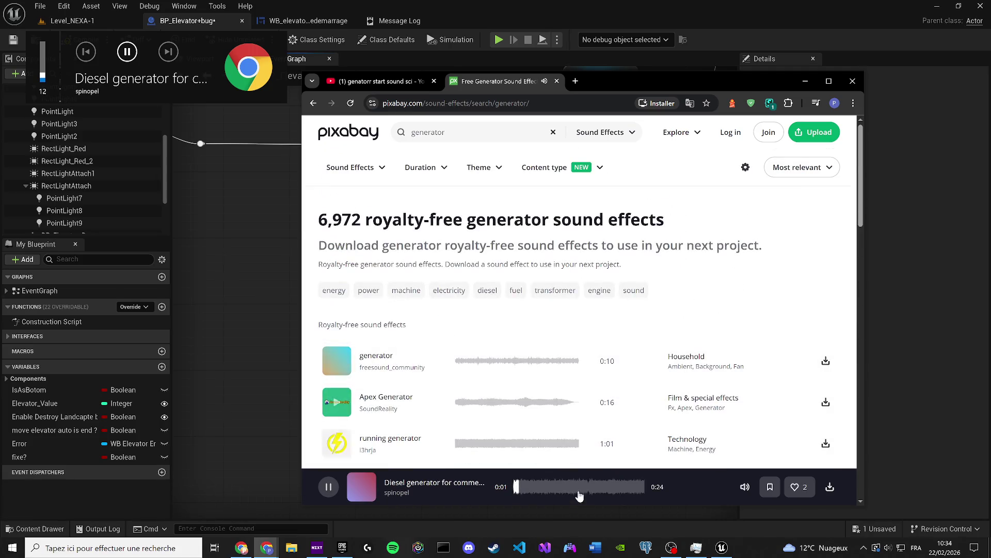
pyautogui.click(330, 486)
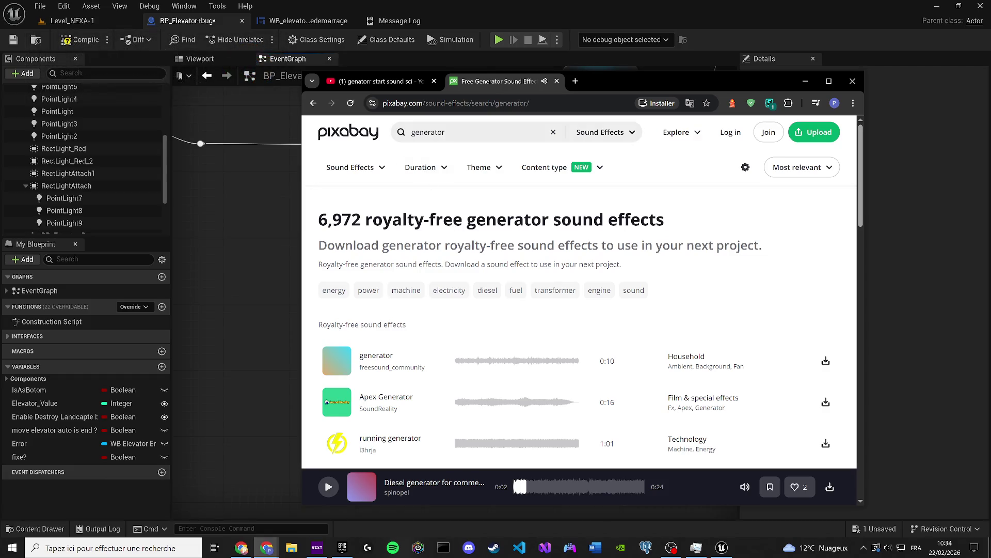
pyautogui.click(478, 133)
# Search for 'generator start' and preview the Small Diesel Generator result
pyautogui.write('start')
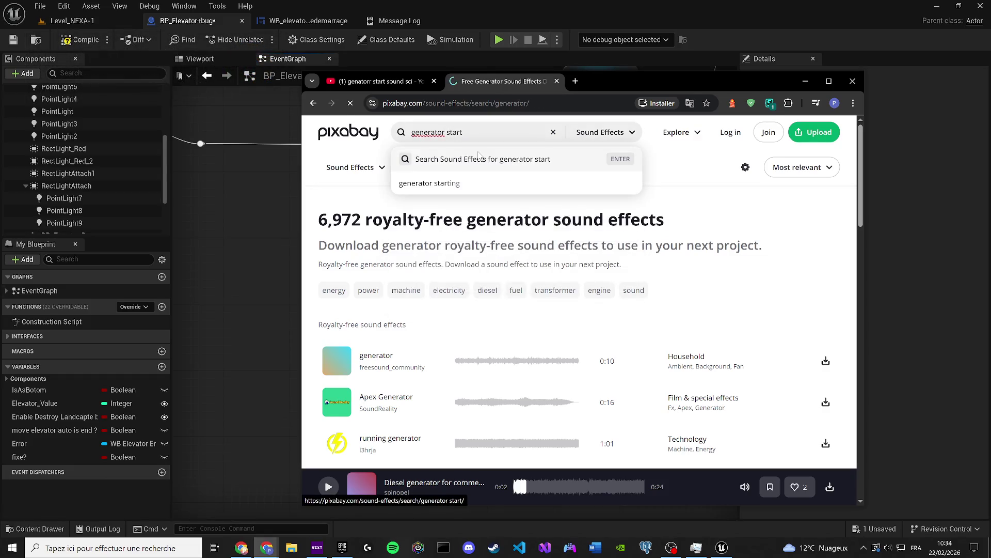
pyautogui.press('Return')
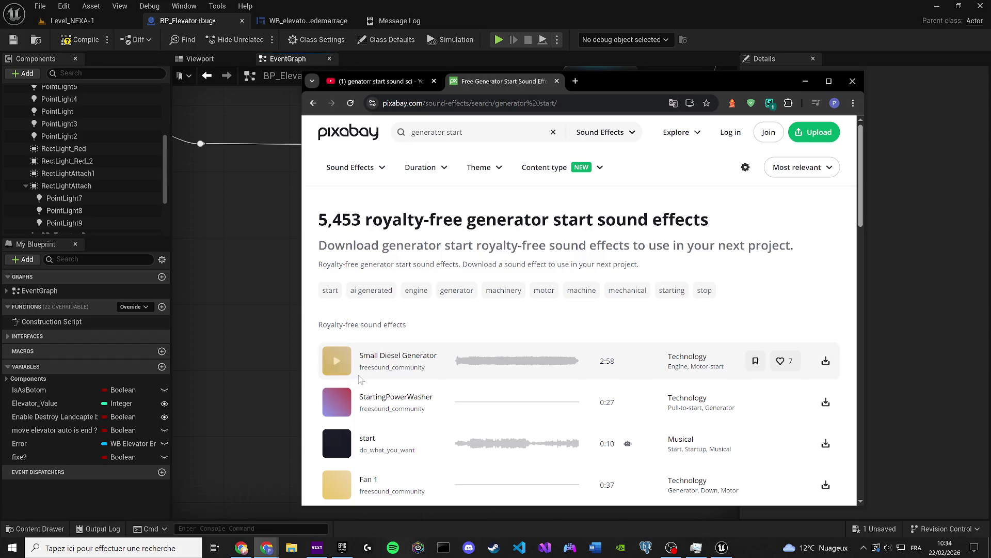
pyautogui.click(337, 361)
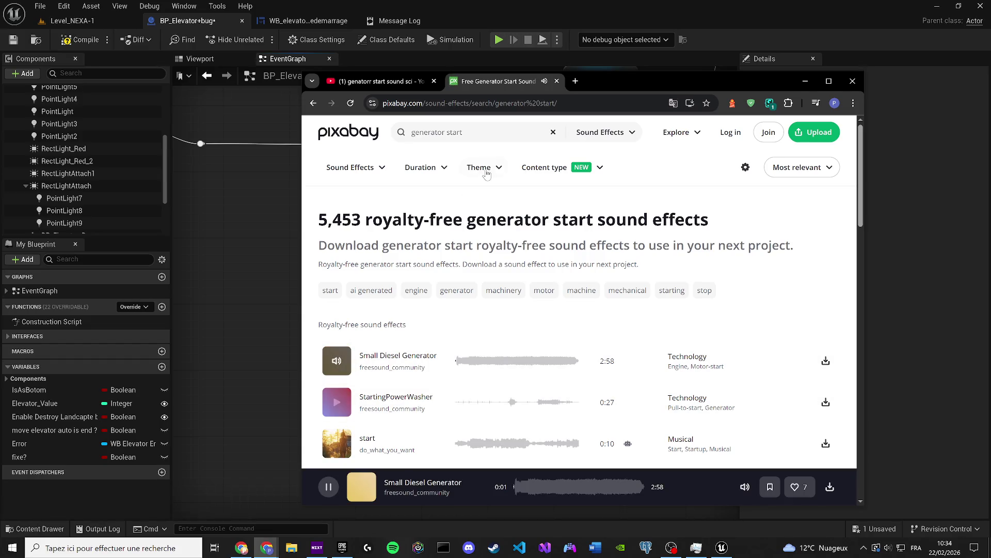
# Change the search to 'generator machine' and preview Generator, generator large 01, Synthetic and Dark Power Generator
pyautogui.click(464, 132)
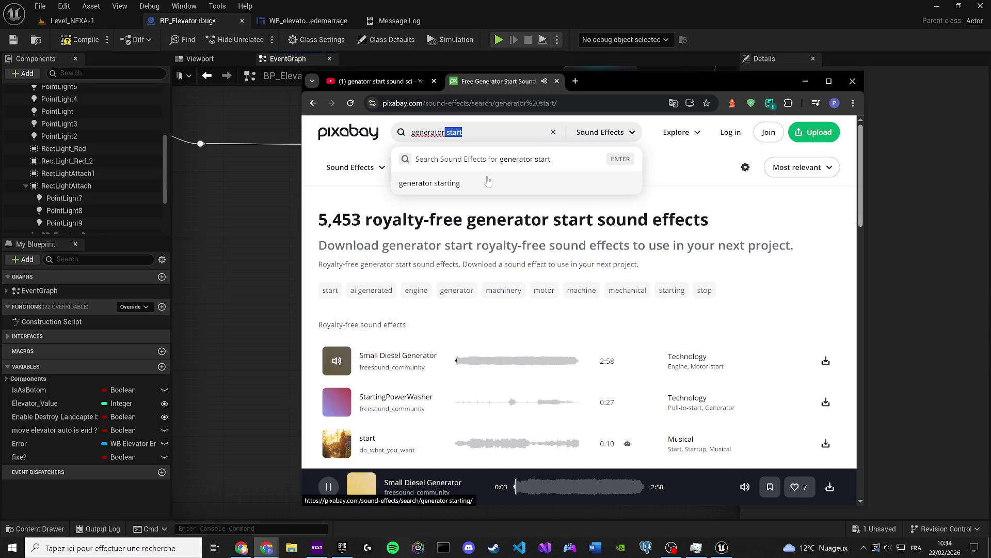
pyautogui.write('machine')
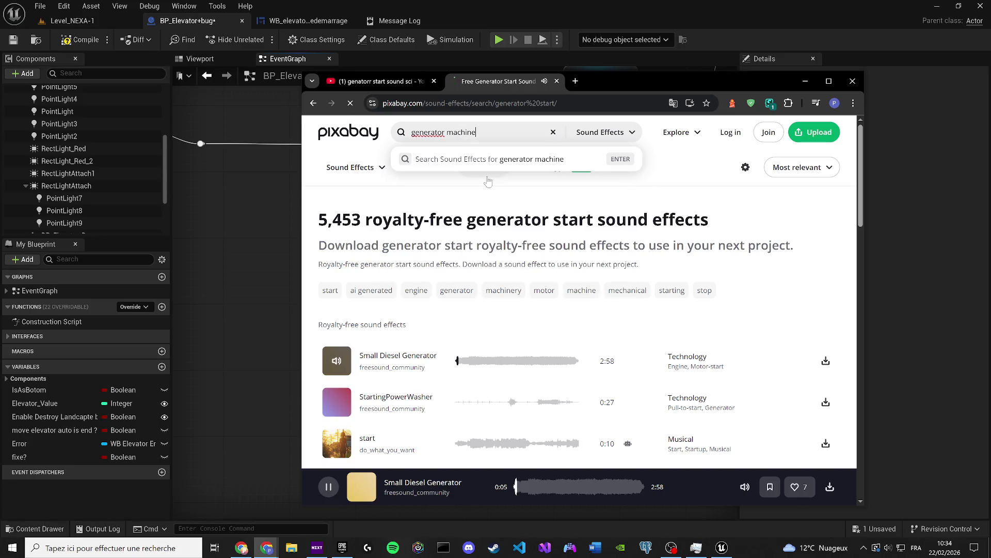
pyautogui.click(339, 362)
pyautogui.scroll(-2, 340, 364)
pyautogui.click(339, 343)
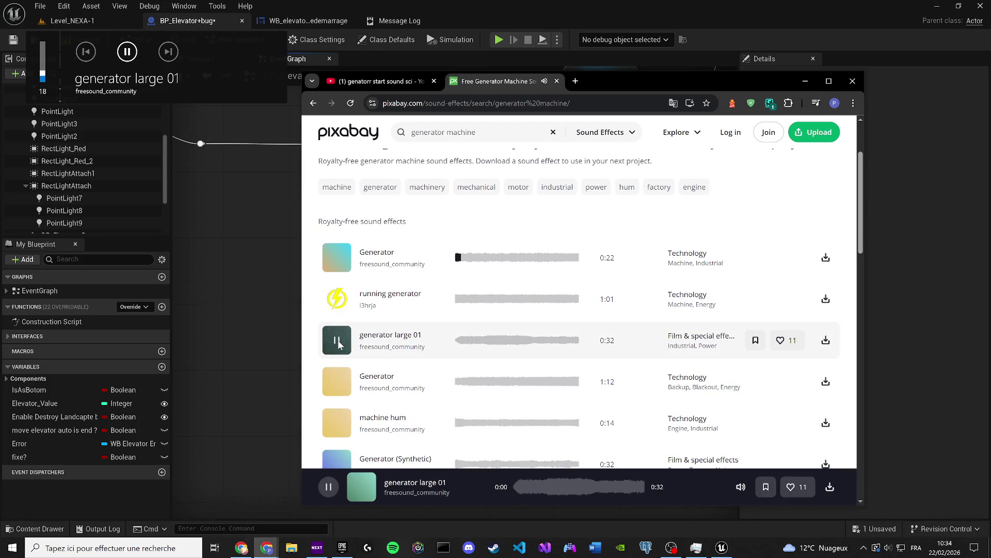
pyautogui.click(337, 381)
pyautogui.scroll(-2, 336, 381)
pyautogui.click(335, 361)
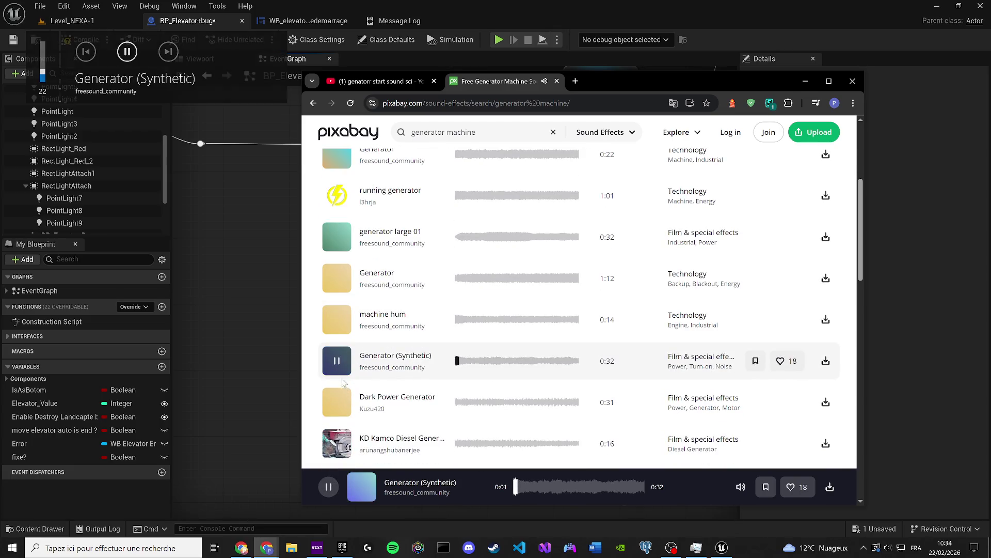
pyautogui.click(340, 398)
# Preview the KD Kamco diesel, constant mechanical noise, Stationary truck.wav and short generator machine clips
pyautogui.scroll(-1, 356, 391)
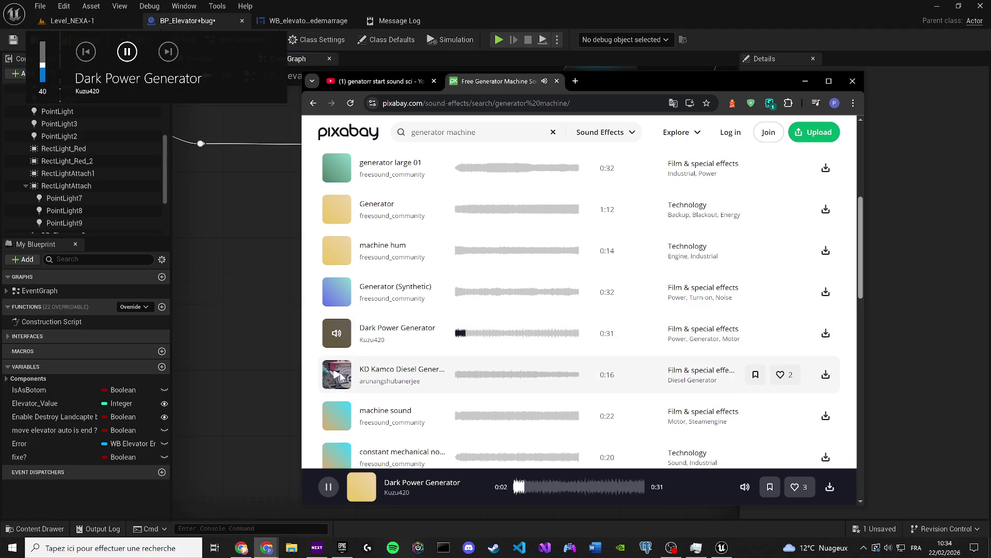
pyautogui.click(337, 374)
pyautogui.click(336, 416)
pyautogui.scroll(-2, 408, 378)
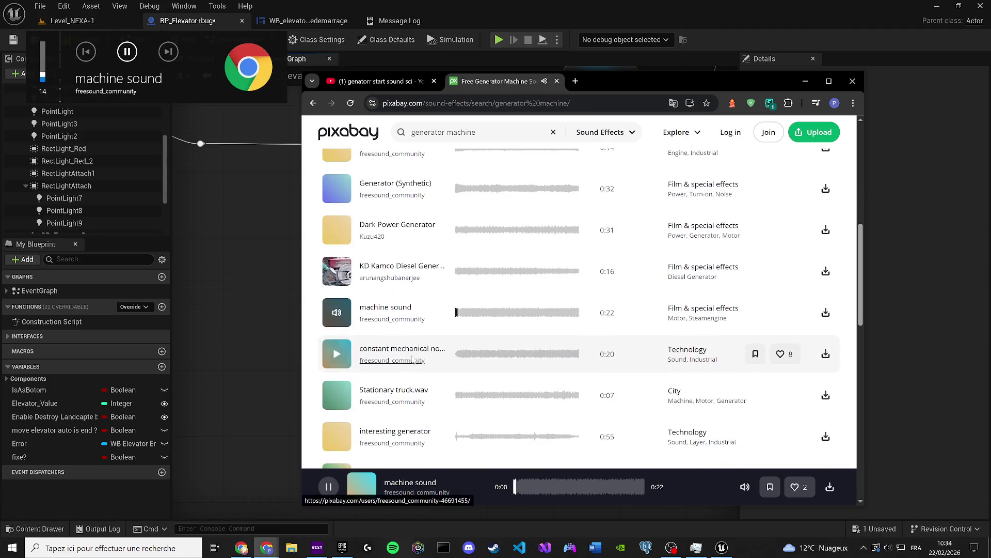
pyautogui.click(338, 354)
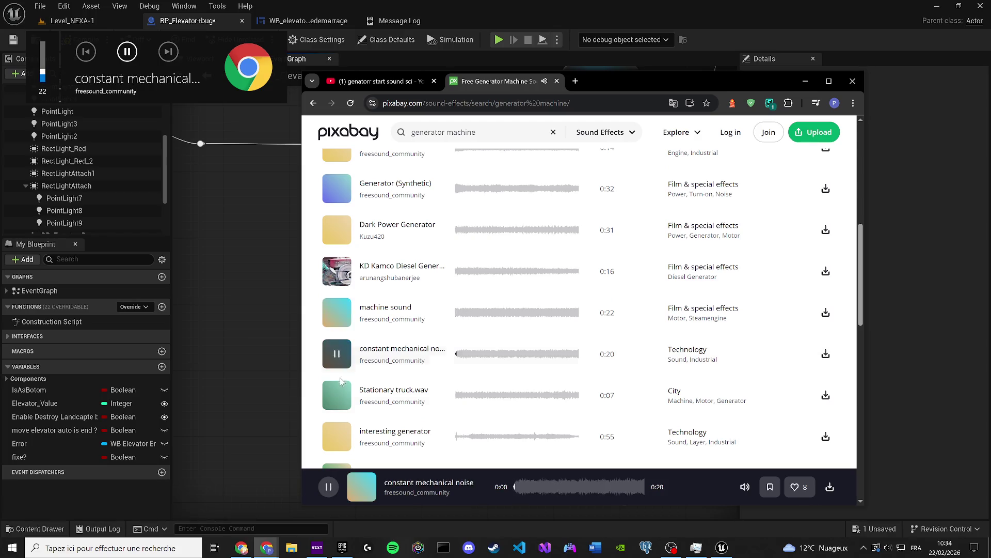
pyautogui.click(336, 395)
pyautogui.scroll(-2, 336, 385)
pyautogui.click(337, 333)
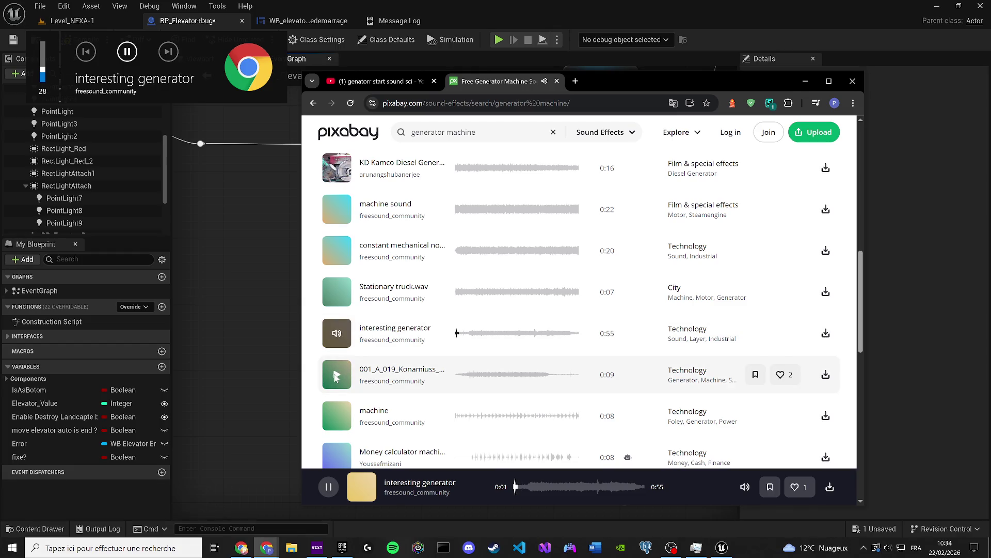
pyautogui.click(336, 375)
pyautogui.click(337, 416)
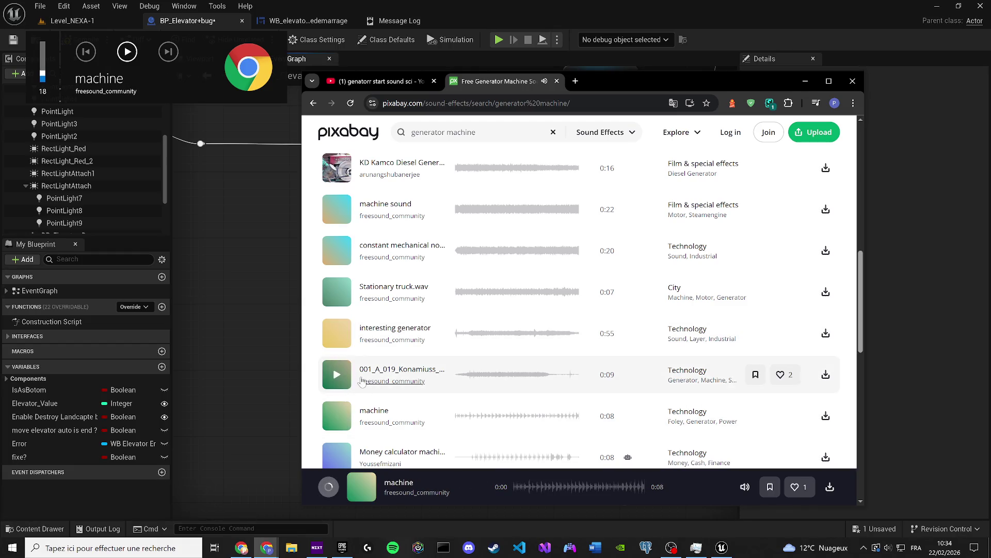
# Preview Machinery Hum, the 0:11 futuristic factory clip and Breathing Car, then pause
pyautogui.scroll(-3, 338, 362)
pyautogui.click(336, 326)
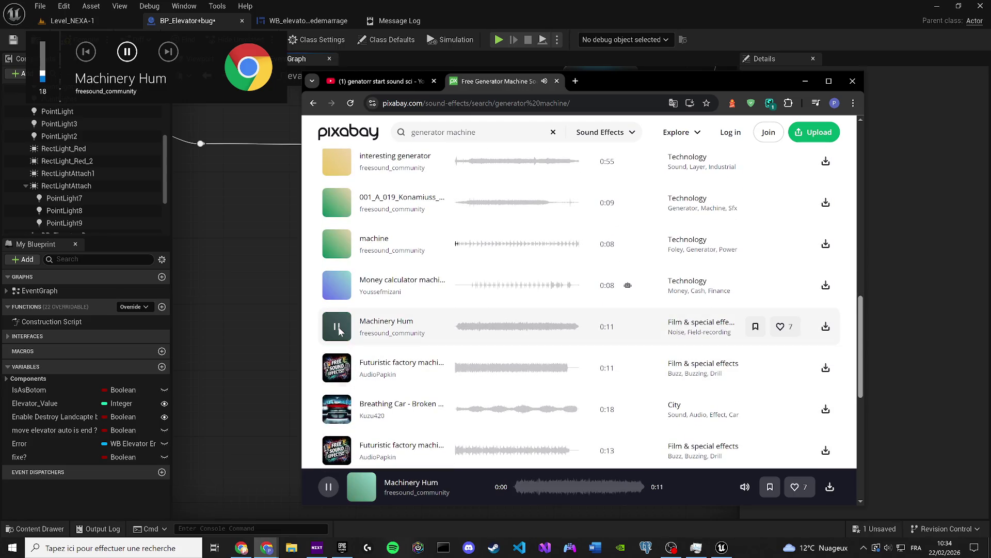
pyautogui.click(337, 368)
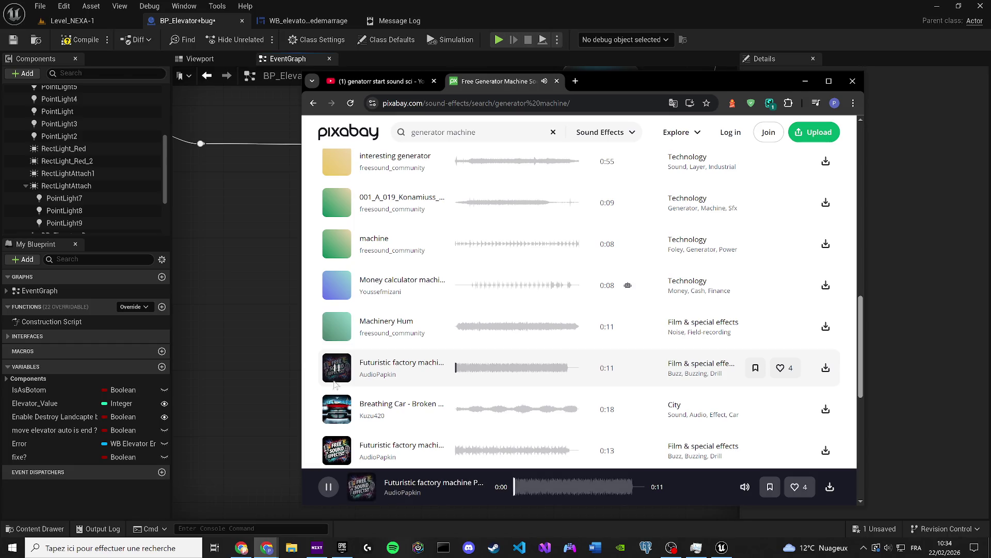
pyautogui.click(337, 410)
pyautogui.click(336, 409)
pyautogui.scroll(-3, 354, 391)
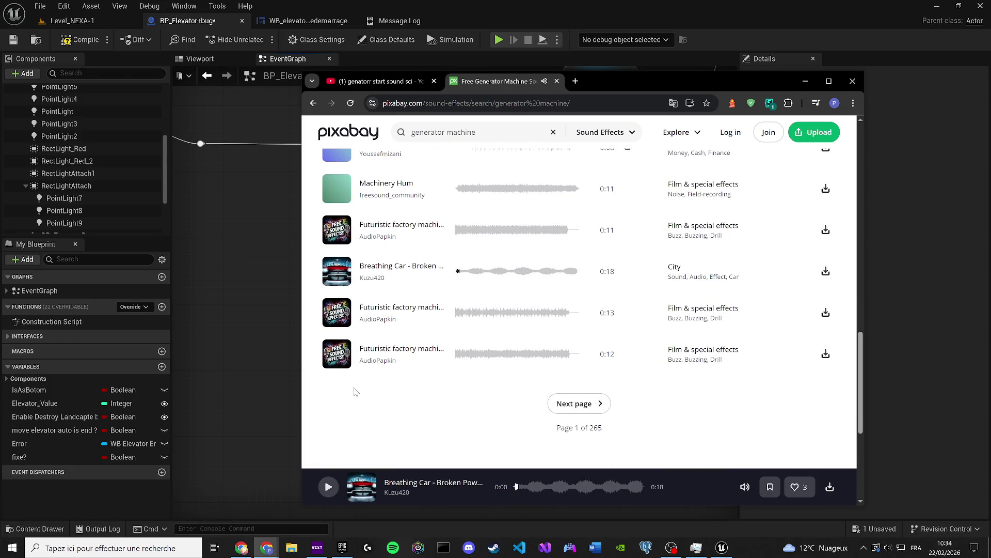
# On results page 2, preview Air Compressor On Off, Engine running idle, machinery and Machine Stop Start
pyautogui.click(595, 402)
pyautogui.scroll(-5, 375, 345)
pyautogui.scroll(-1, 376, 351)
pyautogui.scroll(3, 341, 266)
pyautogui.click(337, 264)
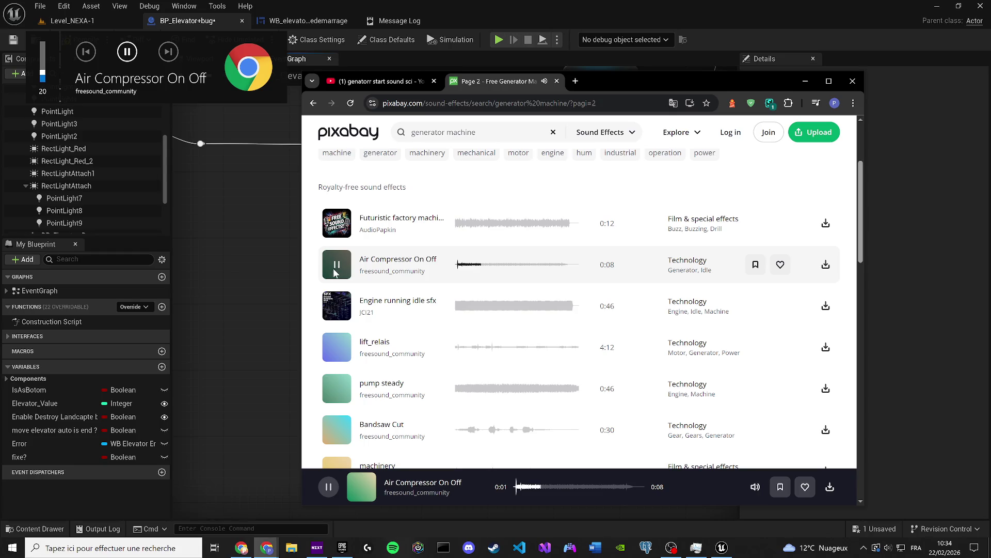
pyautogui.press('XF86AudioRaiseVolume')
pyautogui.click(337, 307)
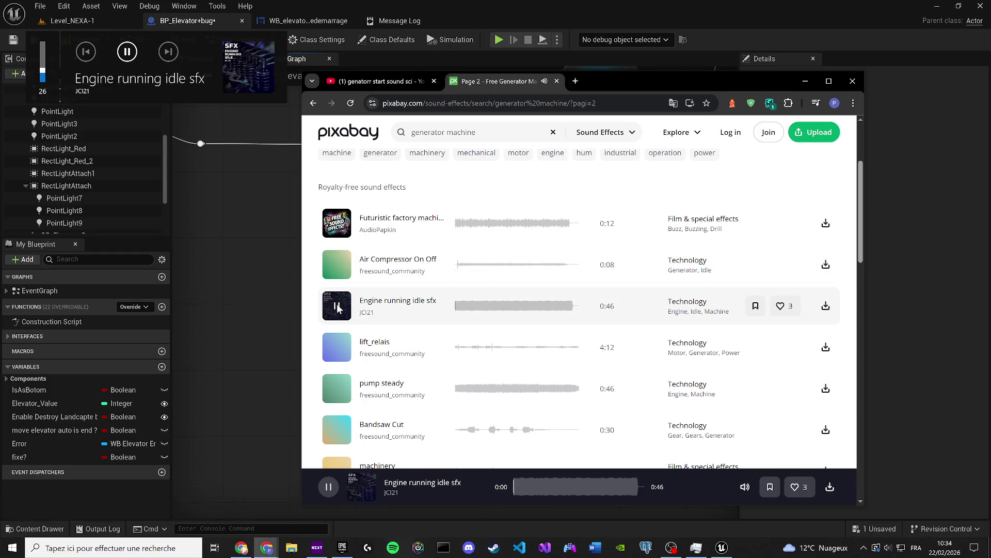
pyautogui.click(337, 307)
pyautogui.scroll(-5, 375, 341)
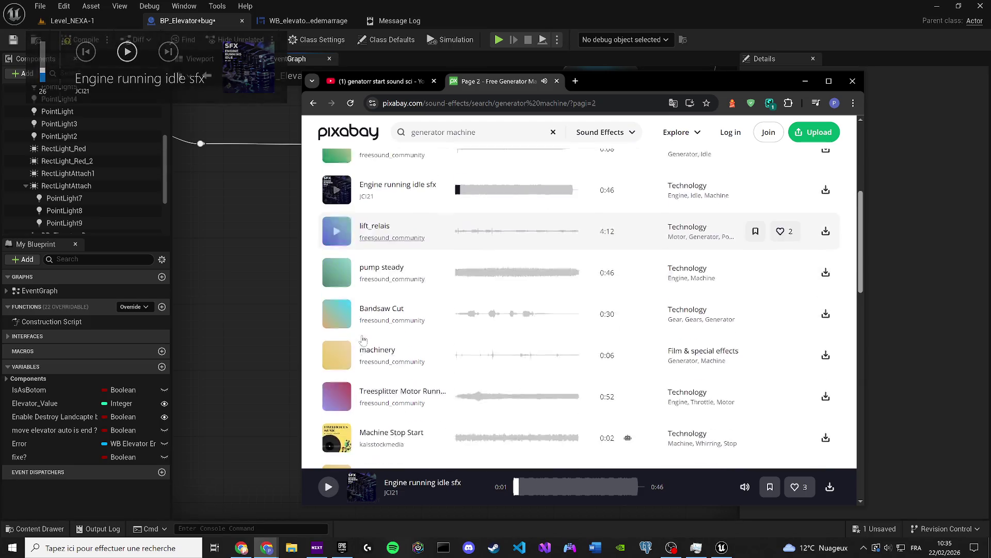
pyautogui.scroll(1, 361, 310)
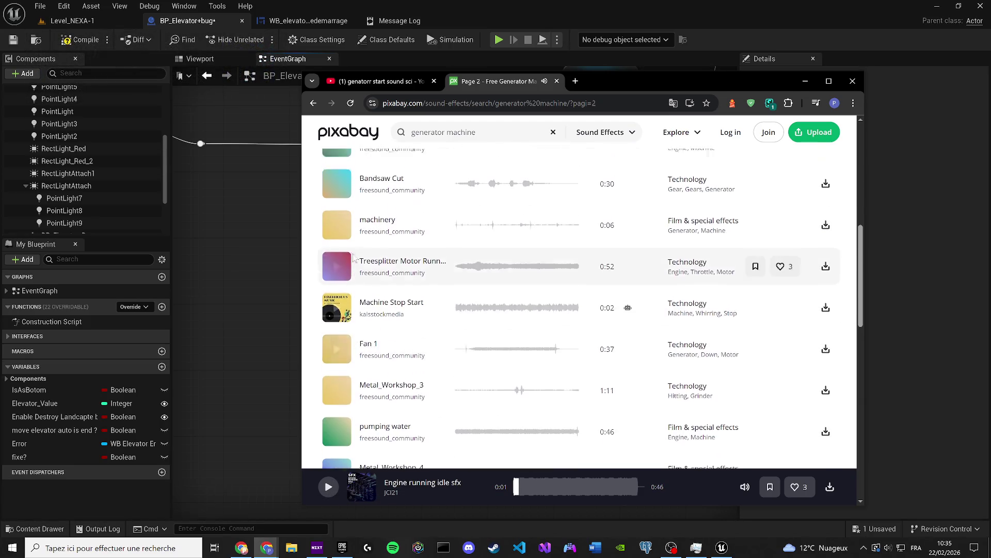
pyautogui.click(337, 266)
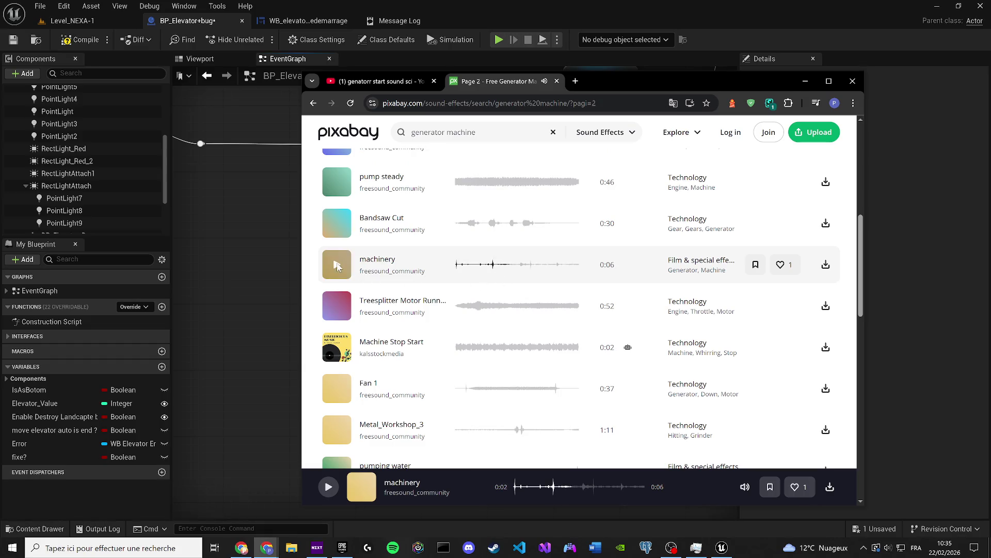
pyautogui.scroll(-1, 341, 269)
pyautogui.click(338, 282)
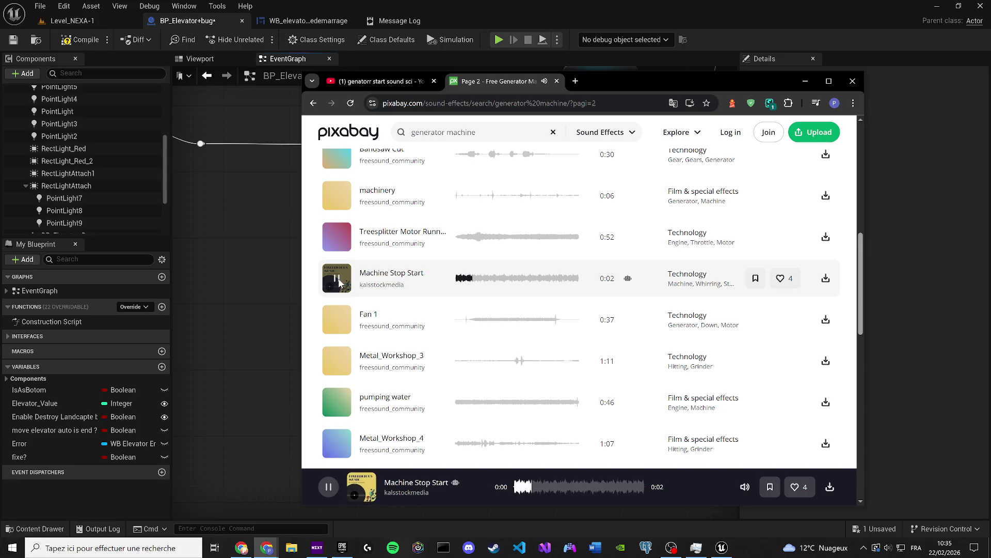
pyautogui.scroll(-7, 345, 381)
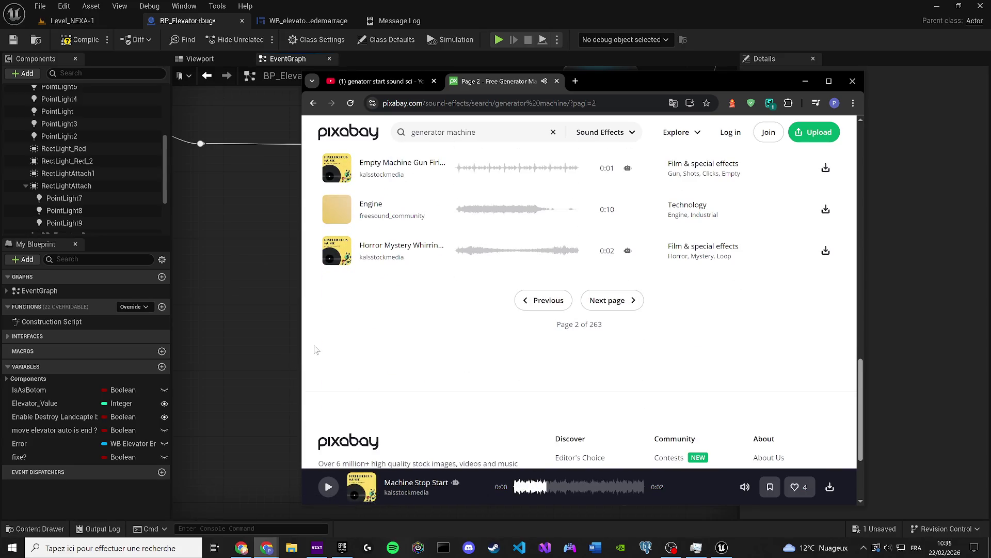
# Return to results page 1 and select the word 'machine' in the search query
pyautogui.click(543, 300)
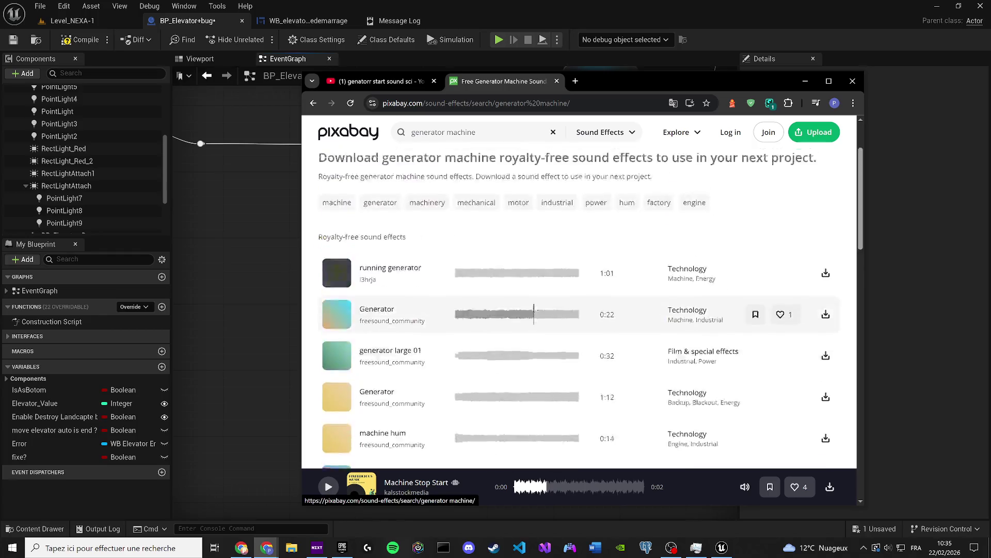
pyautogui.click(474, 132)
pyautogui.moveTo(448, 132); pyautogui.dragTo(445, 133)
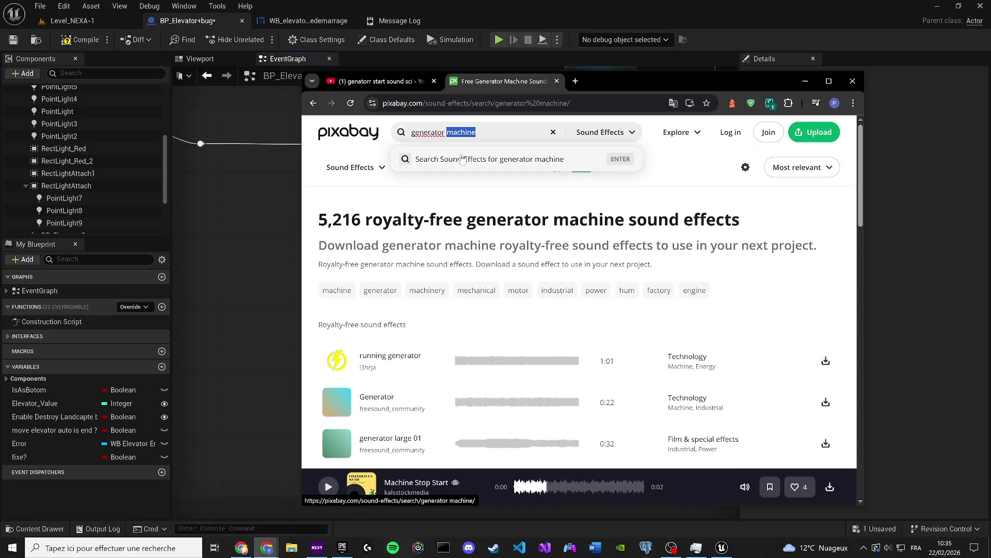
# Search for 'start elevator' and preview Elevator Traction Motor Start and 062738_Elevator Start
pyautogui.hotkey('ctrl', 'a')
pyautogui.write('sq')
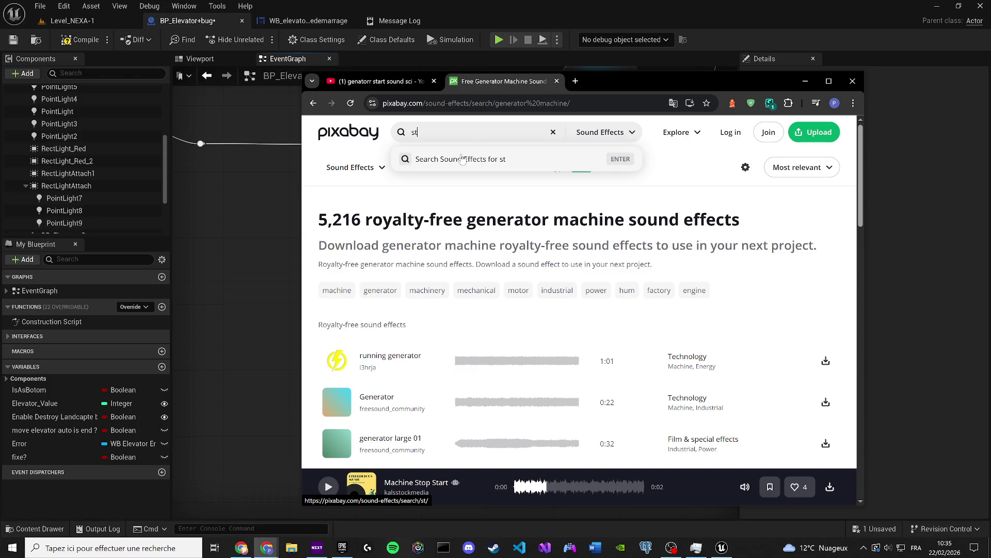
pyautogui.write('art elevator')
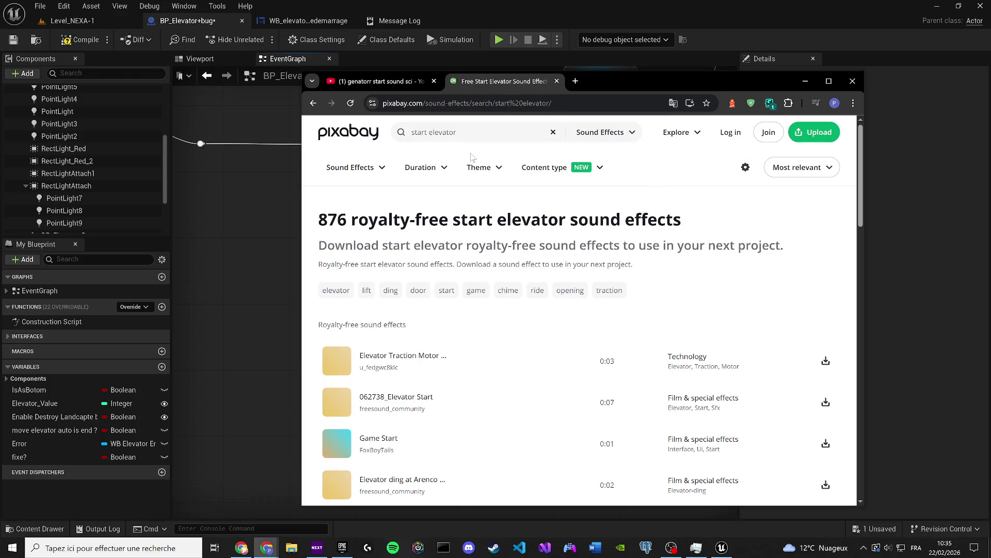
pyautogui.click(343, 359)
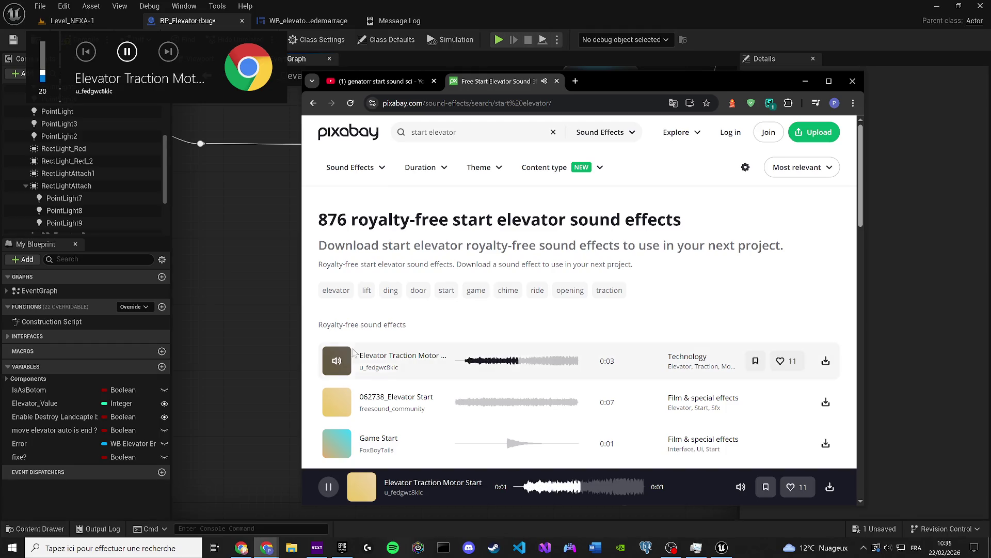
pyautogui.click(340, 401)
pyautogui.click(337, 365)
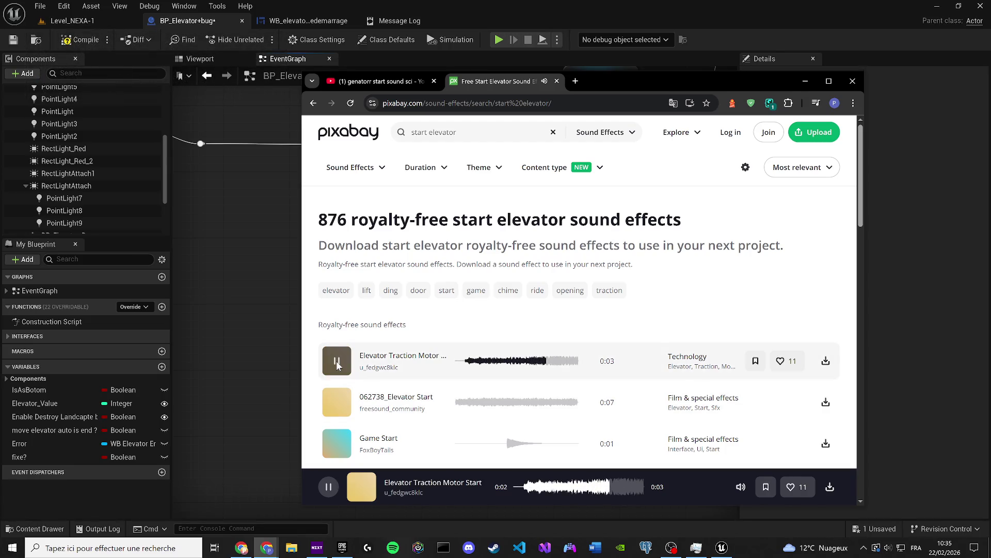
# Preview the elevator ding and elevator chime notification sounds, restarting each from the beginning
pyautogui.scroll(-3, 340, 366)
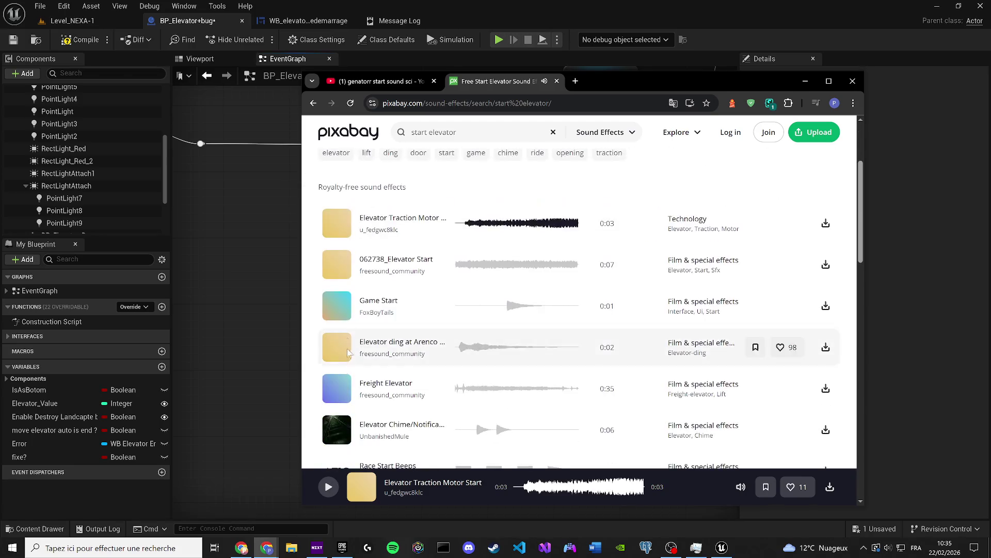
pyautogui.click(338, 341)
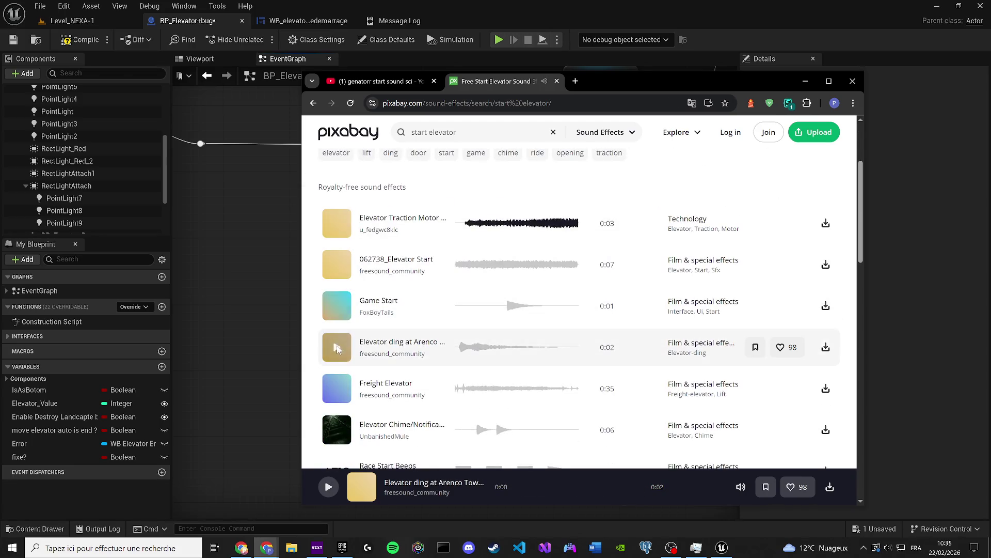
pyautogui.scroll(-1, 336, 376)
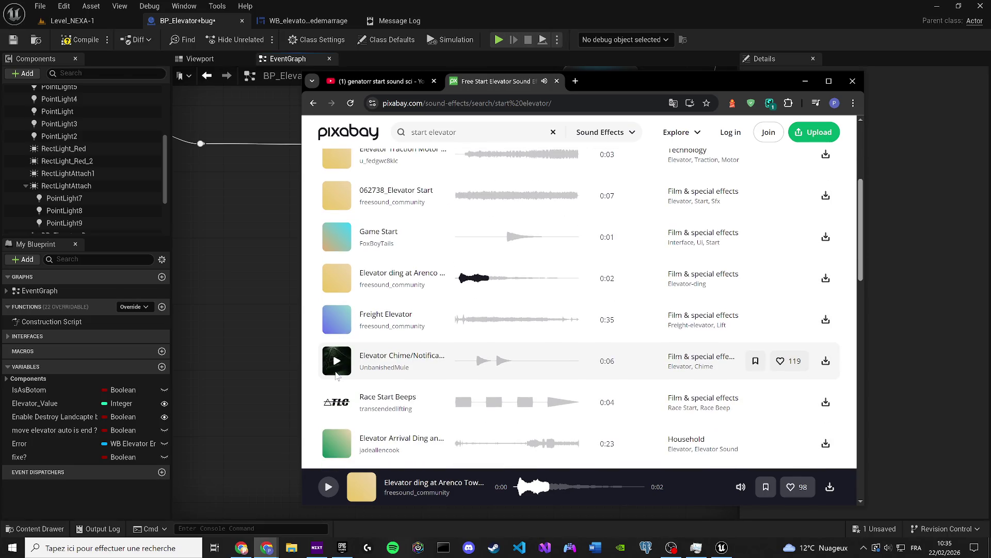
pyautogui.click(340, 280)
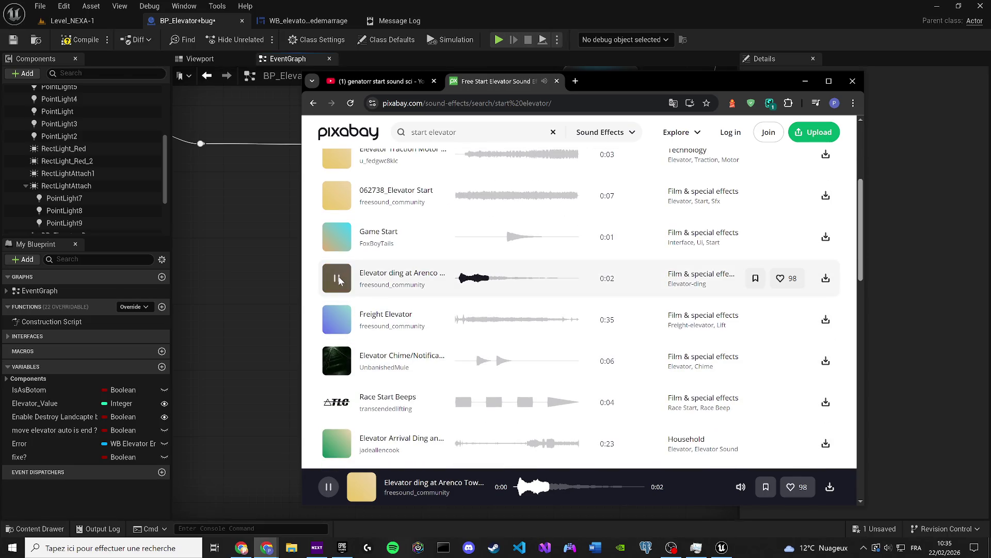
pyautogui.click(459, 280)
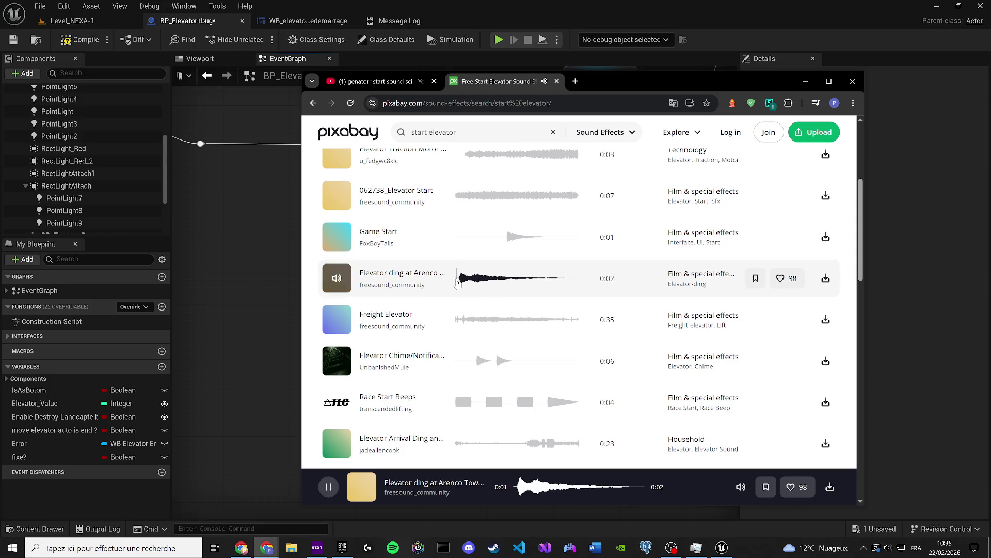
pyautogui.click(337, 361)
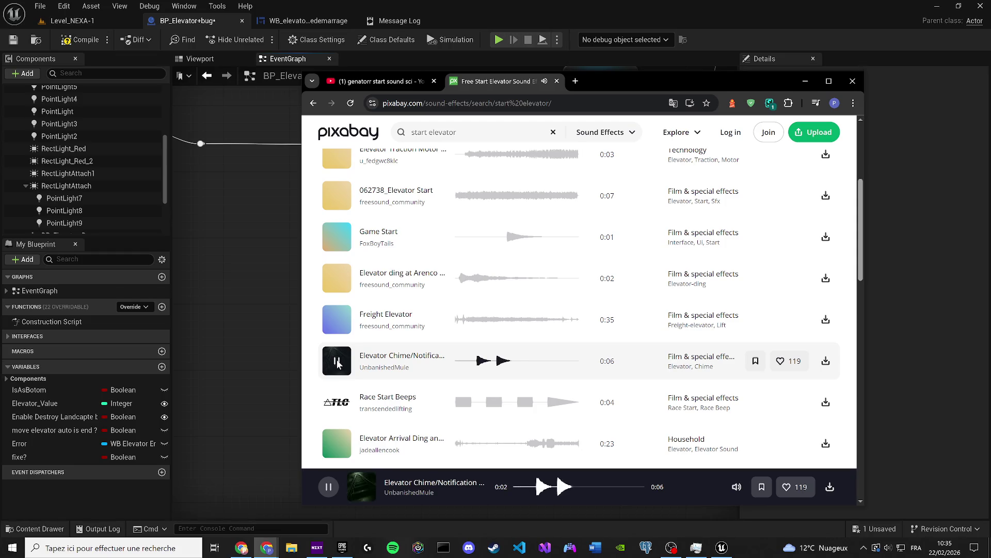
pyautogui.click(457, 364)
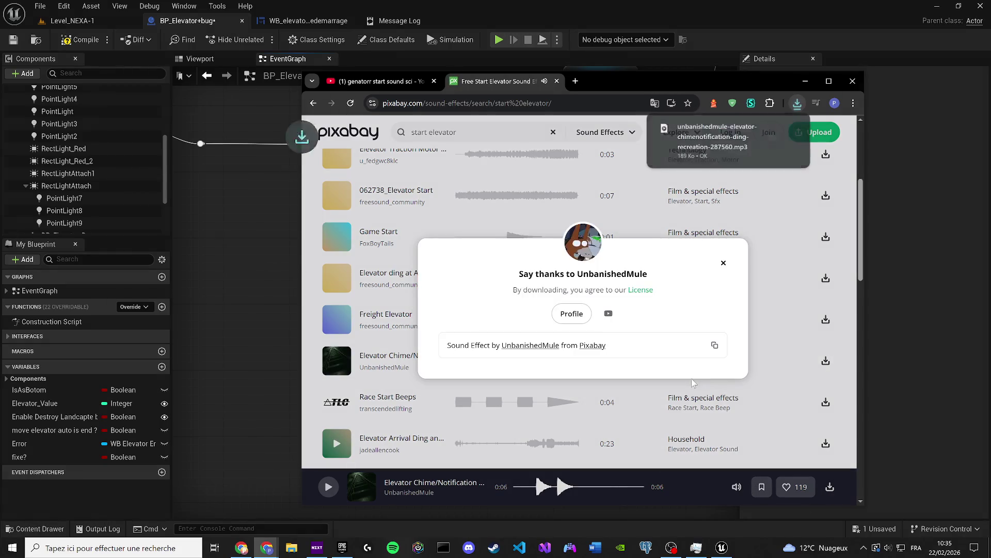
# Dismiss the download thank-you popup and preview Race Start Beeps, elevator arrival ding, Elevator Stairs and elevator ride
pyautogui.click(724, 264)
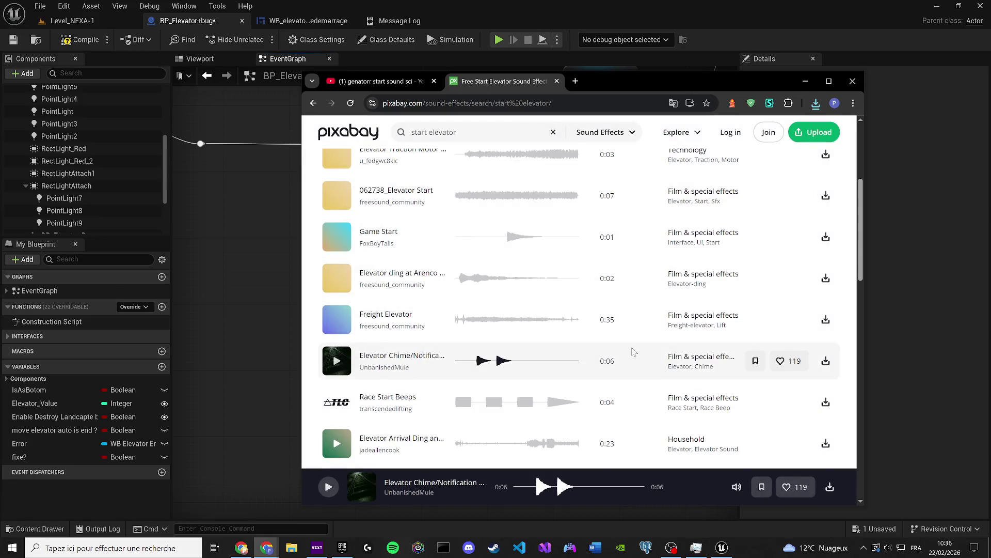
pyautogui.scroll(-1, 352, 373)
pyautogui.click(338, 369)
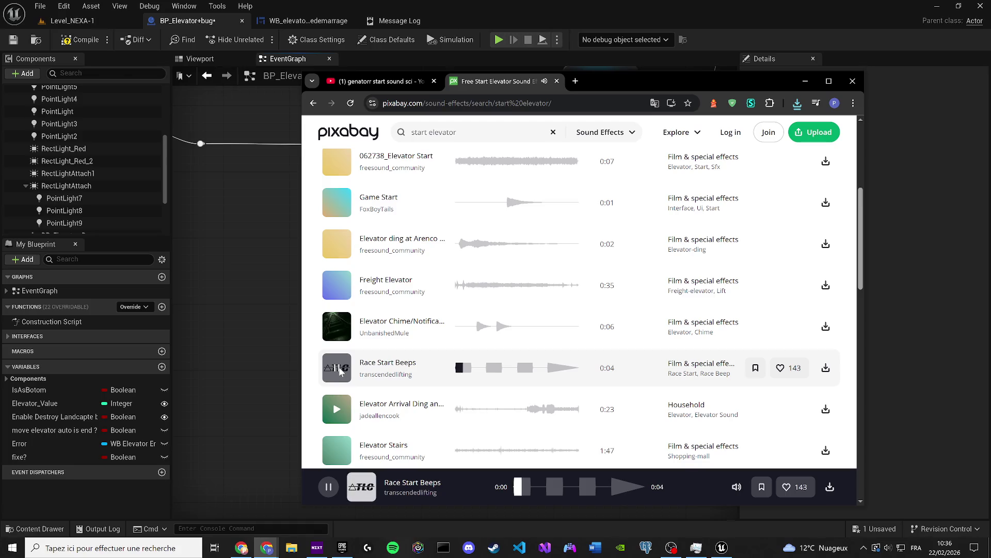
pyautogui.click(336, 409)
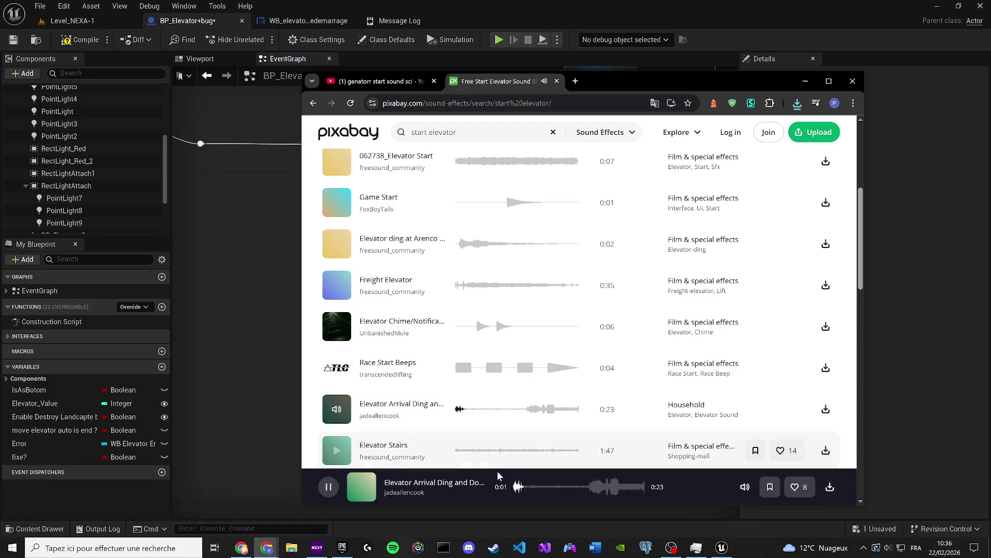
pyautogui.click(549, 488)
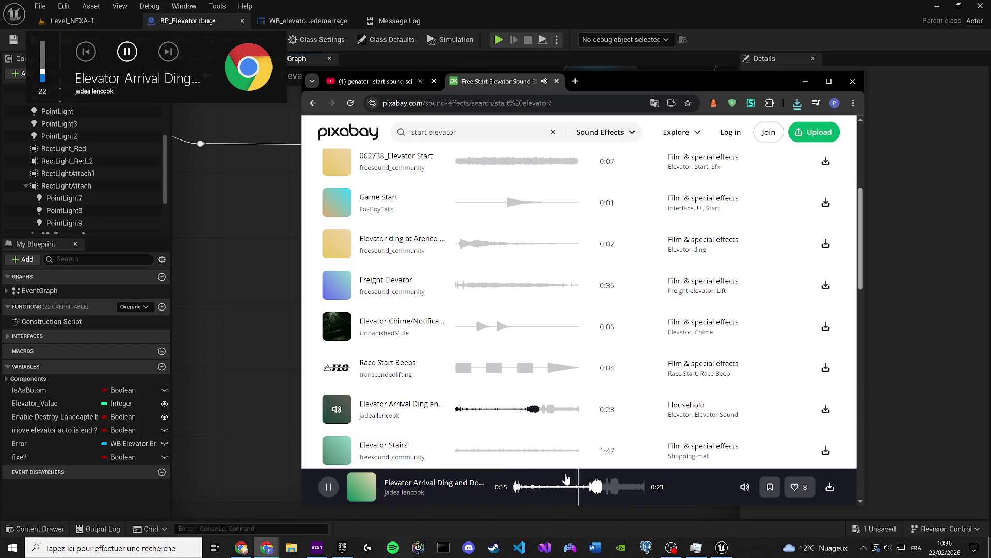
pyautogui.scroll(-1, 361, 413)
pyautogui.click(337, 382)
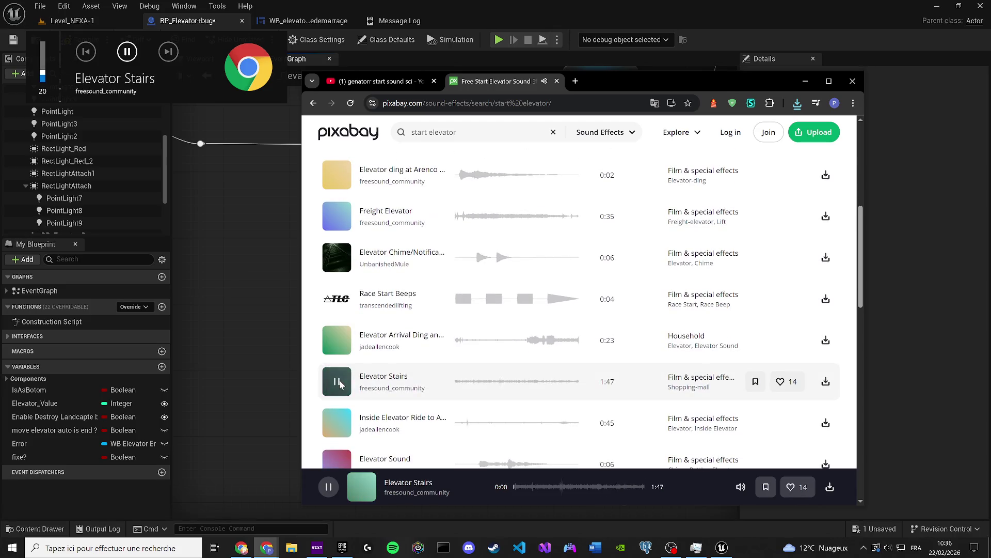
pyautogui.click(557, 487)
pyautogui.scroll(-2, 438, 361)
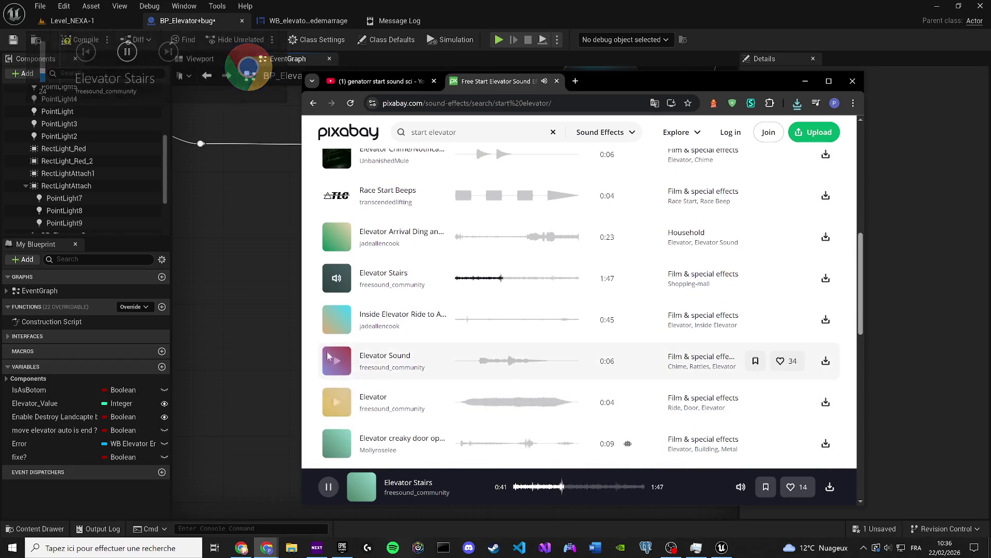
pyautogui.click(337, 320)
pyautogui.click(551, 487)
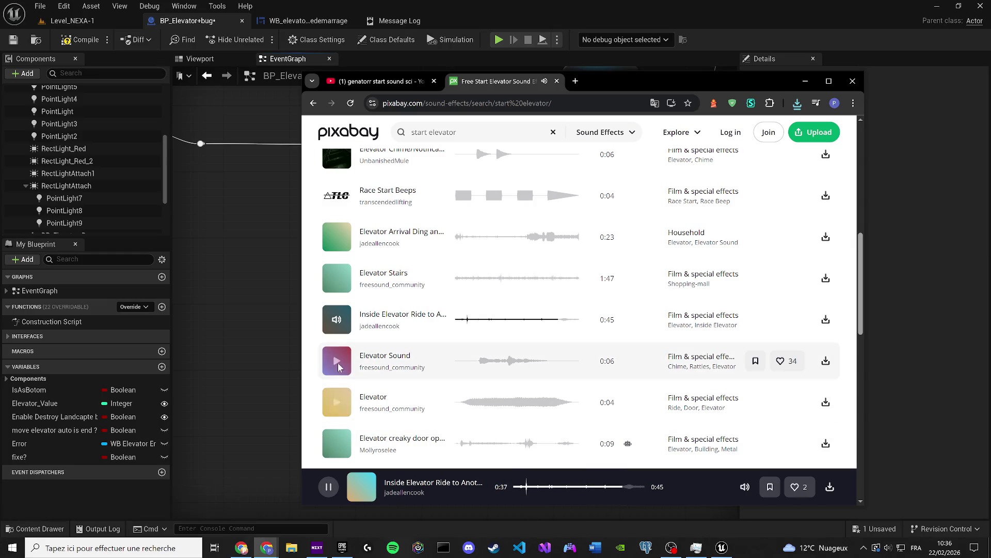
# Preview the Elevator Sound effect, four-second Elevator, creaky door, door-and-ding and 34-second Elevator clips
pyautogui.click(338, 361)
pyautogui.click(336, 402)
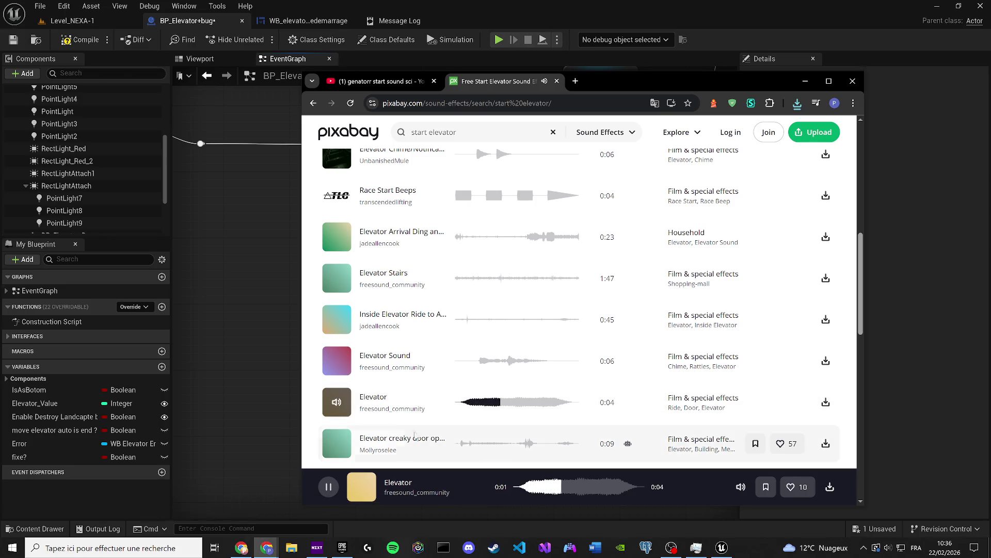
pyautogui.click(337, 443)
pyautogui.scroll(-1, 440, 384)
pyautogui.scroll(-2, 441, 385)
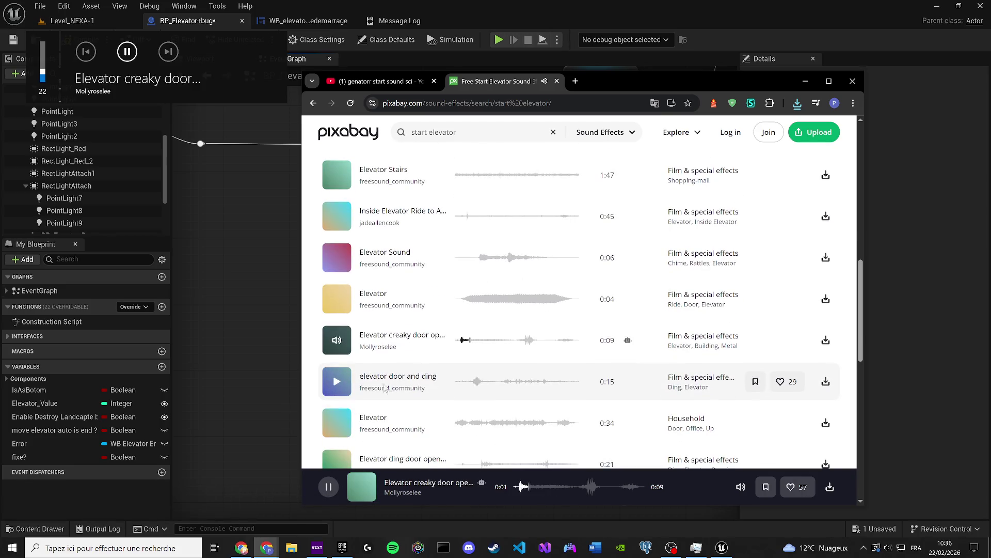
pyautogui.click(341, 385)
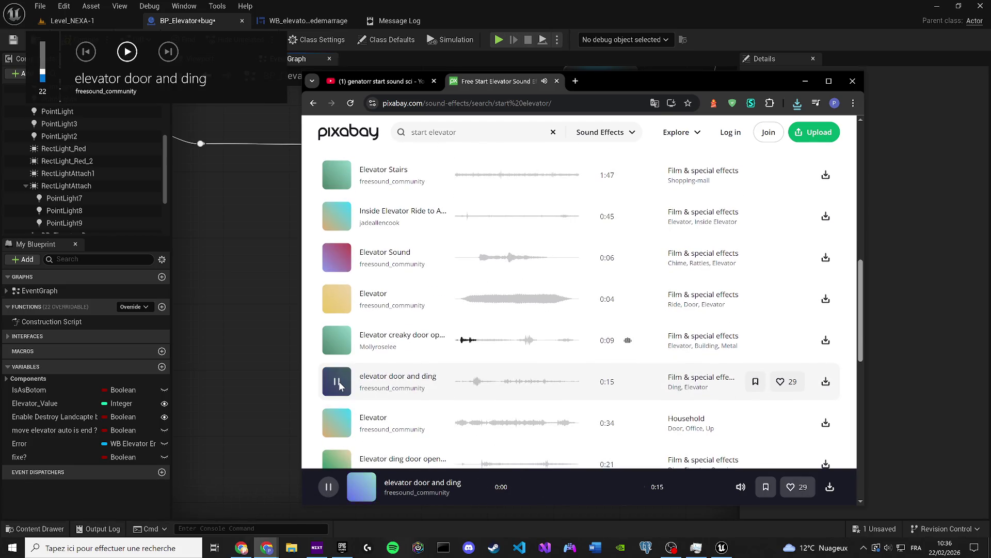
pyautogui.click(343, 417)
pyautogui.scroll(-2, 343, 417)
# Pause playback and show the downloaded chime MP3 in its Downloads folder
pyautogui.press('XF86AudioLowerVolume')
pyautogui.press('XF86AudioRaiseVolume')
pyautogui.press('XF86AudioRaiseVolume')
pyautogui.press('XF86AudioRaiseVolume')
pyautogui.click(328, 485)
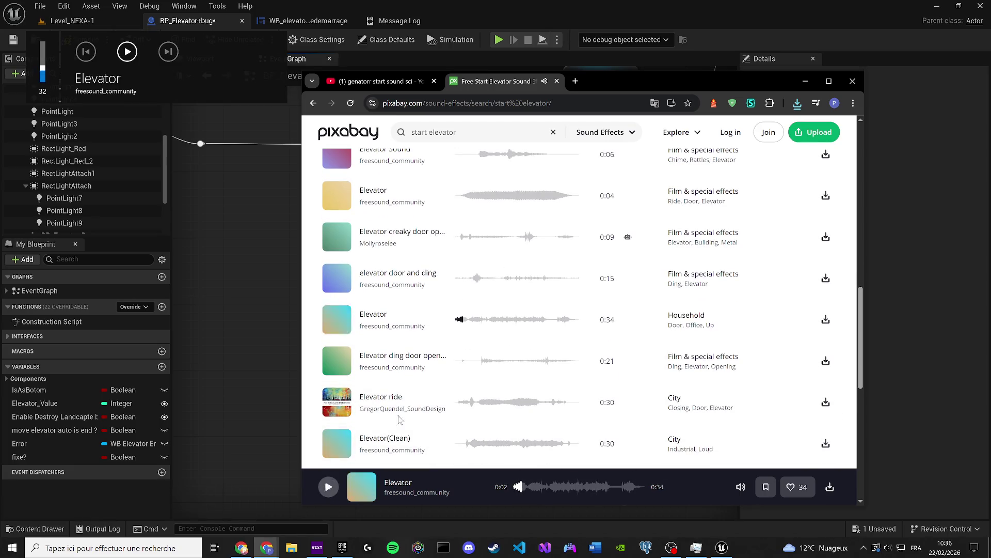
pyautogui.click(799, 104)
pyautogui.click(769, 160)
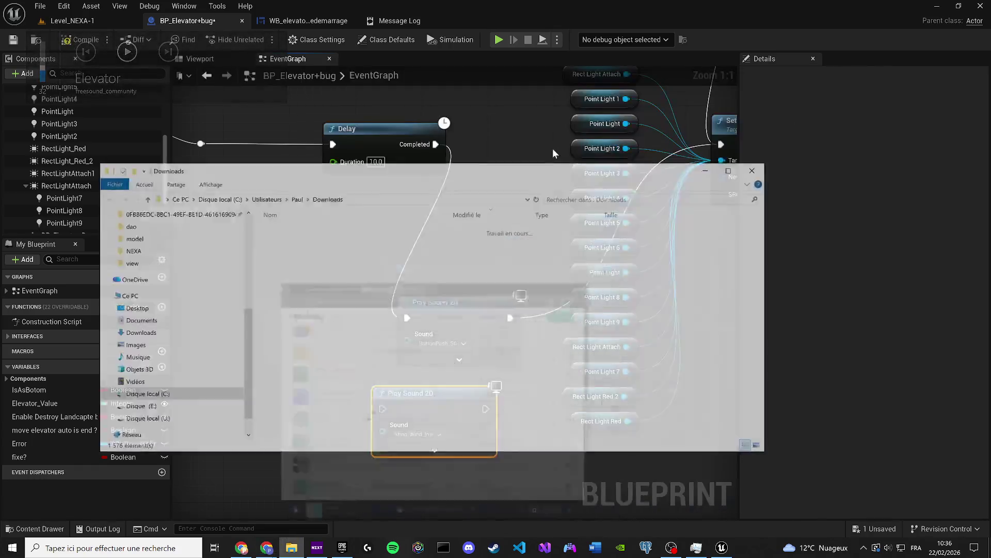
# Play the downloaded elevator chime MP3 in Media Player, close it, and reposition the Play Sound 2D node
pyautogui.click(554, 148)
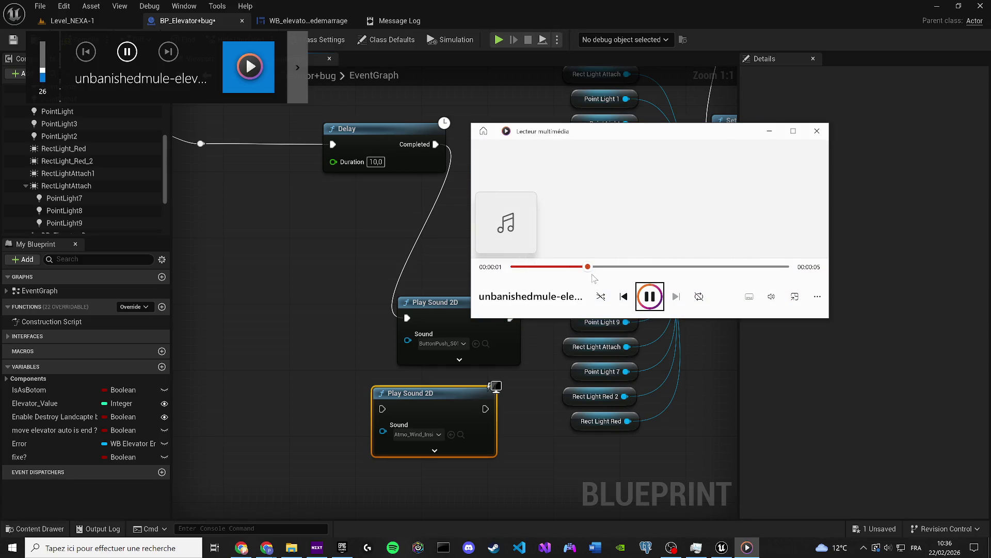
pyautogui.click(816, 132)
pyautogui.scroll(-3, 476, 431)
pyautogui.moveTo(398, 393)
pyautogui.mouseDown()
pyautogui.moveTo(475, 431)
pyautogui.moveTo(274, 330)
pyautogui.mouseUp()
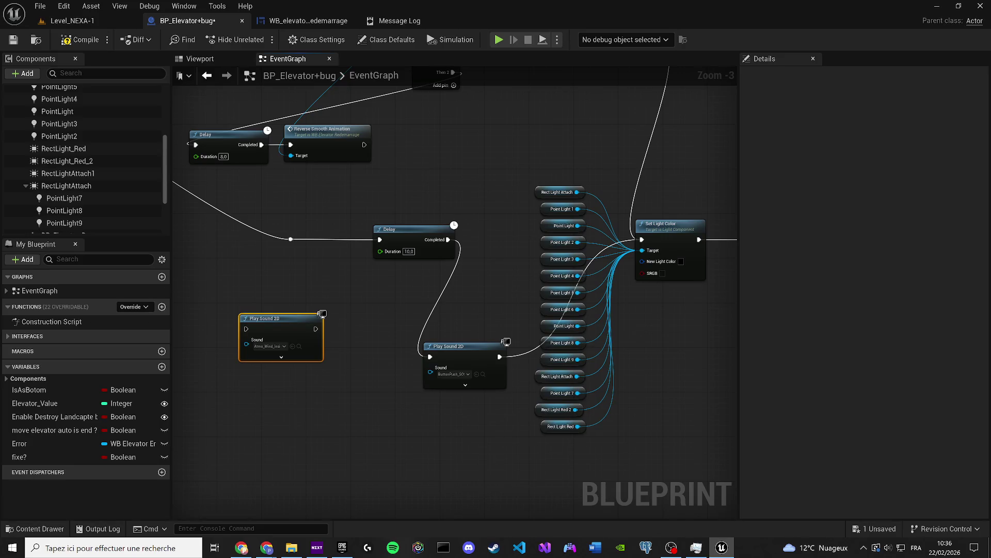
# Look up the Play Sound 2D node's current sound asset in the content browser and sound picker
pyautogui.click(36, 528)
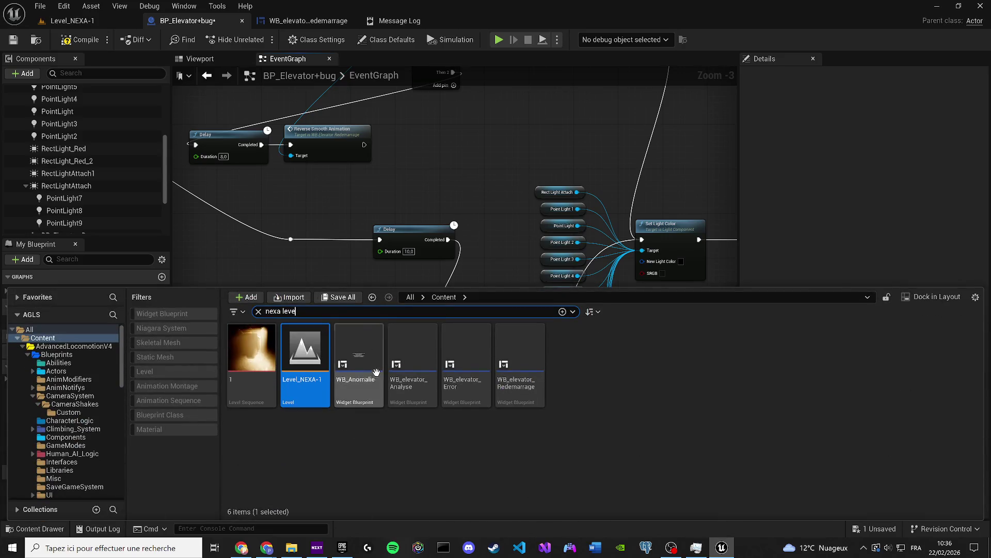
pyautogui.click(410, 238)
pyautogui.scroll(1, 355, 193)
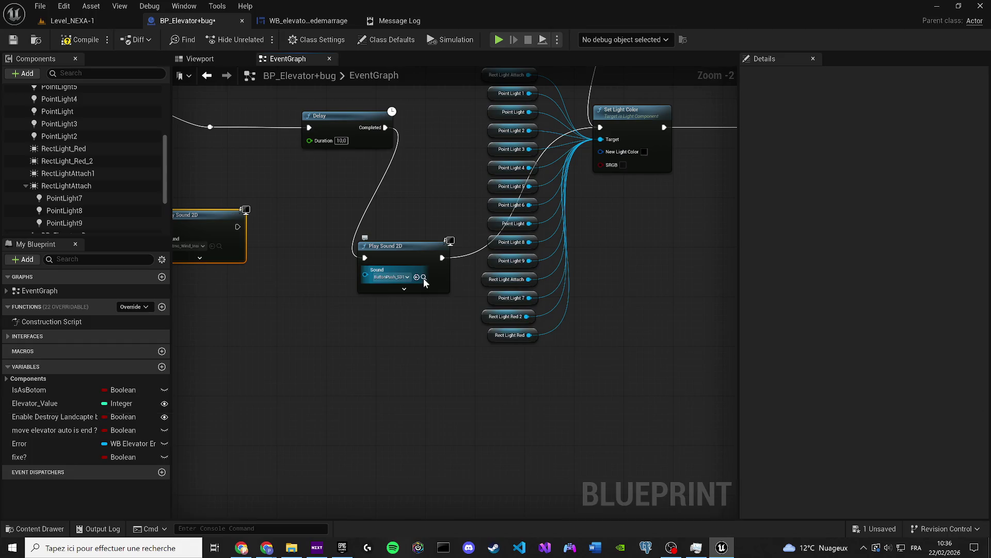
pyautogui.click(423, 278)
pyautogui.click(409, 233)
pyautogui.scroll(2, 392, 279)
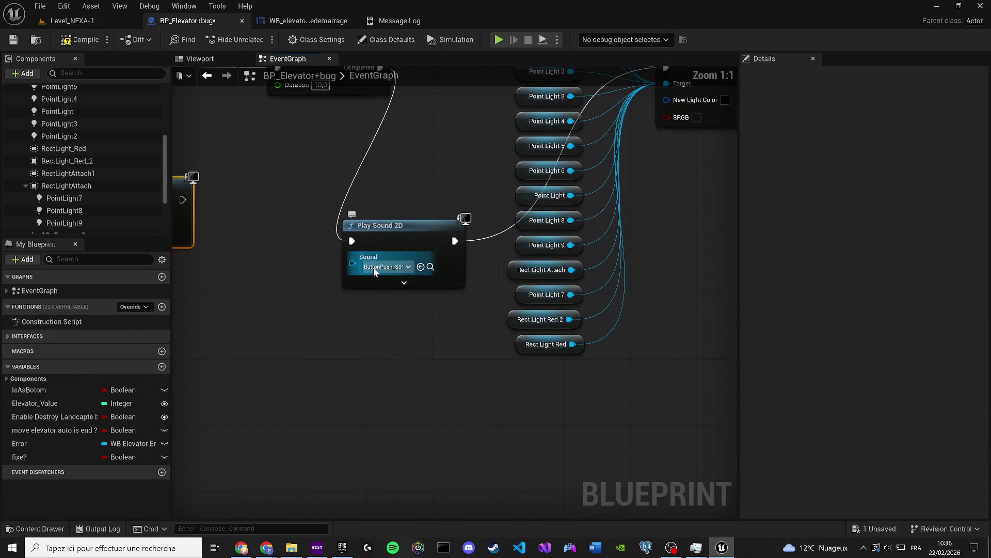
pyautogui.click(375, 267)
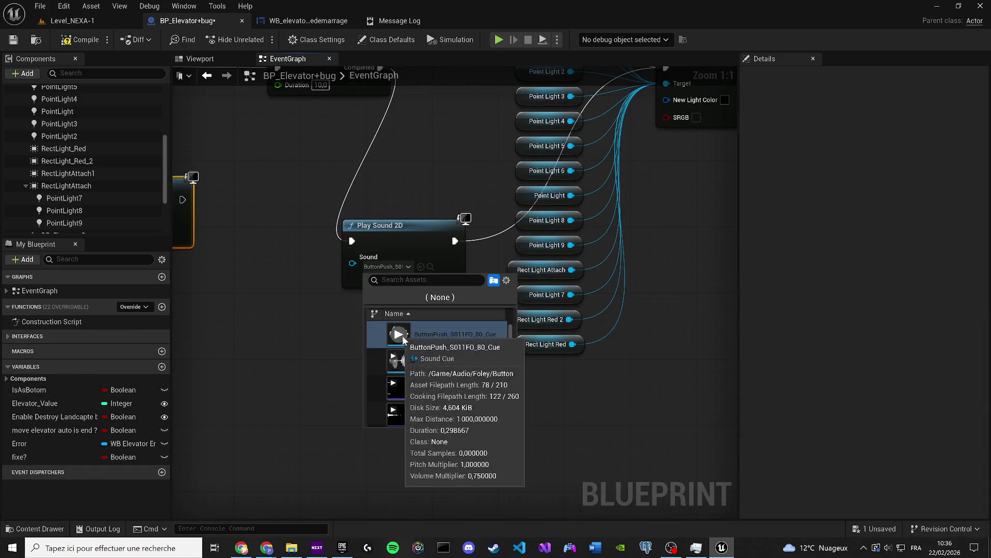
pyautogui.press('XF86AudioRaiseVolume')
pyautogui.scroll(3, 465, 331)
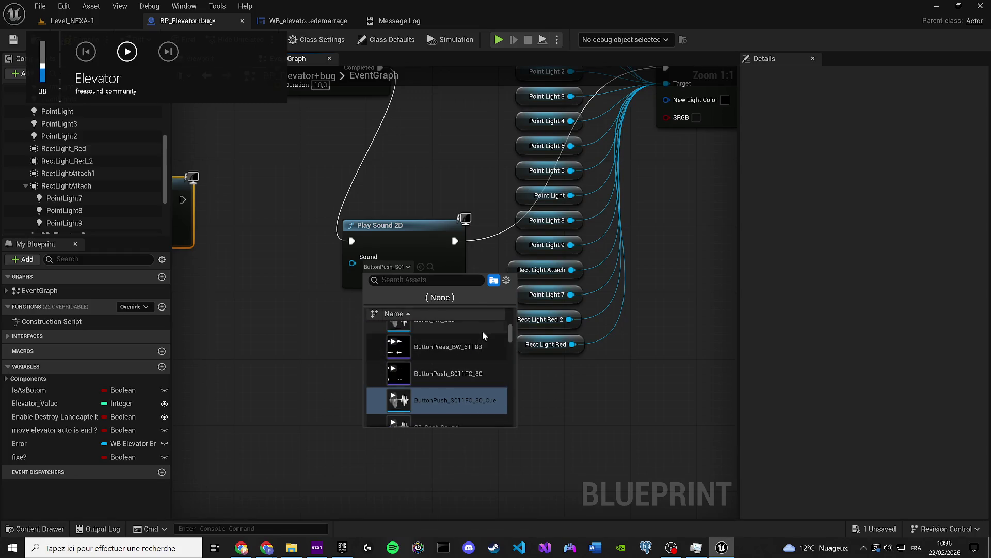
pyautogui.click(440, 297)
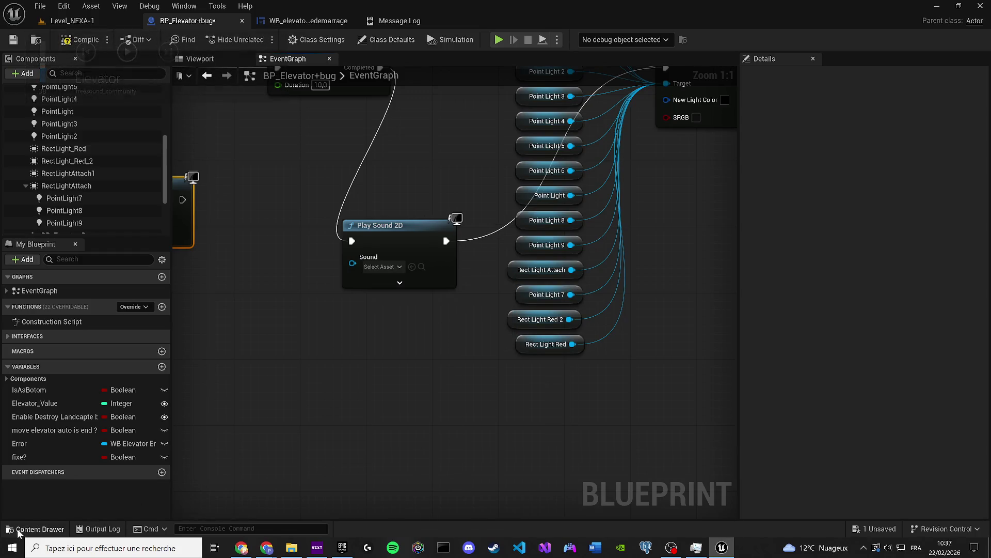
# In Content/Audio, add a folder named 'Customs', fixing the 'Custmos' typo, and open it
pyautogui.click(34, 528)
pyautogui.click(481, 297)
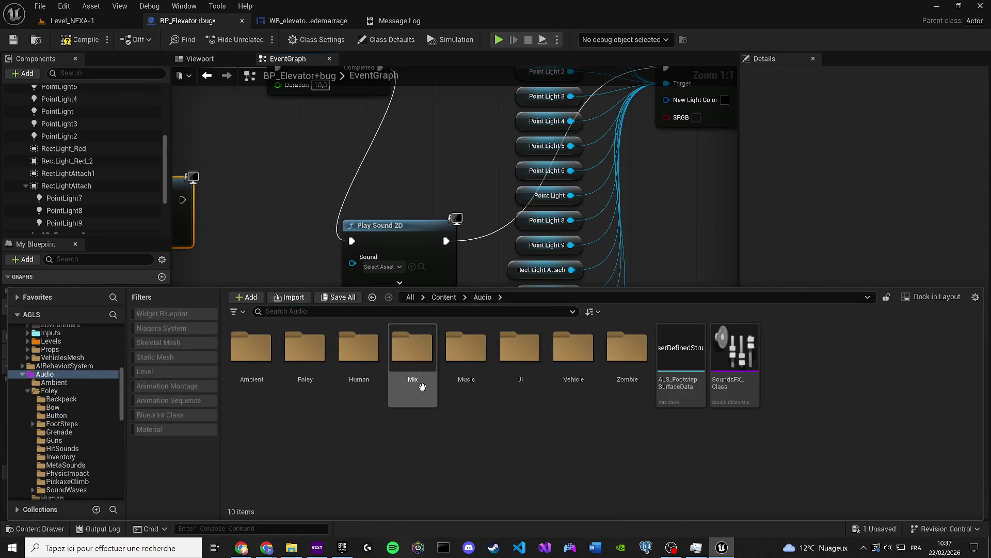
pyautogui.rightClick(386, 451)
pyautogui.click(428, 86)
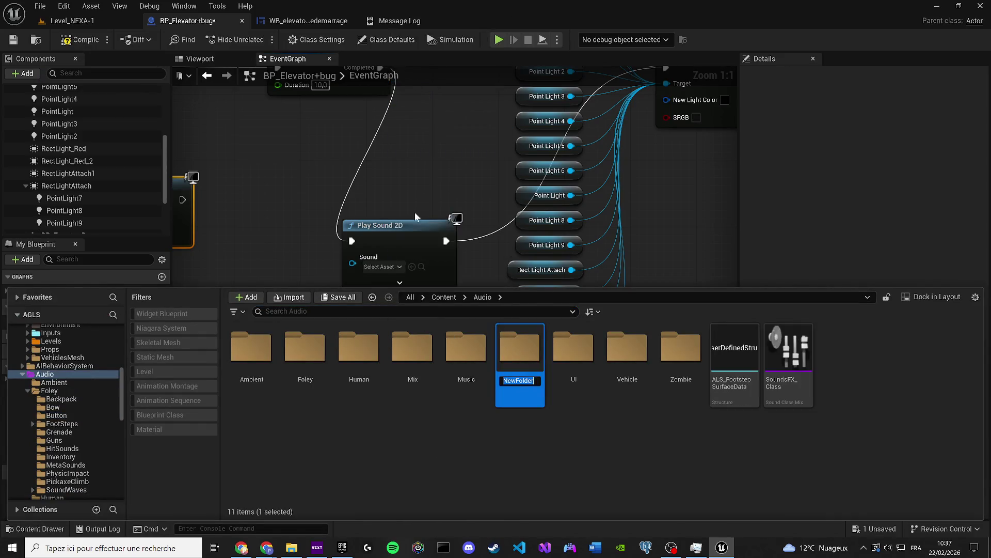
pyautogui.write('Custmos')
pyautogui.press('Return')
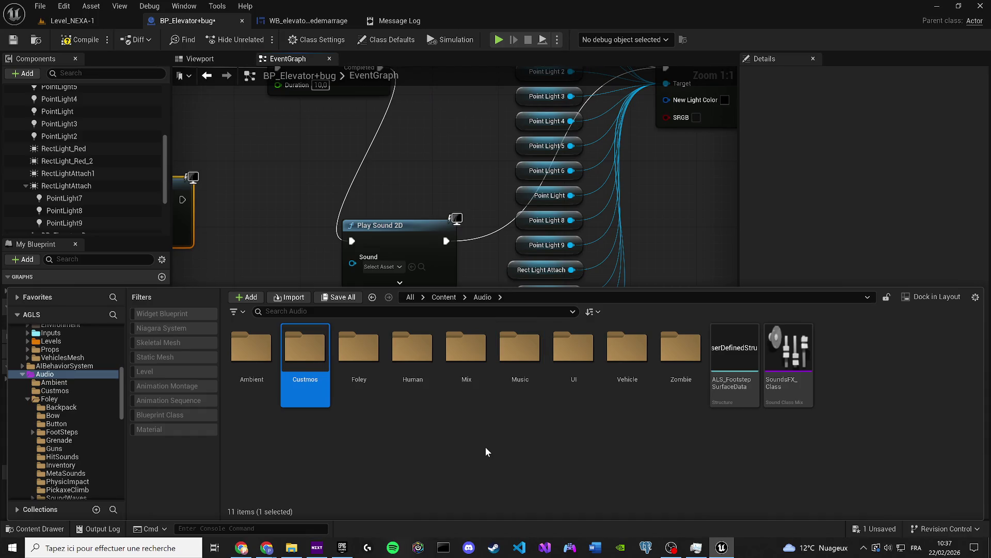
pyautogui.write('s')
pyautogui.press('Return')
pyautogui.doubleClick(306, 359)
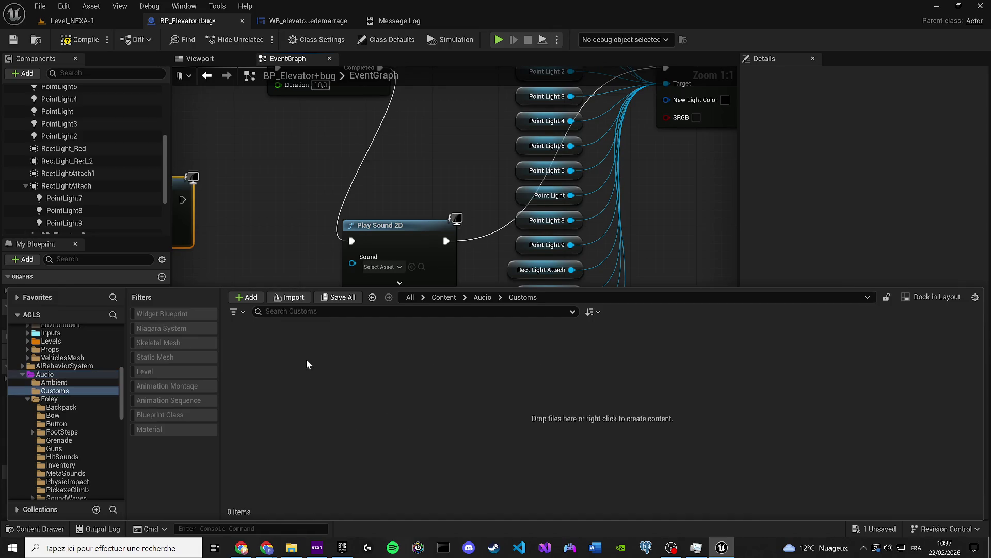
# Drag the chime MP3 from File Explorer into Customs, undo the sound-pin change, and save the asset
pyautogui.click(292, 548)
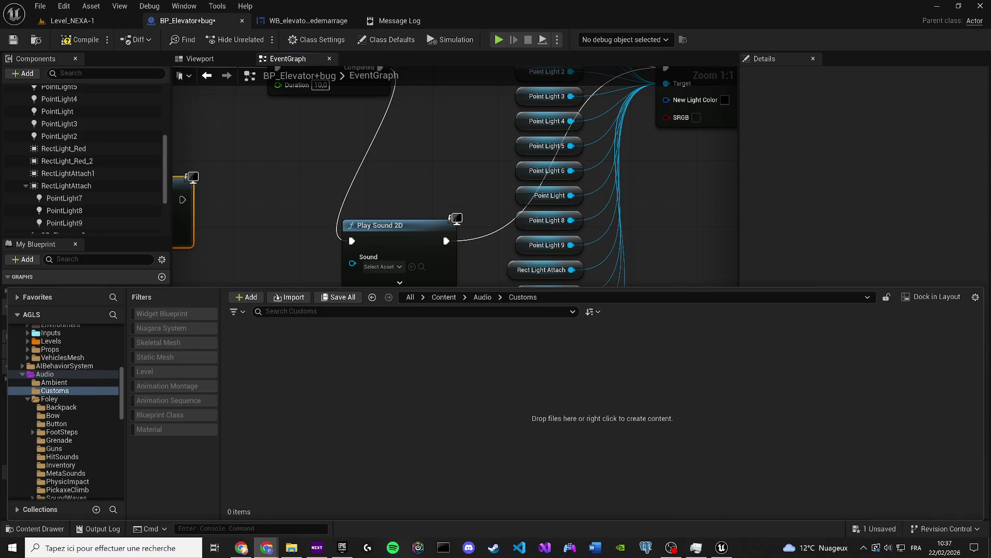
pyautogui.moveTo(295, 363); pyautogui.dragTo(299, 364)
pyautogui.hotkey('ctrl', 'z')
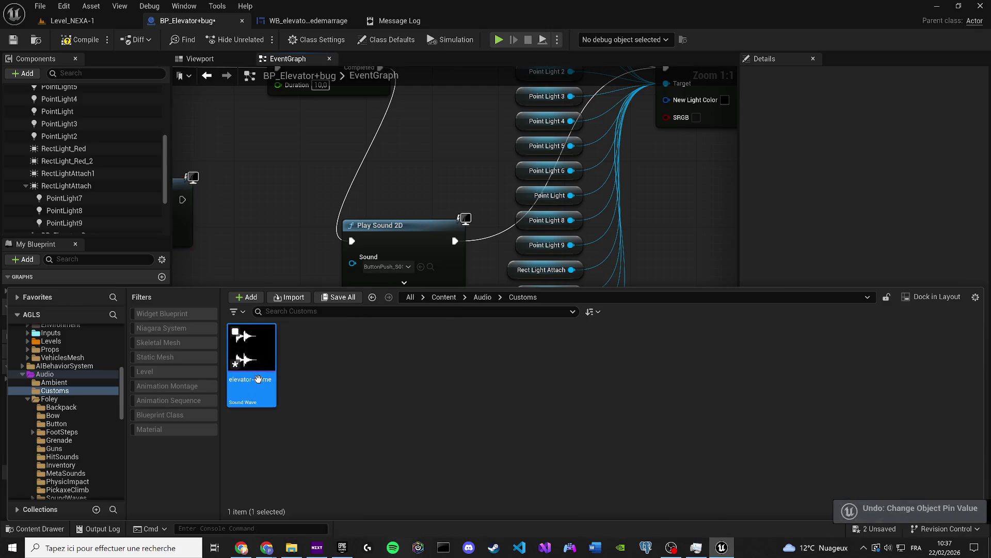
pyautogui.hotkey('ctrl', 's')
pyautogui.moveTo(279, 549)
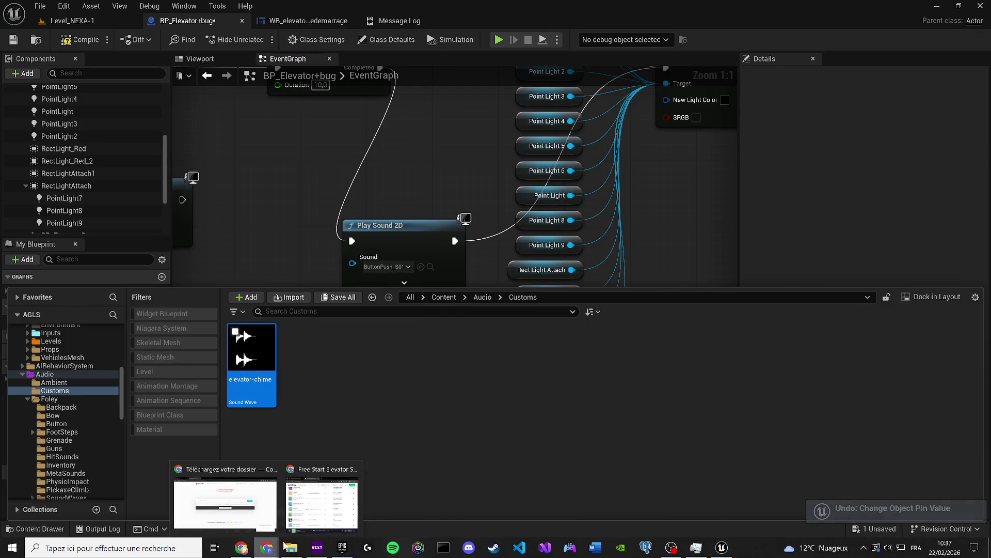
pyautogui.click(353, 469)
pyautogui.click(317, 469)
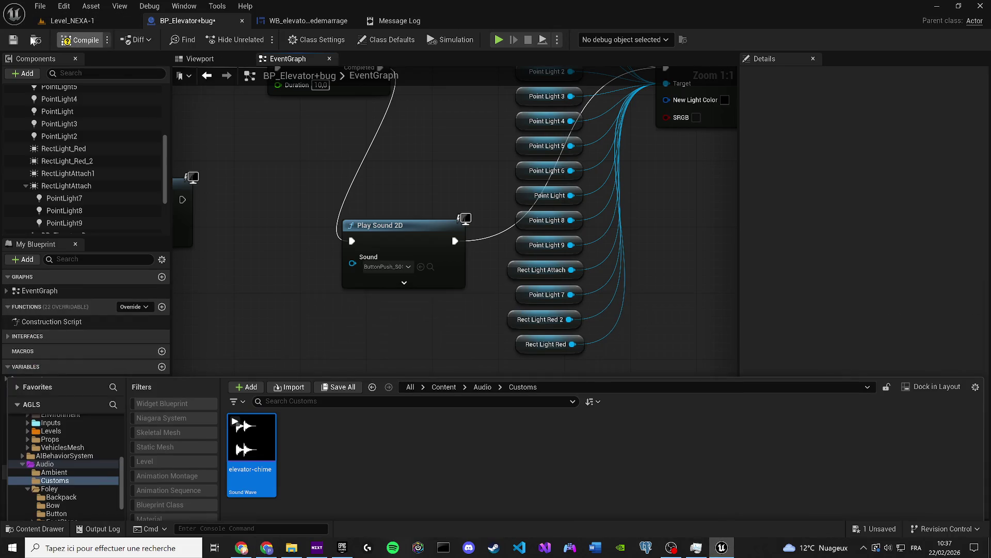
# Save BP_Elevator+bug and launch a play-test of Level_NEXA-1
pyautogui.hotkey('ctrl', 's')
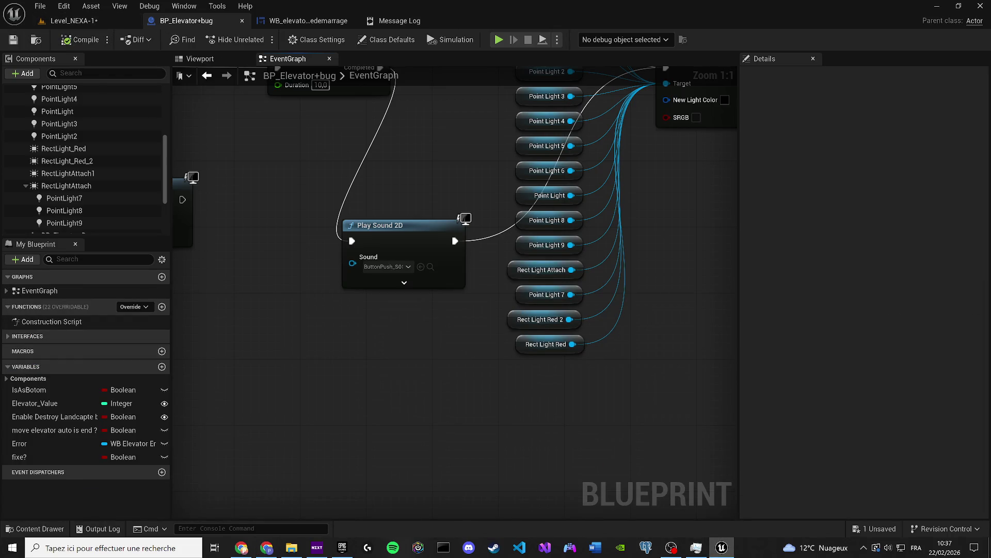
pyautogui.click(74, 21)
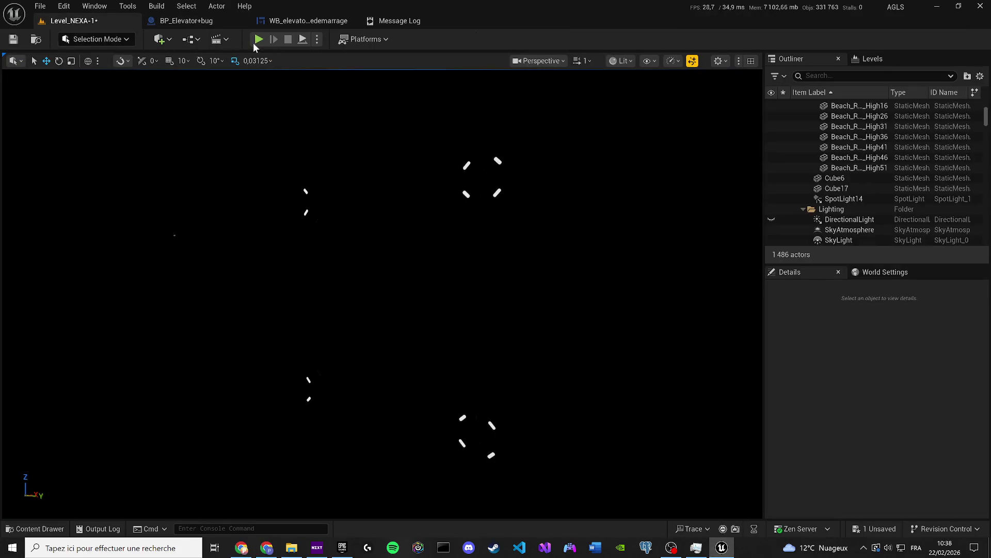
pyautogui.hotkey('alt', 'p')
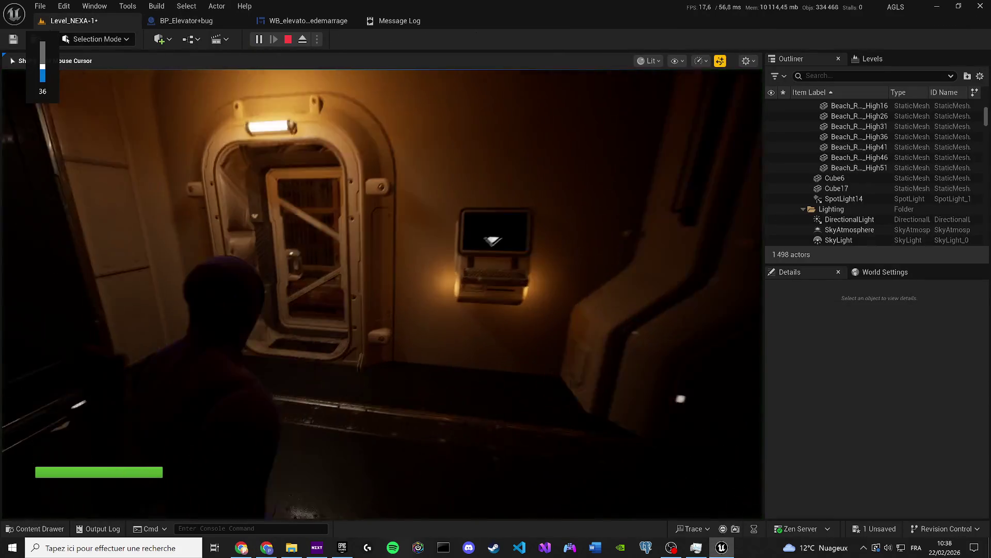
# Watch the anomaly and restart messages, then stop the play-test and return to the blueprint graph
pyautogui.press('XF86AudioRaiseVolume')
pyautogui.press('XF86AudioRaiseVolume')
pyautogui.press('XF86AudioRaiseVolume')
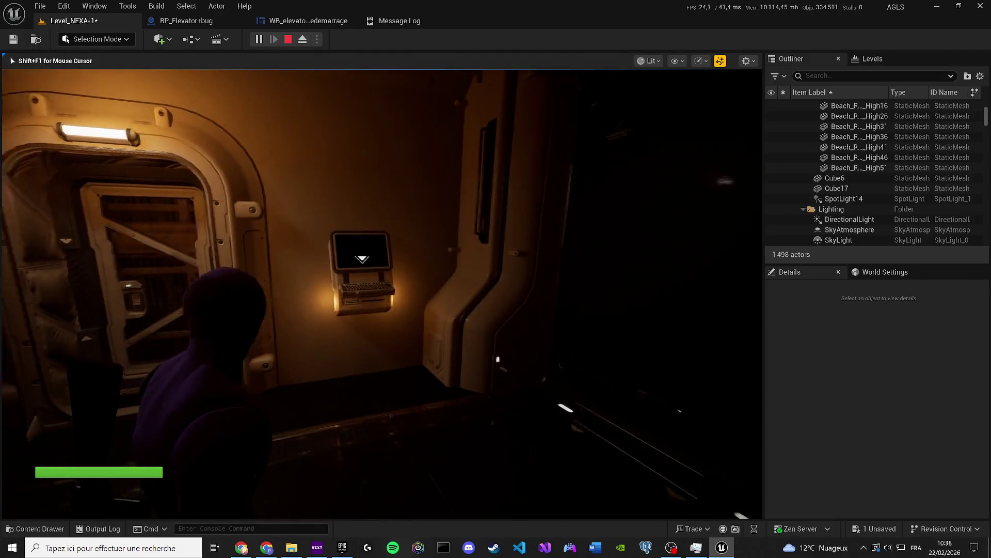
pyautogui.press('XF86AudioLowerVolume')
pyautogui.press('XF86AudioLowerVolume')
pyautogui.press('XF86AudioLowerVolume')
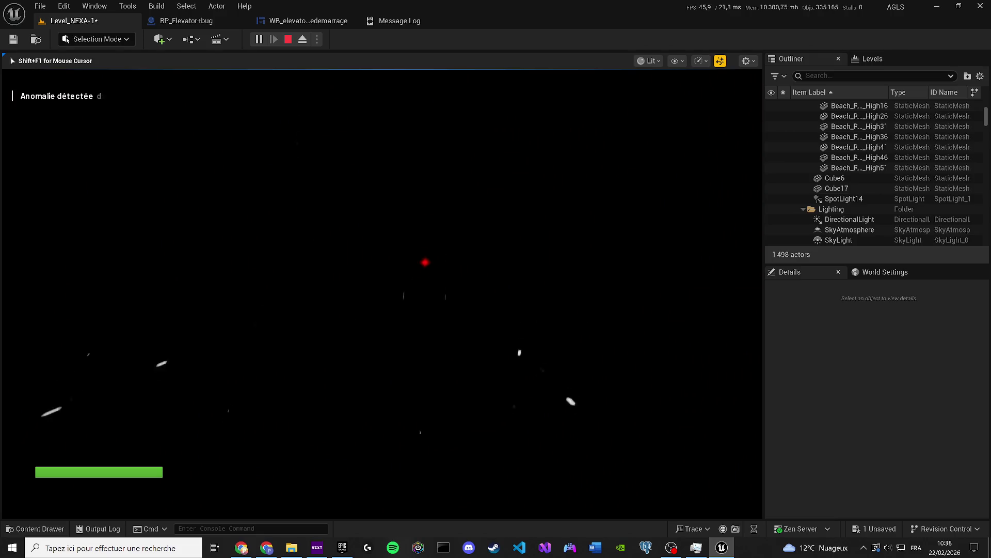
pyautogui.press('XF86AudioLowerVolume')
pyautogui.press('XF86AudioRaiseVolume')
pyautogui.press('XF86AudioRaiseVolume')
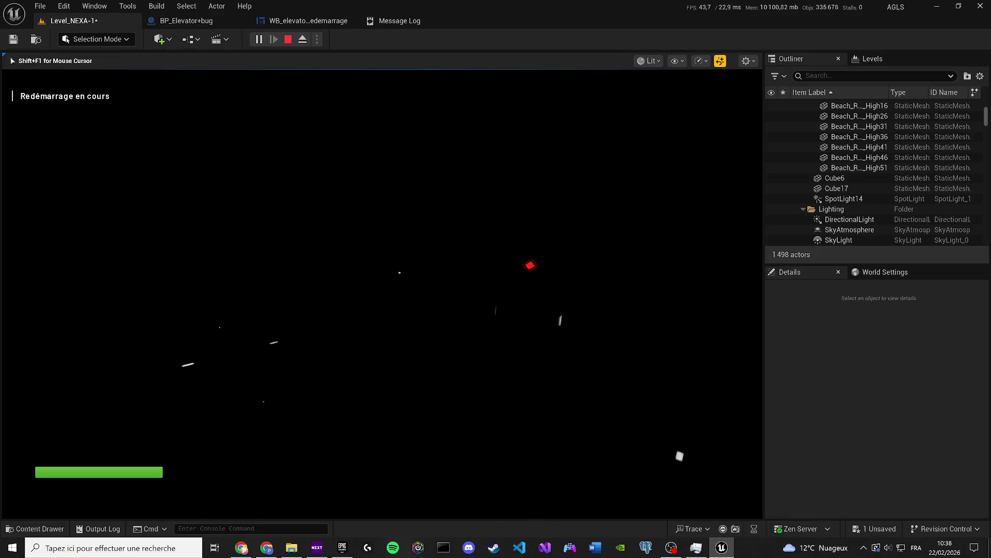
pyautogui.press('Escape')
pyautogui.click(186, 21)
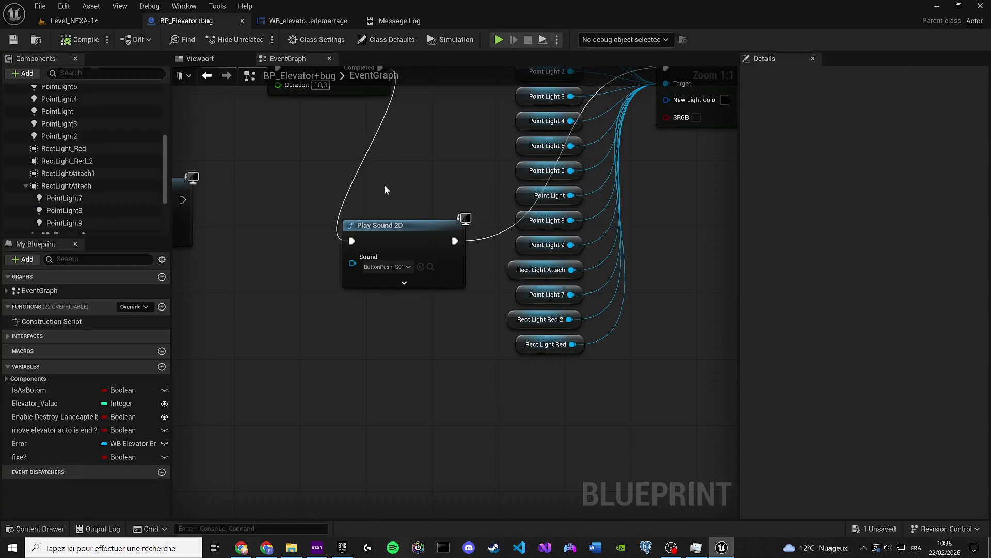
# Set the Delay duration to 5.0 seconds
pyautogui.scroll(2, 388, 335)
pyautogui.scroll(-2, 388, 340)
pyautogui.write('5')
pyautogui.press('Return')
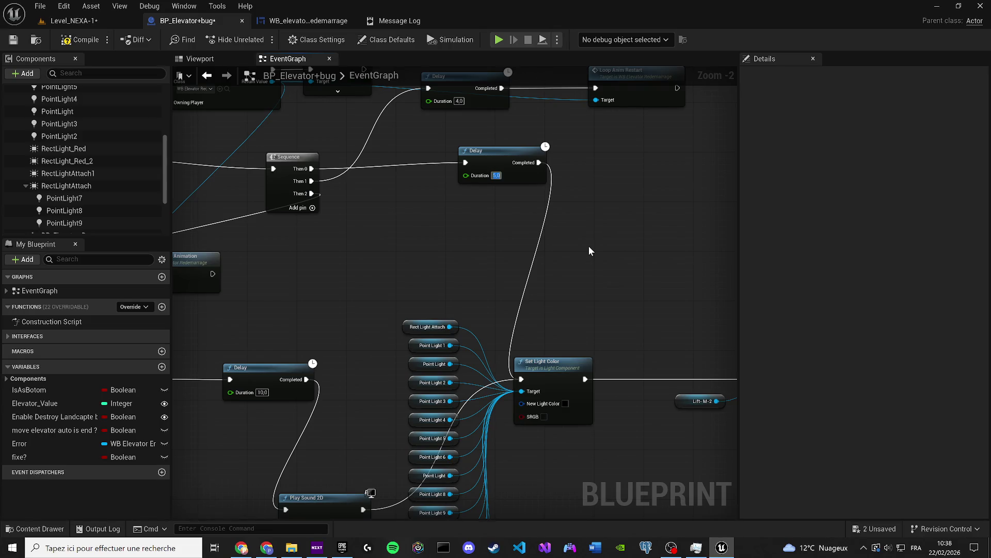
pyautogui.click(13, 40)
# Assign Atmo_Wind_Inside_Cue as the sound of the unconnected Play Sound 2D node
pyautogui.moveTo(374, 302); pyautogui.dragTo(426, 194)
pyautogui.moveTo(256, 204)
pyautogui.mouseDown()
pyautogui.moveTo(576, 274)
pyautogui.moveTo(379, 278)
pyautogui.mouseUp()
pyautogui.scroll(-1, 358, 223)
pyautogui.scroll(-1, 577, 274)
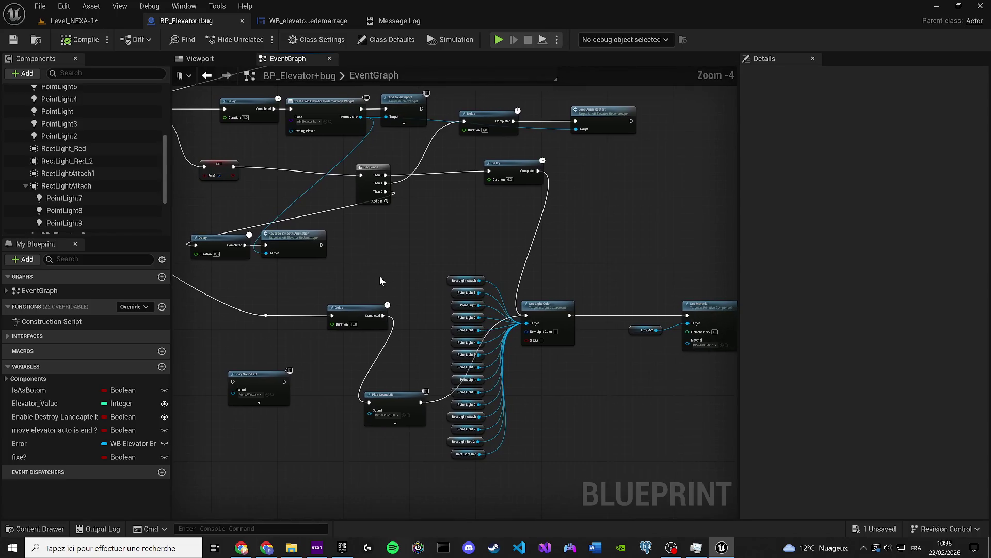
pyautogui.moveTo(298, 435); pyautogui.dragTo(227, 370)
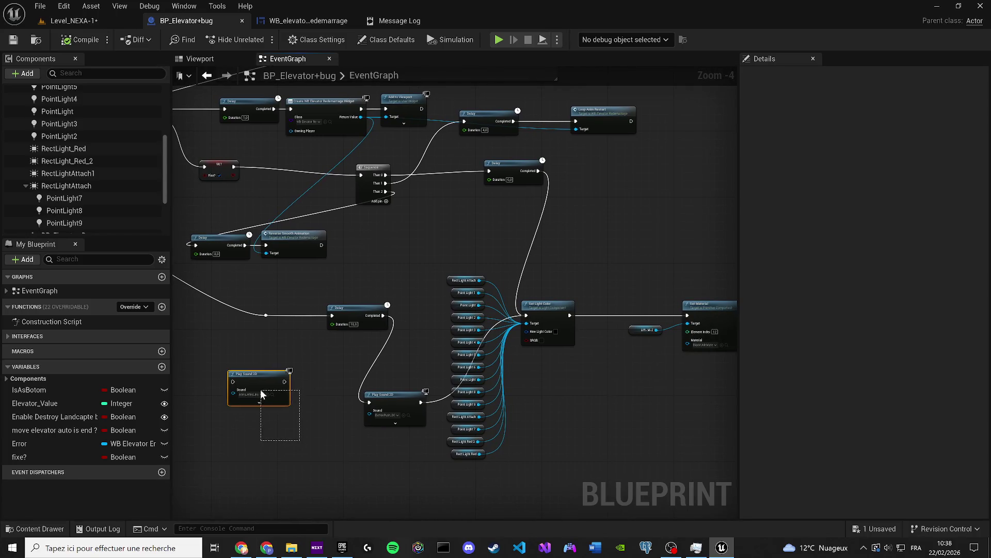
pyautogui.scroll(1, 277, 367)
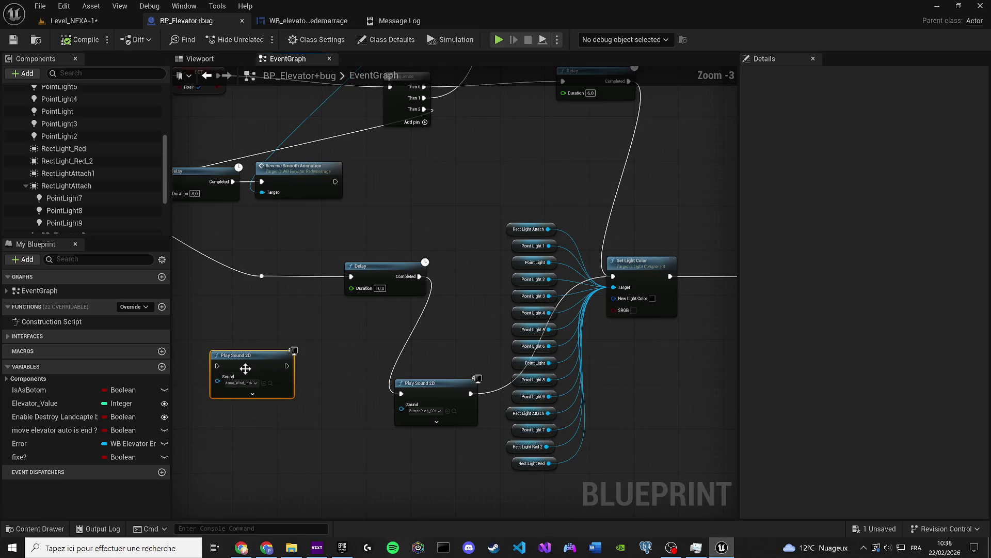
pyautogui.moveTo(277, 367); pyautogui.dragTo(581, 401)
pyautogui.scroll(-3, 570, 394)
pyautogui.scroll(3, 569, 394)
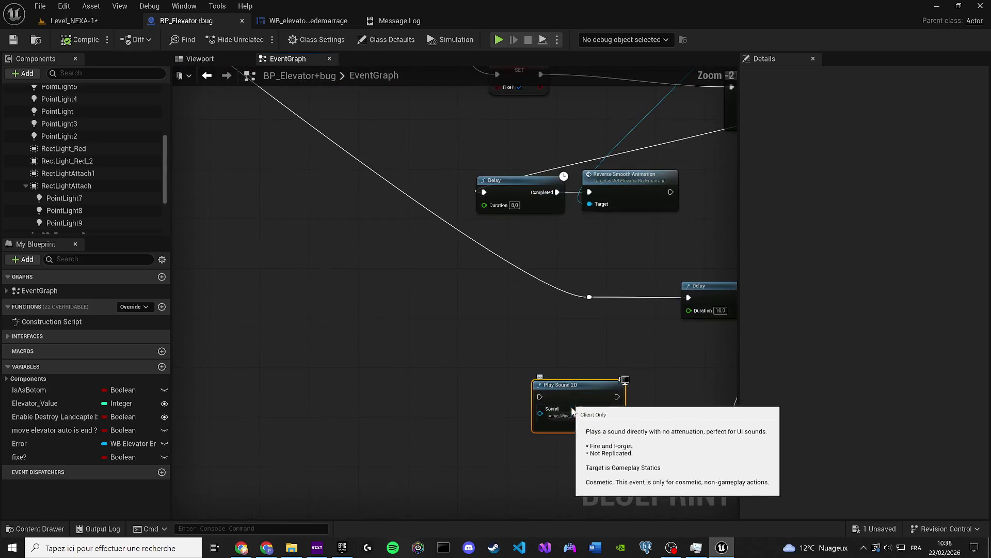
pyautogui.click(557, 412)
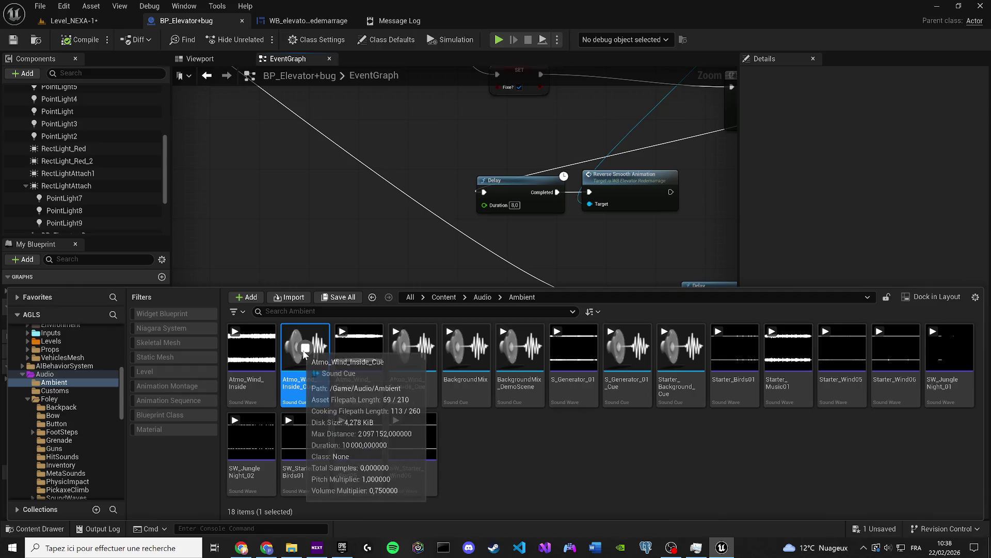
pyautogui.moveTo(298, 343); pyautogui.dragTo(294, 161)
# Place Play Sound 2D beneath the BeginPlay Sequence and wire a new Then 2 output into it
pyautogui.click(455, 325)
pyautogui.scroll(-6, 456, 337)
pyautogui.scroll(4, 248, 232)
pyautogui.moveTo(250, 294)
pyautogui.mouseDown()
pyautogui.moveTo(200, 322)
pyautogui.moveTo(239, 279)
pyautogui.moveTo(321, 228)
pyautogui.mouseUp()
pyautogui.scroll(-2, 291, 155)
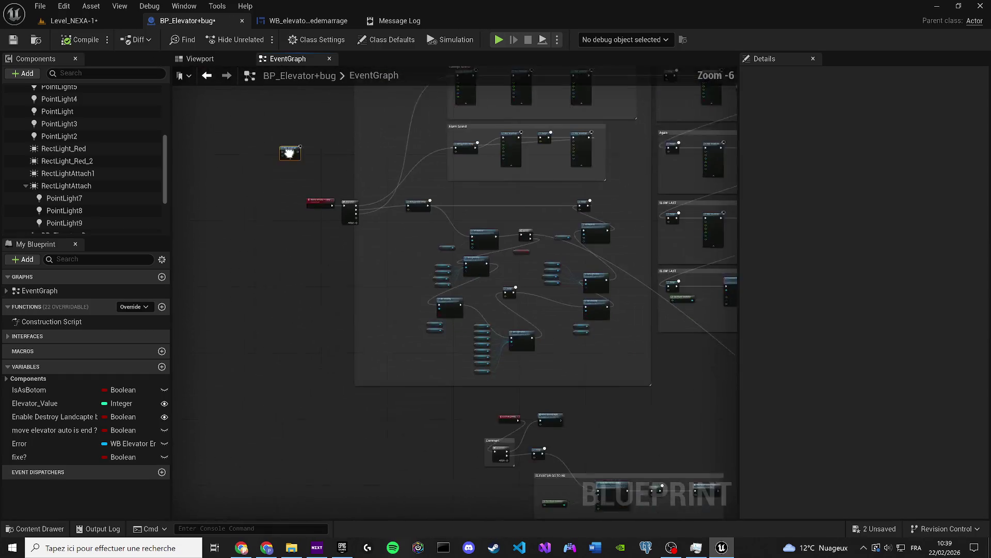
pyautogui.moveTo(614, 343); pyautogui.dragTo(647, 407)
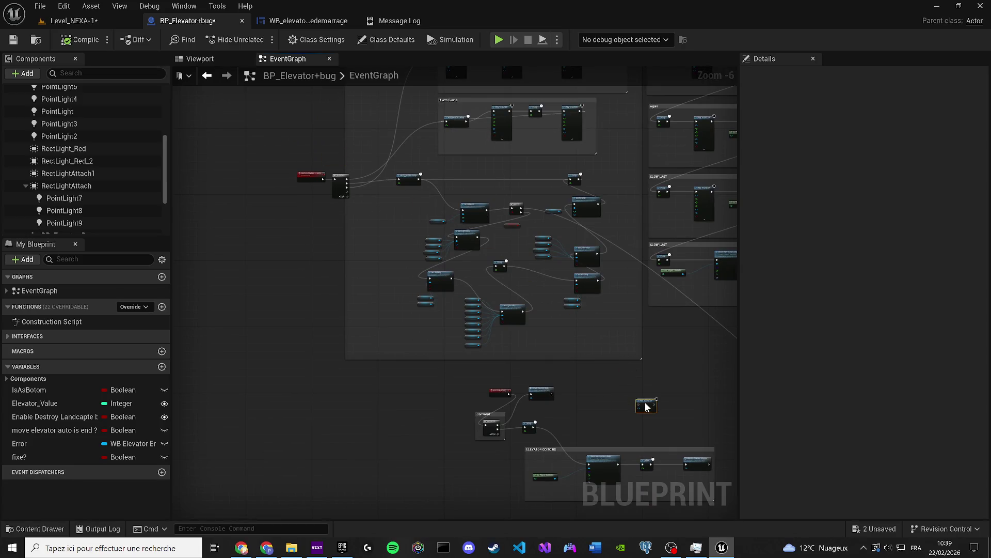
pyautogui.scroll(2, 626, 398)
pyautogui.moveTo(610, 252); pyautogui.dragTo(275, 395)
pyautogui.scroll(1, 291, 380)
pyautogui.click(351, 310)
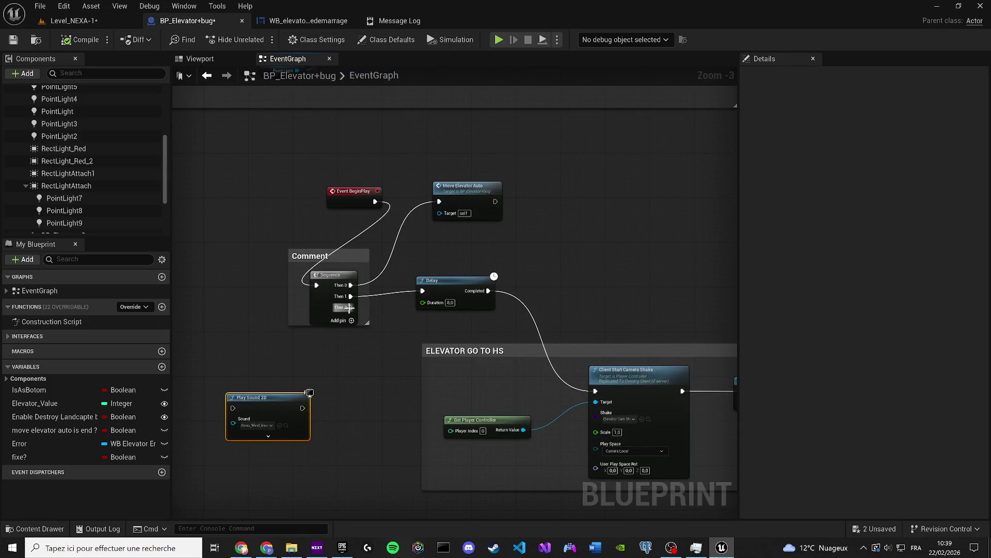
pyautogui.moveTo(350, 308); pyautogui.dragTo(233, 408)
# Save the blueprint and start a play-test from the level editor
pyautogui.click(8, 42)
pyautogui.click(75, 21)
pyautogui.click(258, 39)
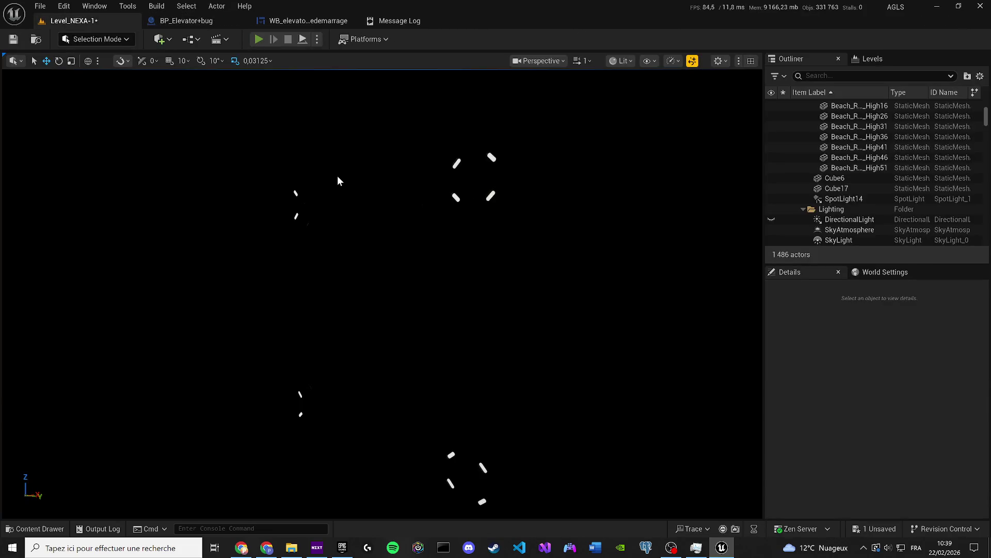
# Walk toward the elevator door during the play-test, stop it, and open the WB_elevator_Redemarrage graph
pyautogui.press('w')
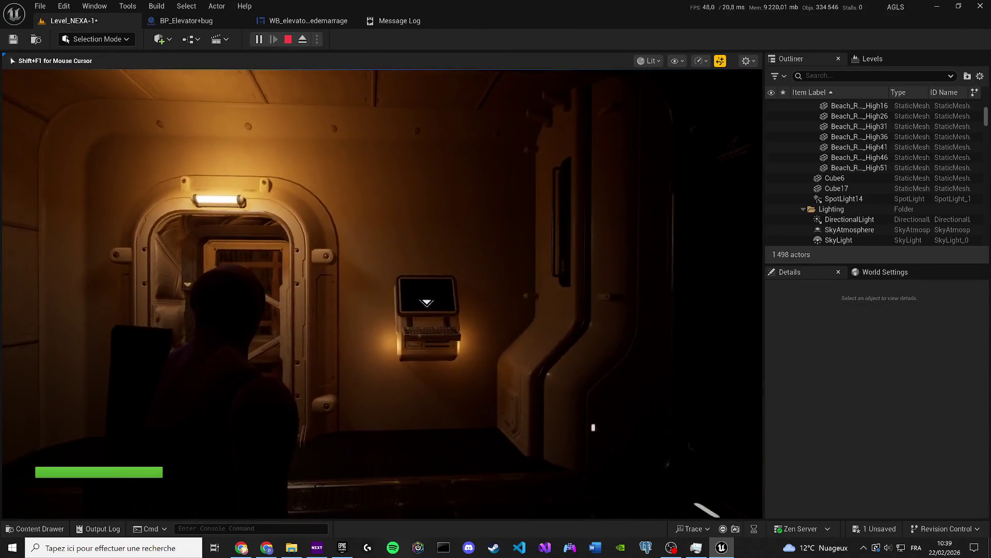
pyautogui.press('w')
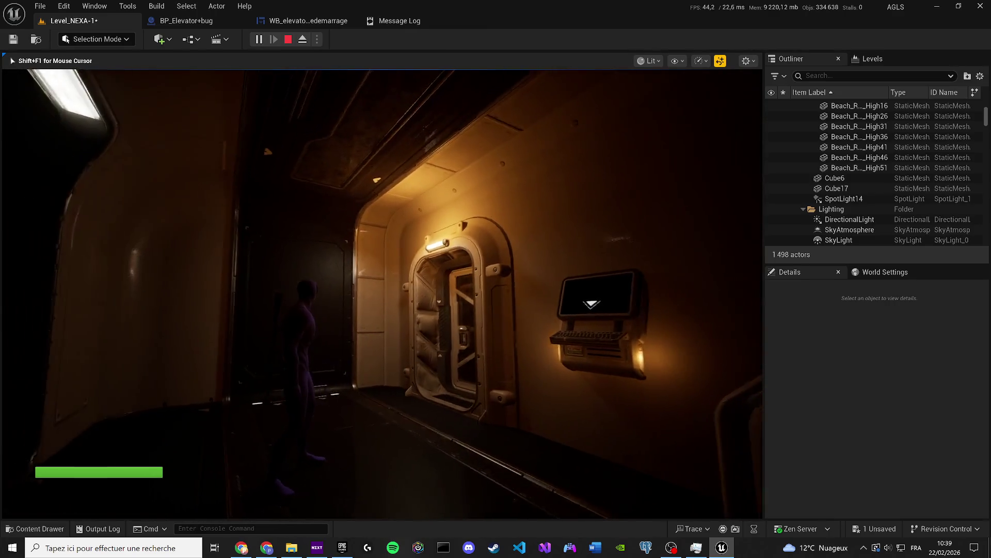
pyautogui.press('w')
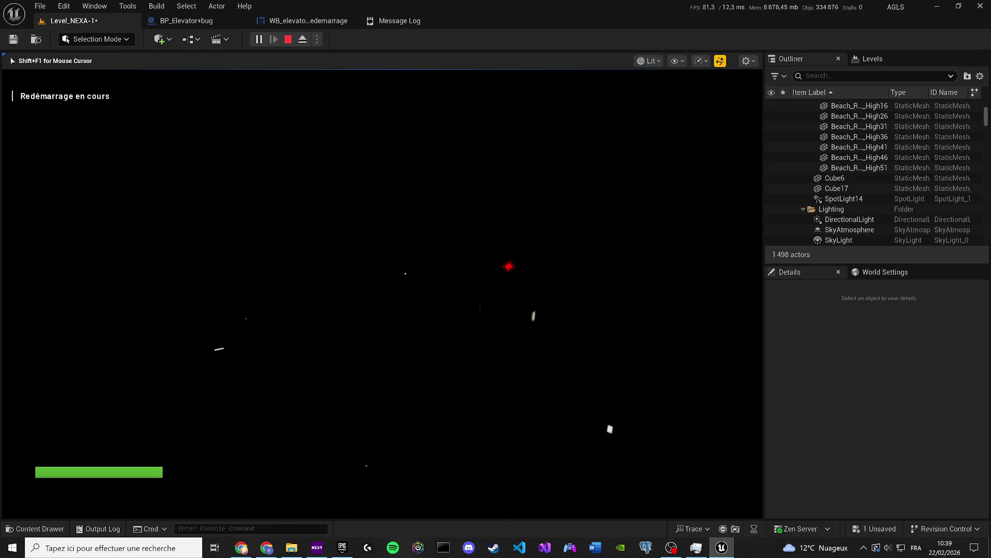
pyautogui.press('Escape')
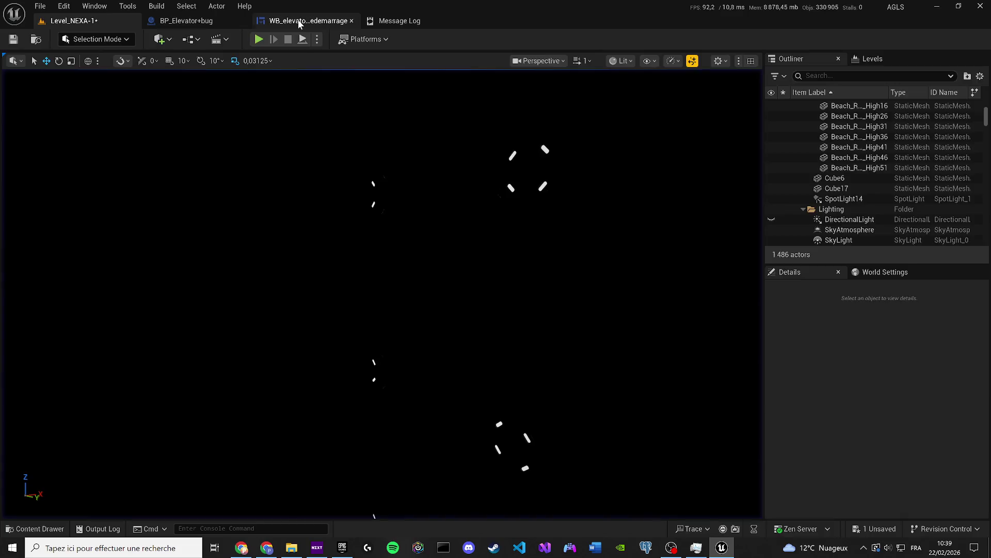
pyautogui.click(304, 21)
pyautogui.moveTo(491, 349)
pyautogui.mouseDown()
pyautogui.moveTo(407, 317)
pyautogui.moveTo(323, 202)
pyautogui.moveTo(202, 185)
pyautogui.mouseUp()
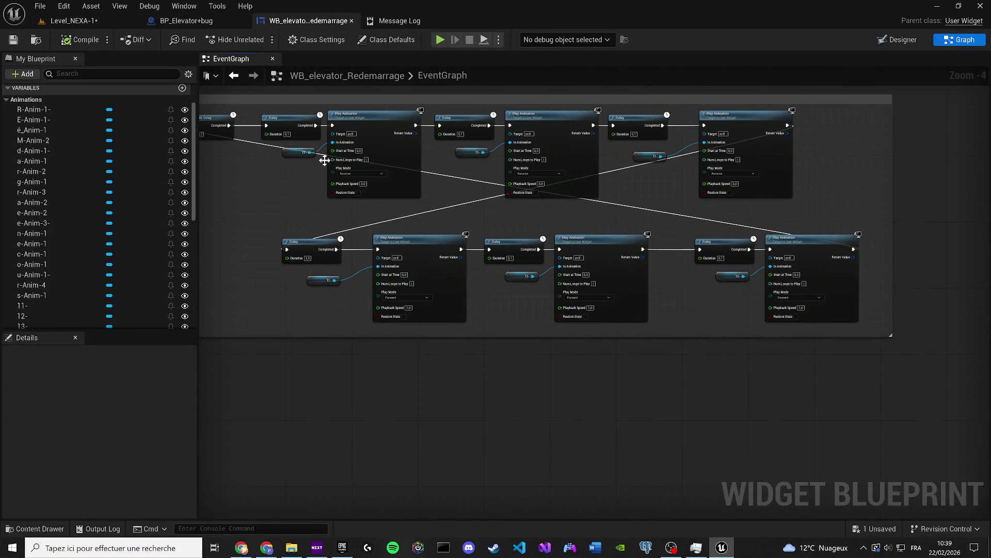
# Change the 6-second Delay to 8.0 and compile BP_Elevator+bug
pyautogui.click(186, 21)
pyautogui.scroll(-5, 581, 293)
pyautogui.scroll(4, 540, 336)
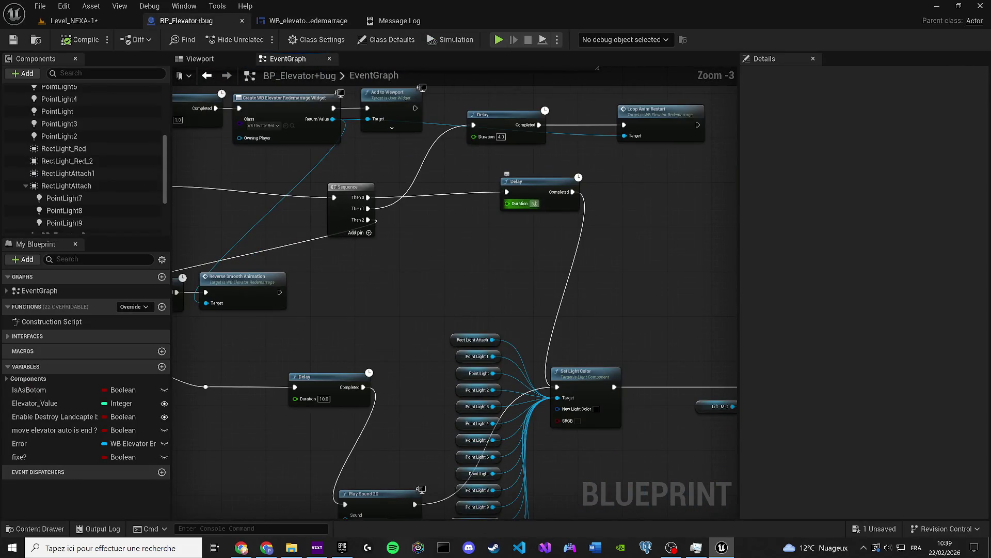
pyautogui.write('8')
pyautogui.press('Return')
pyautogui.moveTo(351, 375); pyautogui.dragTo(373, 320)
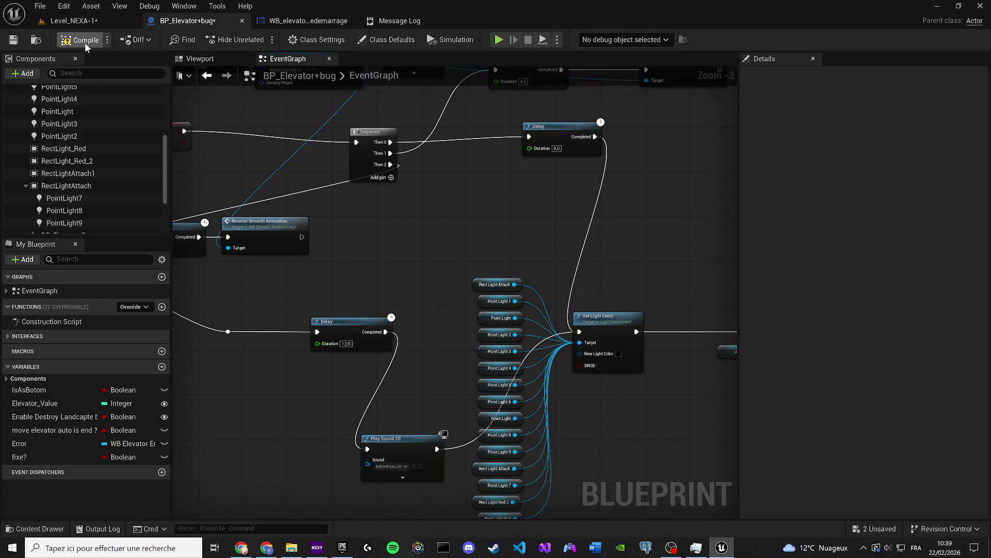
pyautogui.click(16, 39)
# Move the Client Start Camera Shake and Get Player Controller nodes up toward the 12.0 Delay
pyautogui.moveTo(408, 279); pyautogui.dragTo(413, 298)
pyautogui.scroll(-8, 412, 298)
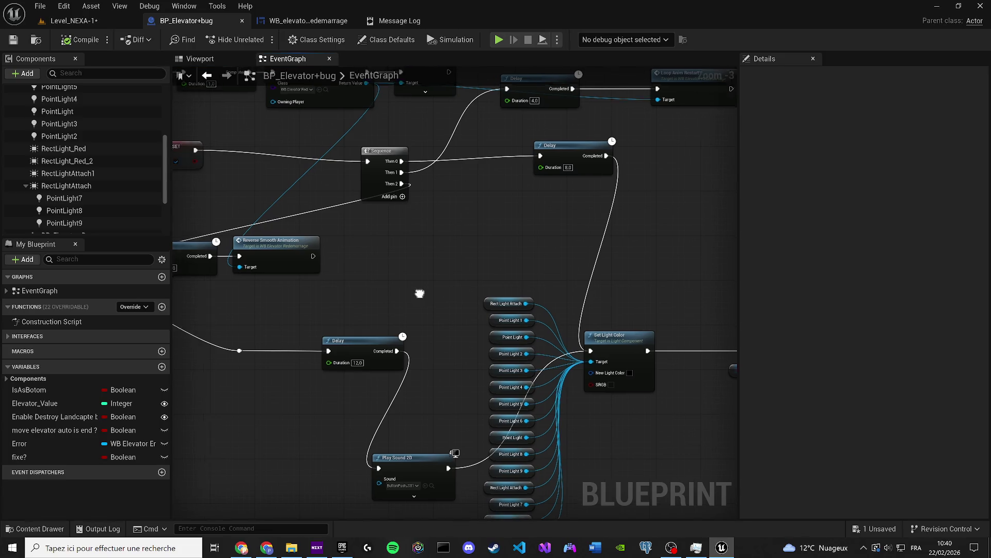
pyautogui.scroll(3, 570, 351)
pyautogui.scroll(4, 332, 321)
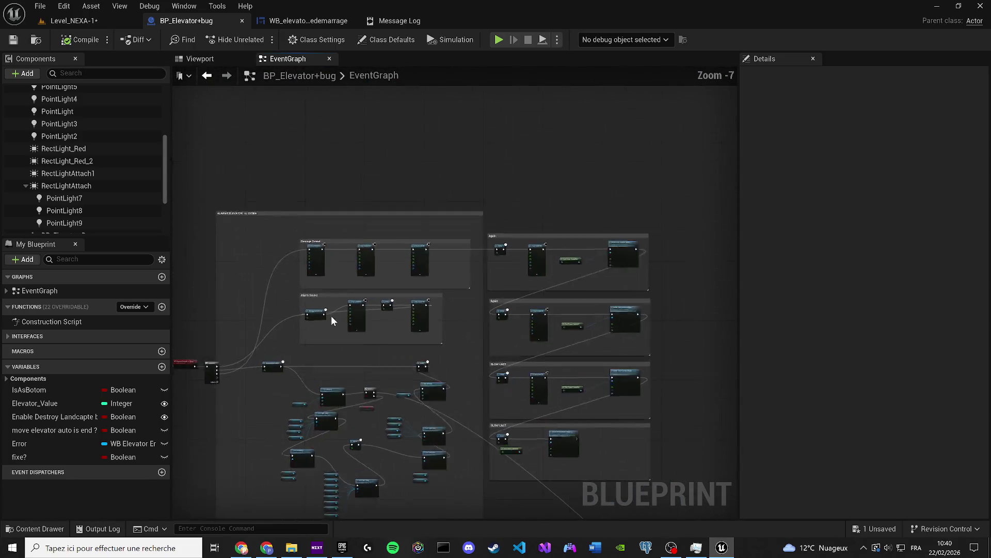
pyautogui.moveTo(515, 316); pyautogui.dragTo(461, 298)
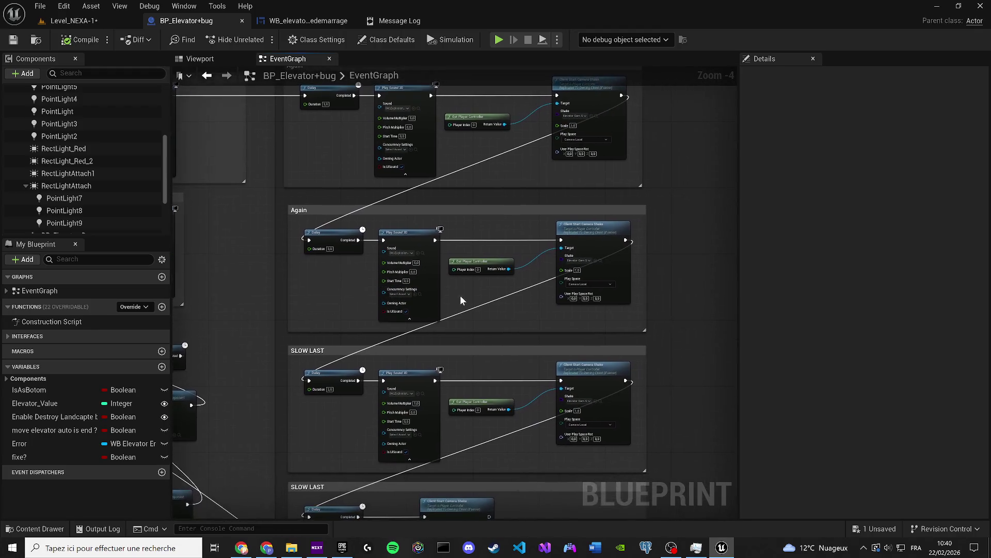
pyautogui.moveTo(595, 309); pyautogui.dragTo(493, 242)
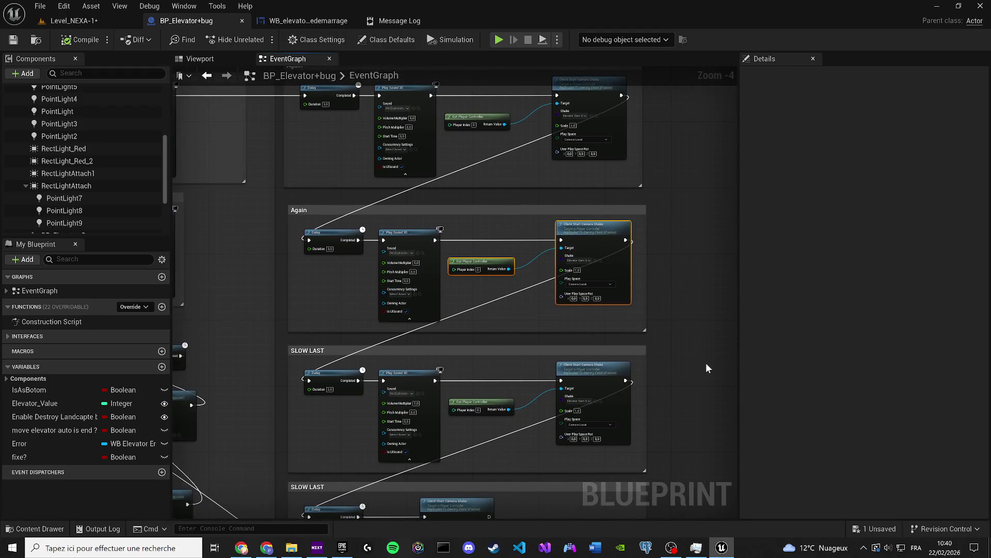
pyautogui.click(706, 363)
pyautogui.scroll(-6, 671, 351)
pyautogui.scroll(4, 465, 362)
pyautogui.scroll(5, 519, 370)
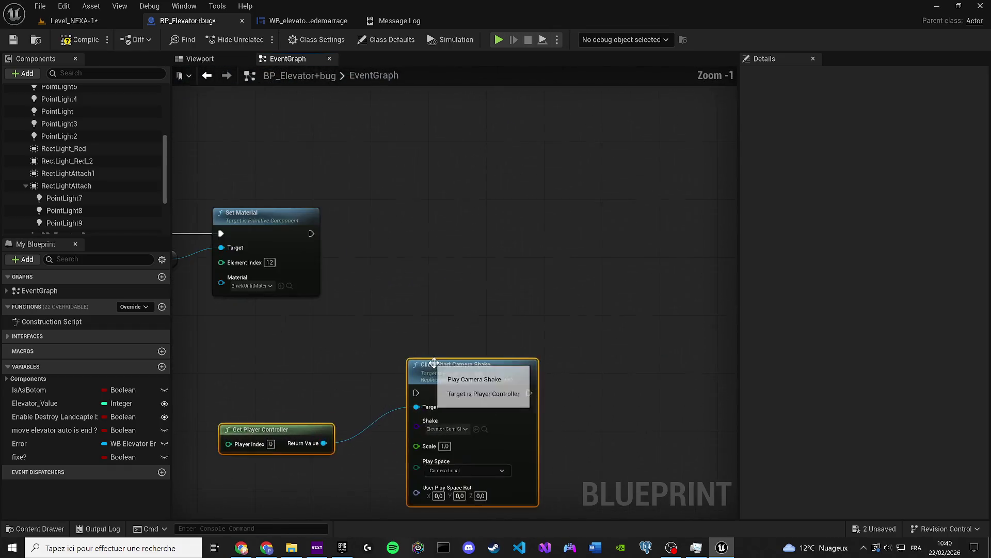
pyautogui.moveTo(434, 363); pyautogui.dragTo(498, 298)
pyautogui.moveTo(311, 233); pyautogui.dragTo(481, 324)
pyautogui.press('Delete')
pyautogui.scroll(-3, 360, 330)
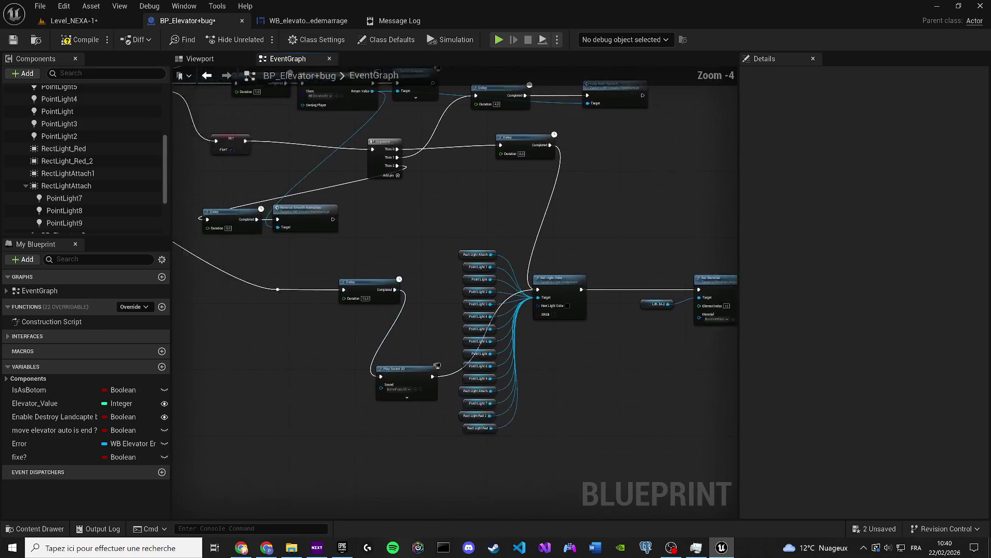
pyautogui.hotkey('ctrl', 'z')
pyautogui.scroll(3, 374, 333)
# Wire the 12.0 Delay into Client Start Camera Shake, then into Play Sound 2D, and save
pyautogui.moveTo(514, 315)
pyautogui.mouseDown()
pyautogui.moveTo(409, 313)
pyautogui.moveTo(562, 243)
pyautogui.mouseUp()
pyautogui.moveTo(470, 323)
pyautogui.mouseDown()
pyautogui.moveTo(560, 356)
pyautogui.moveTo(540, 396)
pyautogui.mouseUp()
pyautogui.moveTo(499, 234)
pyautogui.mouseDown()
pyautogui.moveTo(239, 286)
pyautogui.moveTo(225, 313)
pyautogui.mouseUp()
pyautogui.moveTo(216, 358)
pyautogui.mouseDown()
pyautogui.moveTo(232, 372)
pyautogui.moveTo(245, 364)
pyautogui.mouseUp()
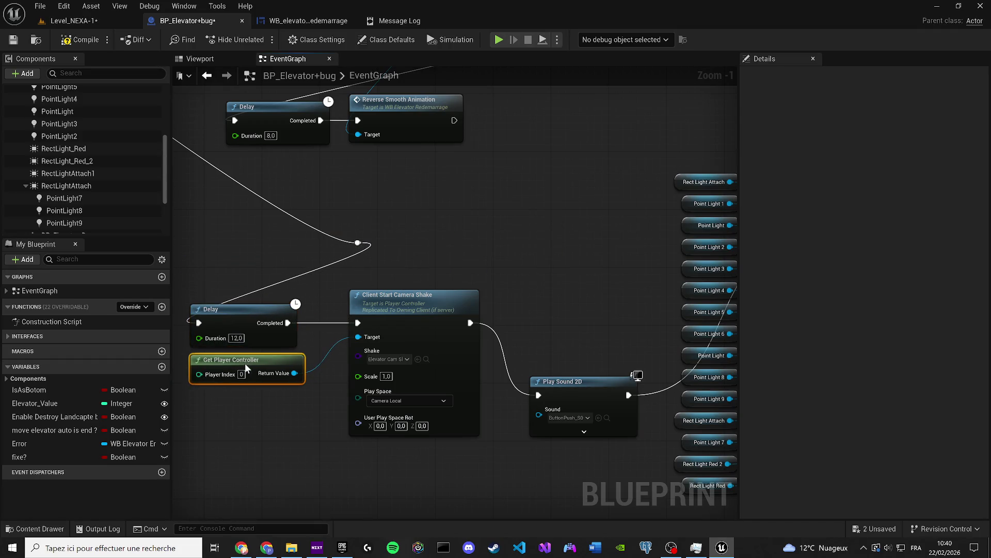
pyautogui.moveTo(379, 396); pyautogui.dragTo(508, 378)
pyautogui.moveTo(514, 237)
pyautogui.mouseDown()
pyautogui.moveTo(619, 285)
pyautogui.moveTo(482, 256)
pyautogui.moveTo(330, 328)
pyautogui.moveTo(318, 351)
pyautogui.mouseUp()
pyautogui.scroll(-3, 381, 292)
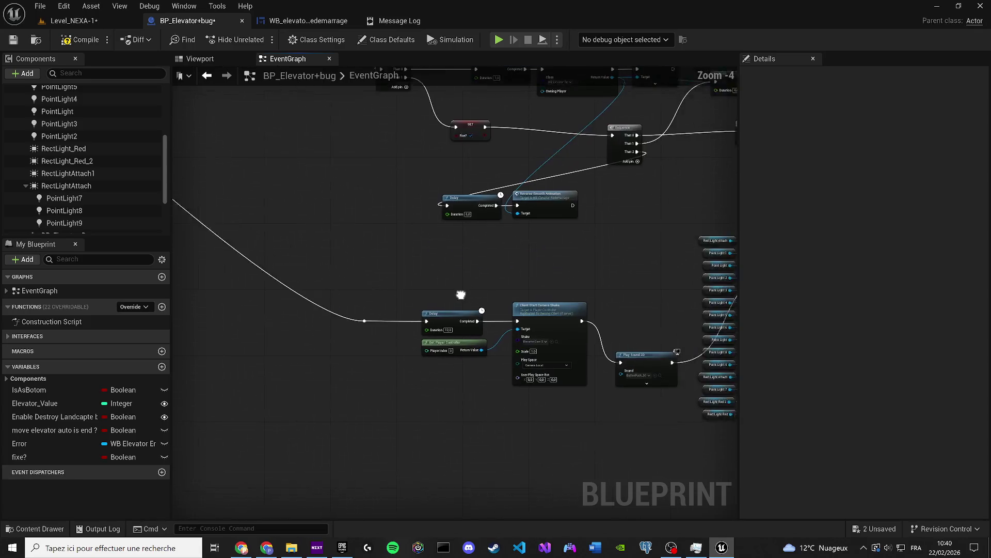
pyautogui.moveTo(435, 329)
pyautogui.mouseDown()
pyautogui.moveTo(416, 293)
pyautogui.moveTo(338, 300)
pyautogui.moveTo(370, 345)
pyautogui.mouseUp()
pyautogui.moveTo(383, 153); pyautogui.dragTo(347, 159)
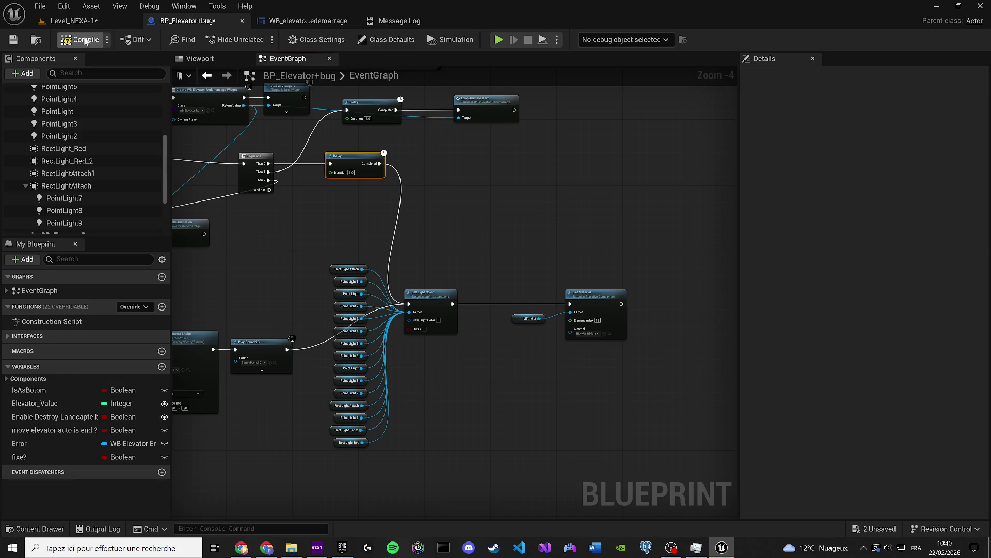
pyautogui.click(67, 21)
pyautogui.hotkey('ctrl', 's')
# Wire Set Material into the duplicated light nodes' Set Light Color
pyautogui.click(186, 20)
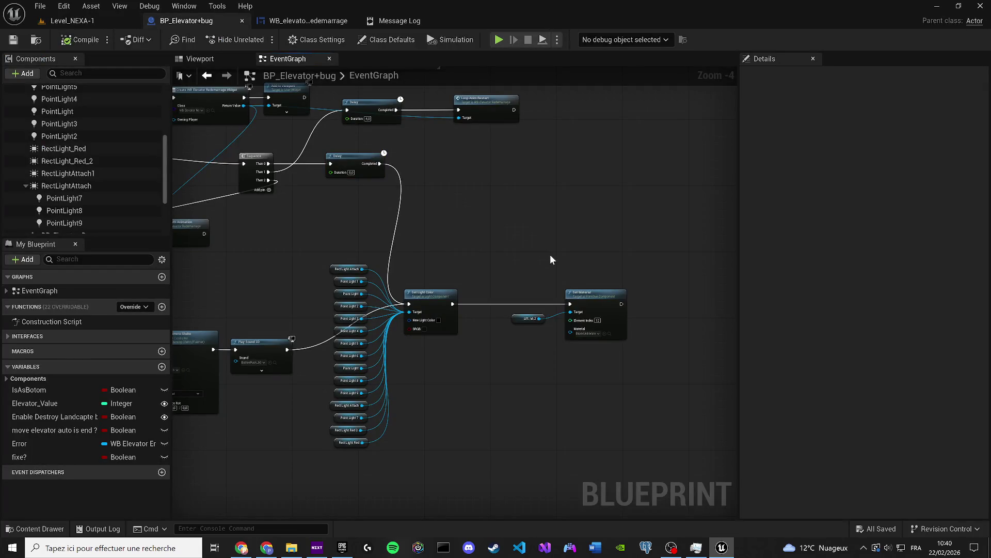
pyautogui.moveTo(445, 468); pyautogui.dragTo(334, 278)
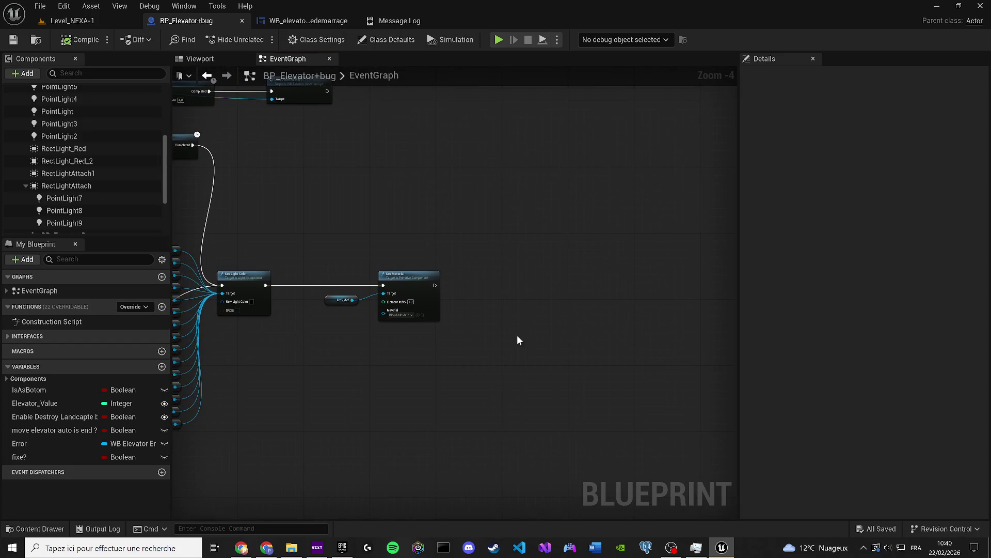
pyautogui.scroll(2, 516, 334)
pyautogui.moveTo(416, 285)
pyautogui.mouseDown()
pyautogui.moveTo(635, 356)
pyautogui.moveTo(600, 296)
pyautogui.moveTo(604, 282)
pyautogui.mouseUp()
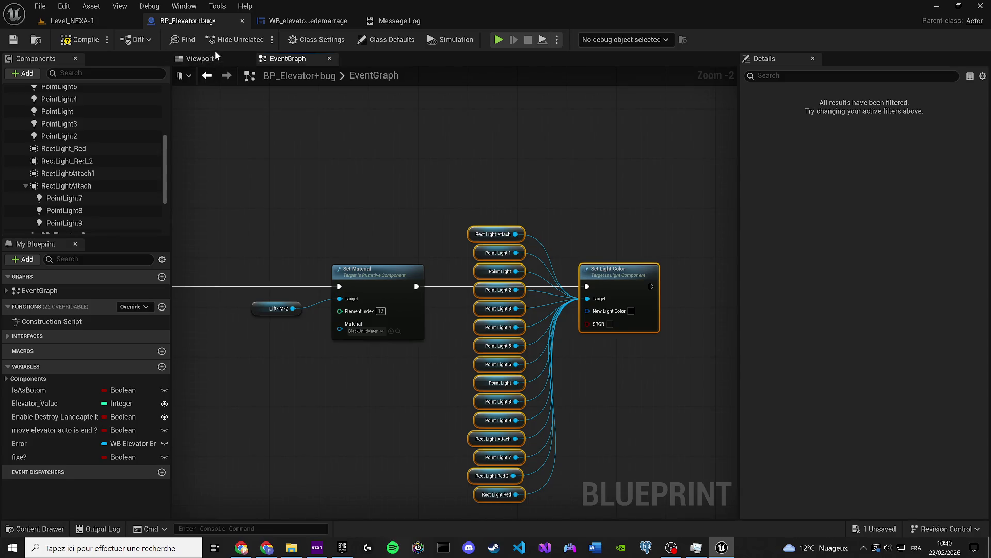
# Copy PointLight7's light colour and try applying it to the New Light Color input
pyautogui.click(215, 58)
pyautogui.click(394, 219)
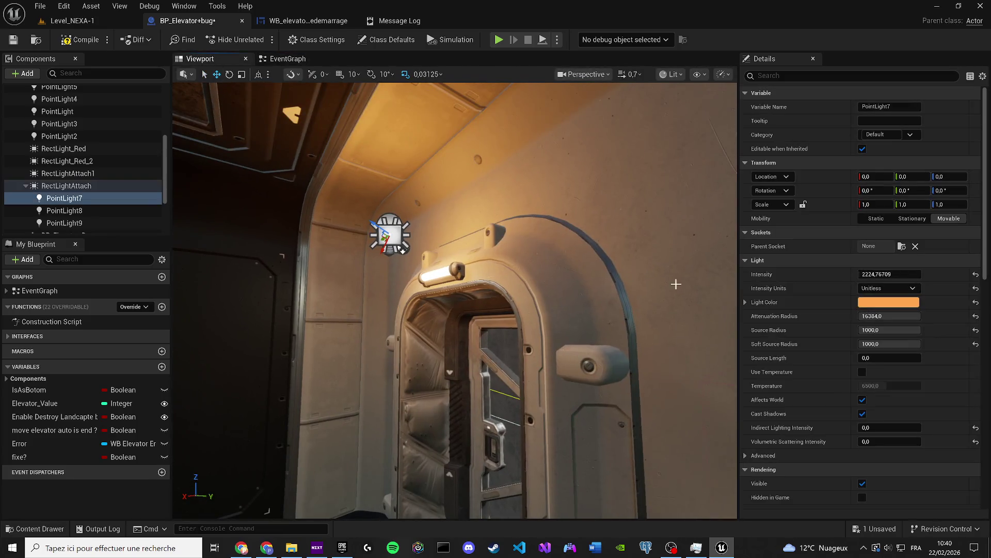
pyautogui.rightClick(871, 302)
pyautogui.click(905, 355)
pyautogui.click(288, 59)
pyautogui.scroll(4, 454, 330)
pyautogui.rightClick(500, 308)
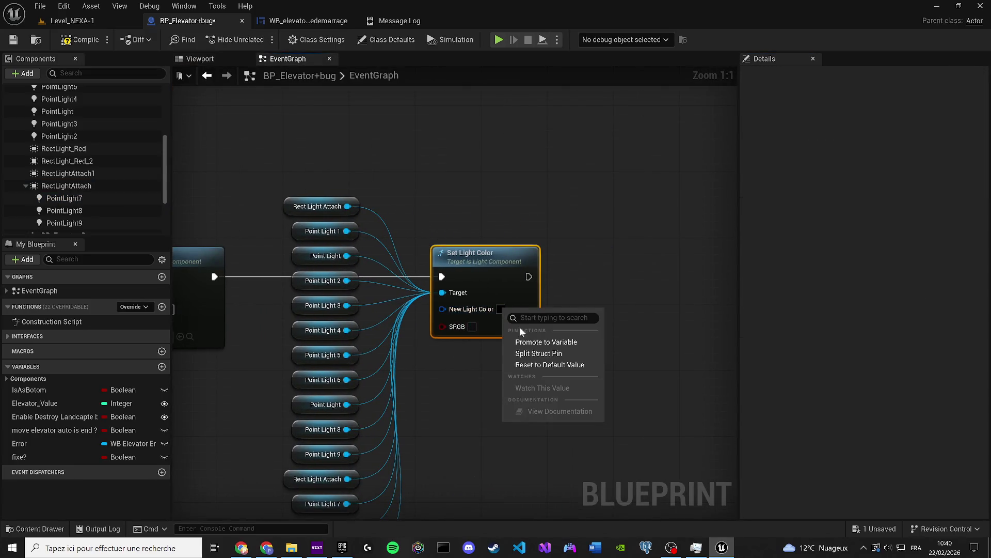
pyautogui.press('Escape')
pyautogui.click(500, 309)
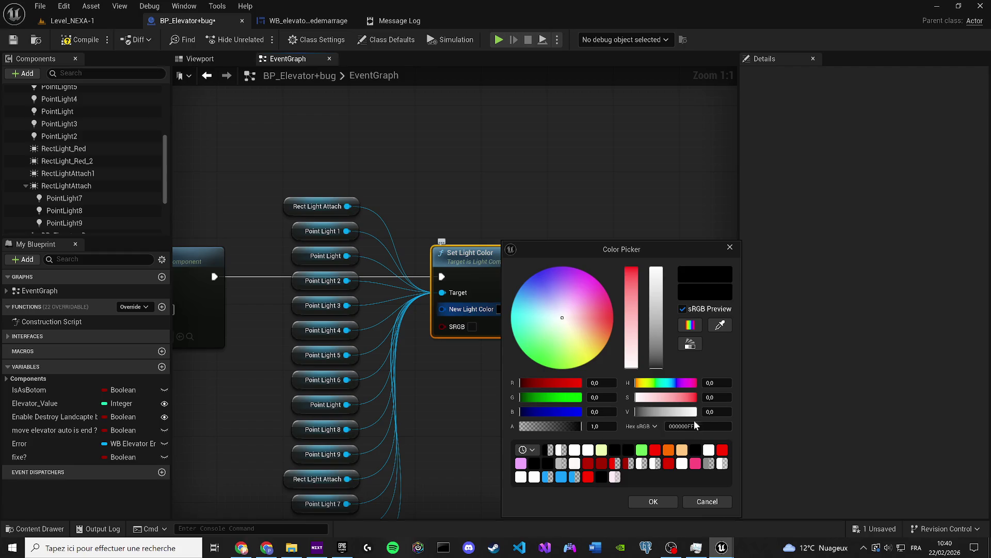
pyautogui.click(729, 248)
# Set New Light Color to PointLight7's orange FFA64CFF and save the blueprint
pyautogui.click(194, 61)
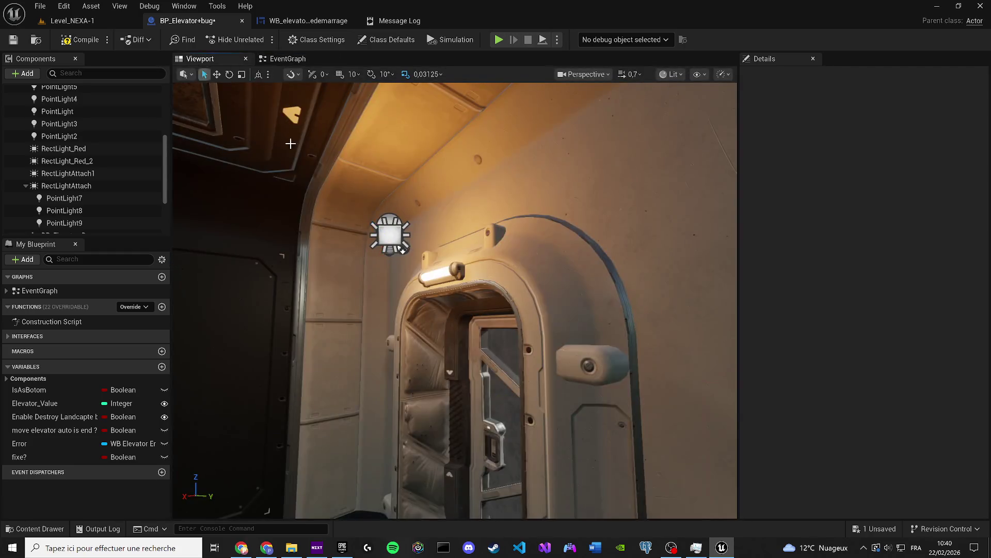
pyautogui.click(388, 232)
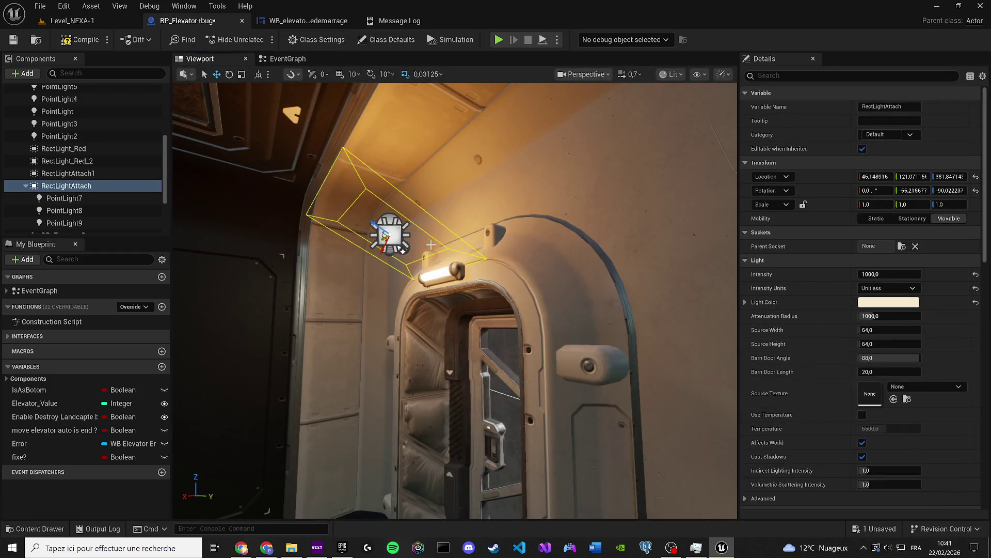
pyautogui.click(391, 221)
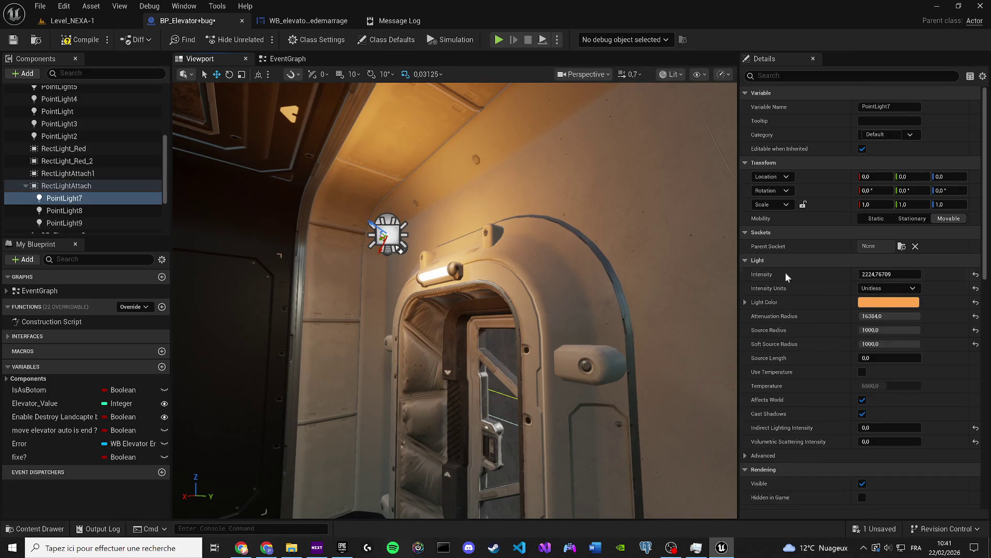
pyautogui.click(878, 302)
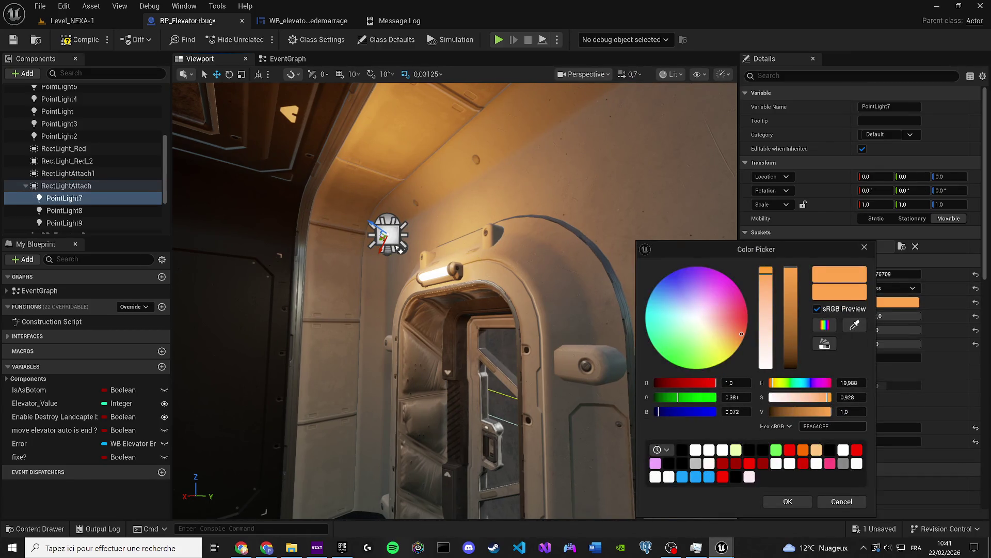
pyautogui.click(788, 501)
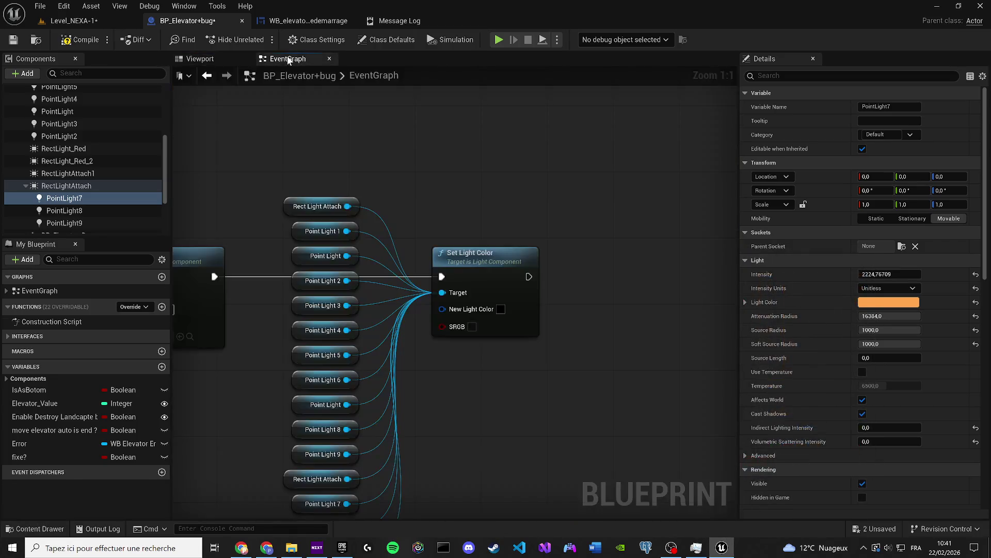
pyautogui.click(501, 310)
pyautogui.press('Return')
pyautogui.click(657, 502)
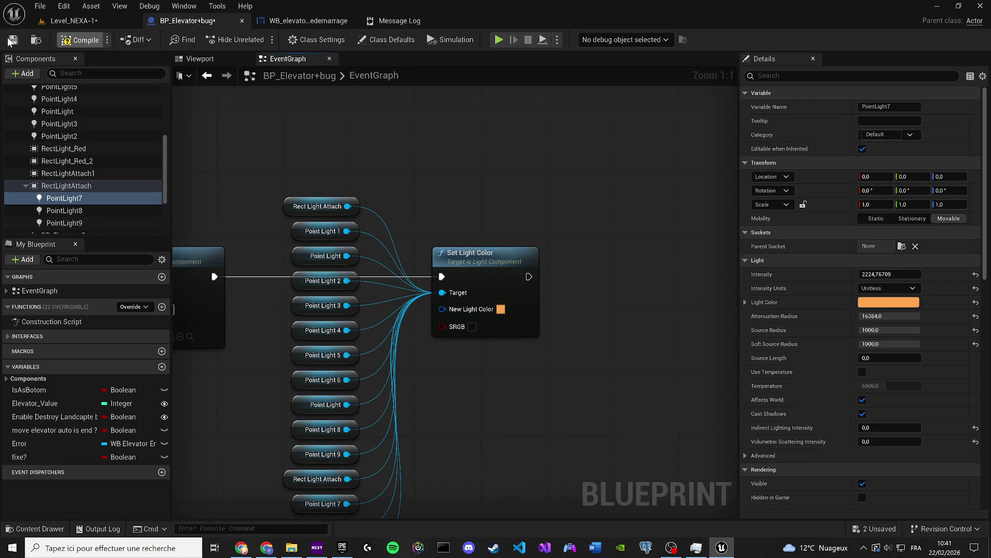
pyautogui.click(13, 39)
pyautogui.scroll(-5, 476, 283)
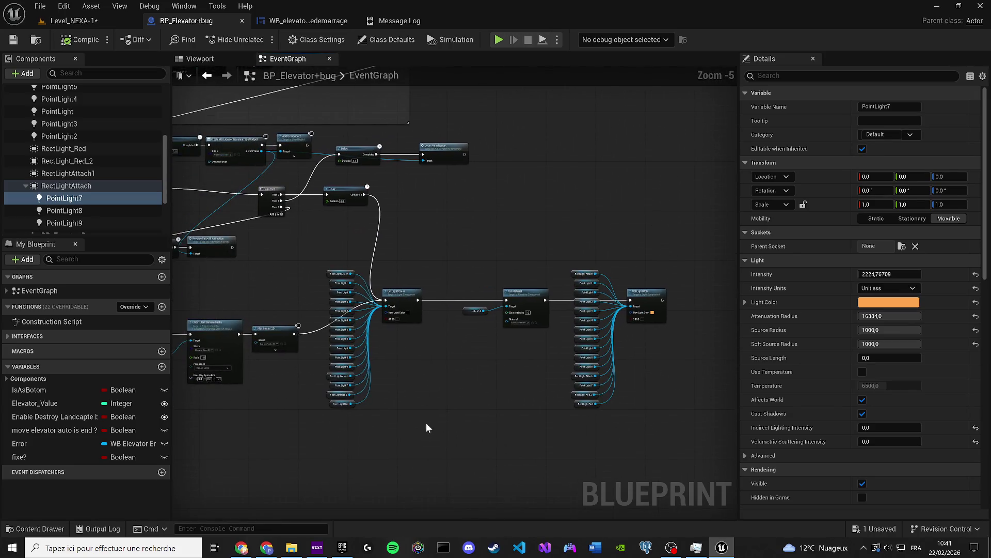
# Place a new Delay node after the light-colour chain
pyautogui.click(368, 300)
pyautogui.scroll(2, 486, 279)
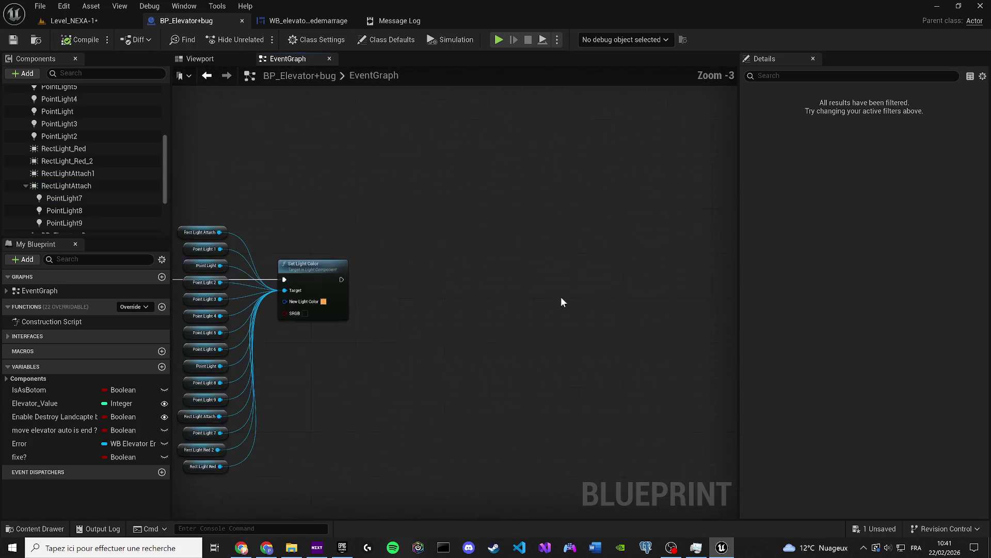
pyautogui.click(411, 281)
pyautogui.write('1')
pyautogui.moveTo(402, 290); pyautogui.dragTo(341, 280)
# Duplicate the light references with their Set Light Color and run the copy after the Delay
pyautogui.hotkey('ctrl', 'v')
pyautogui.scroll(1, 482, 273)
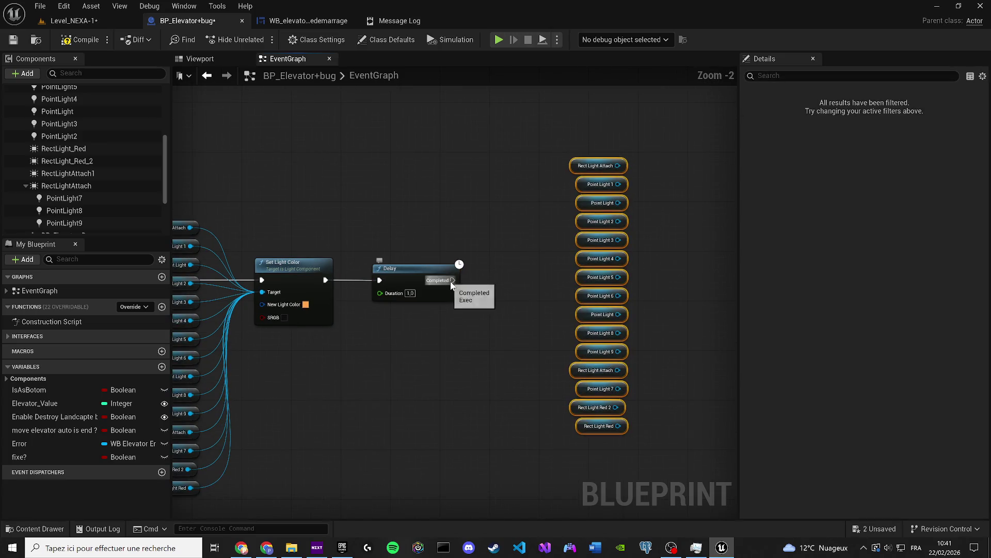
pyautogui.scroll(-3, 422, 310)
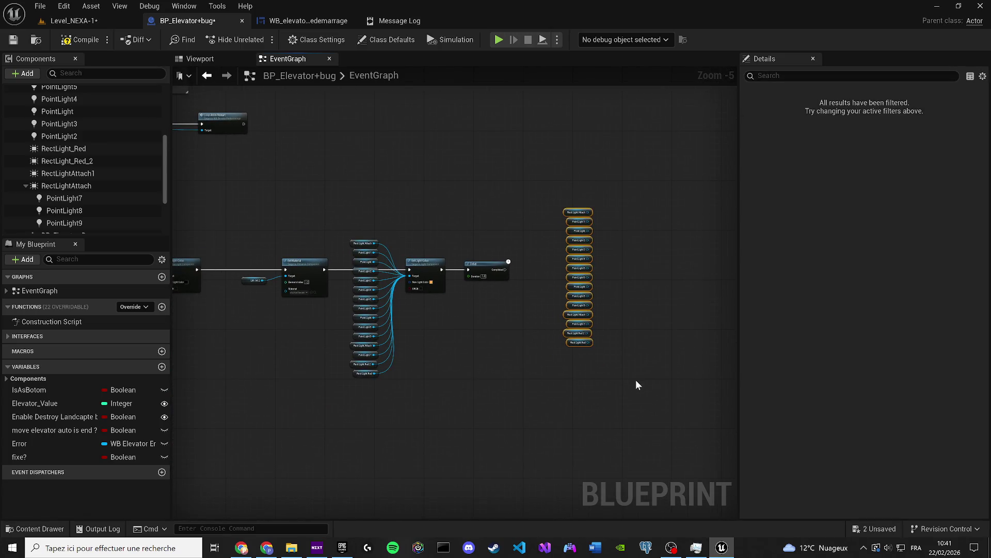
pyautogui.click(548, 214)
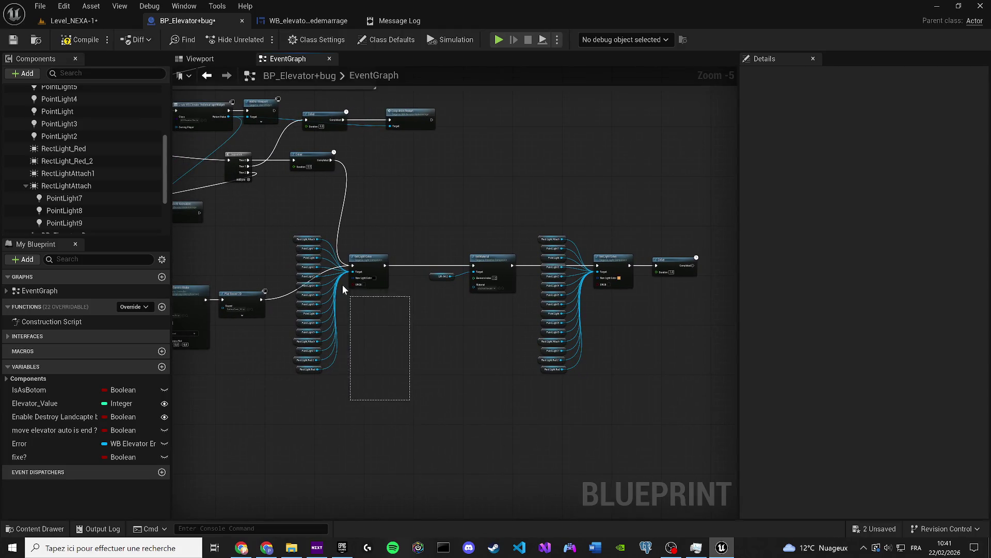
pyautogui.moveTo(351, 302); pyautogui.dragTo(293, 236)
pyautogui.hotkey('ctrl', 'c')
pyautogui.scroll(3, 543, 308)
pyautogui.hotkey('ctrl', 'v')
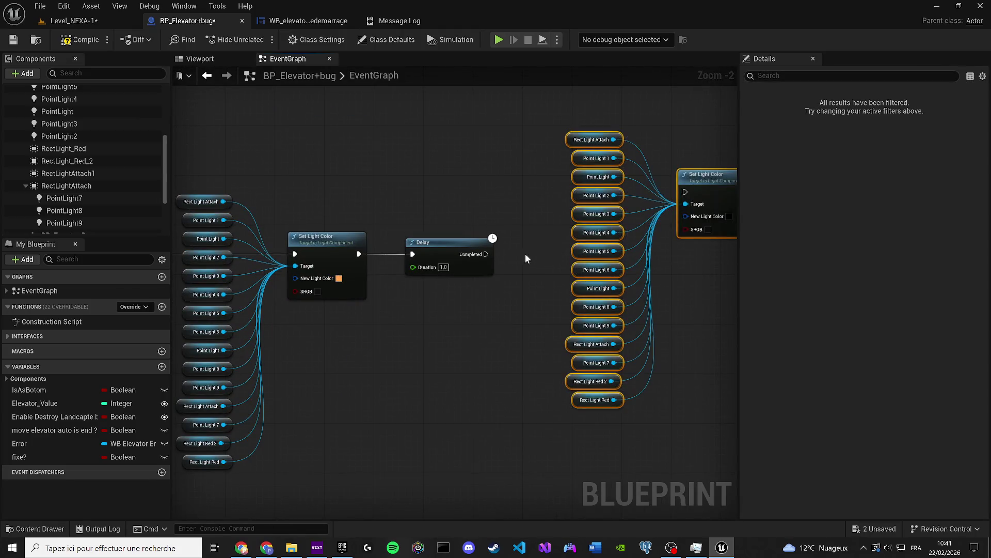
pyautogui.moveTo(486, 254)
pyautogui.mouseDown()
pyautogui.moveTo(685, 192)
pyautogui.moveTo(653, 253)
pyautogui.moveTo(672, 250)
pyautogui.mouseUp()
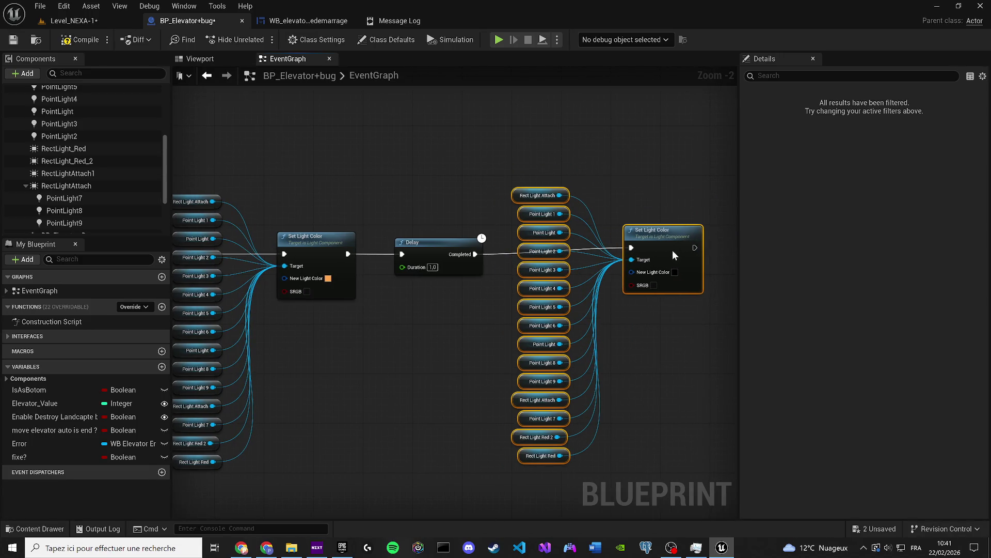
# Insert a 2-second Delay between the colour change and the orange Set Light Color
pyautogui.scroll(-2, 503, 319)
pyautogui.moveTo(544, 331); pyautogui.dragTo(405, 208)
pyautogui.scroll(3, 335, 248)
pyautogui.moveTo(335, 248)
pyautogui.mouseDown()
pyautogui.moveTo(420, 283)
pyautogui.moveTo(360, 261)
pyautogui.mouseUp()
pyautogui.click(343, 252)
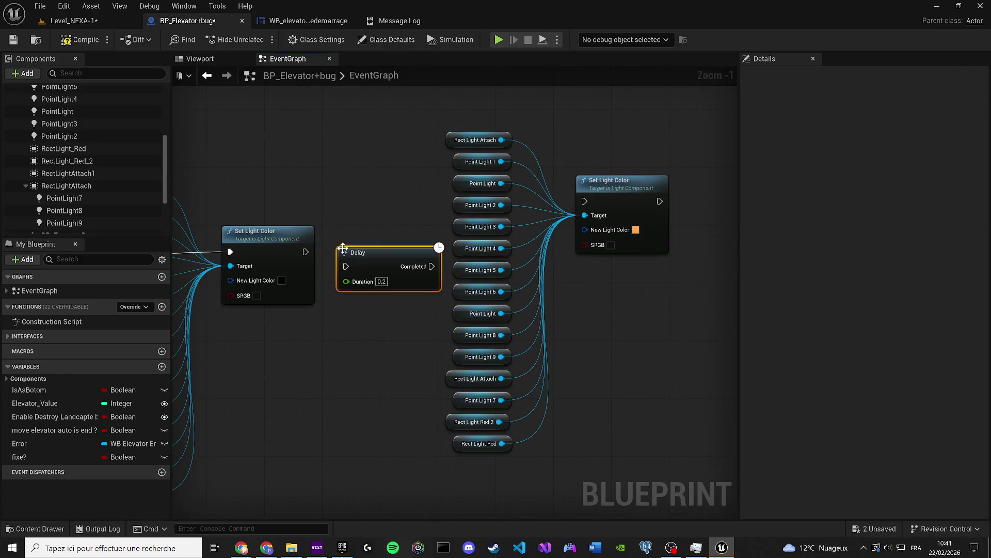
pyautogui.write('1')
pyautogui.press('Return')
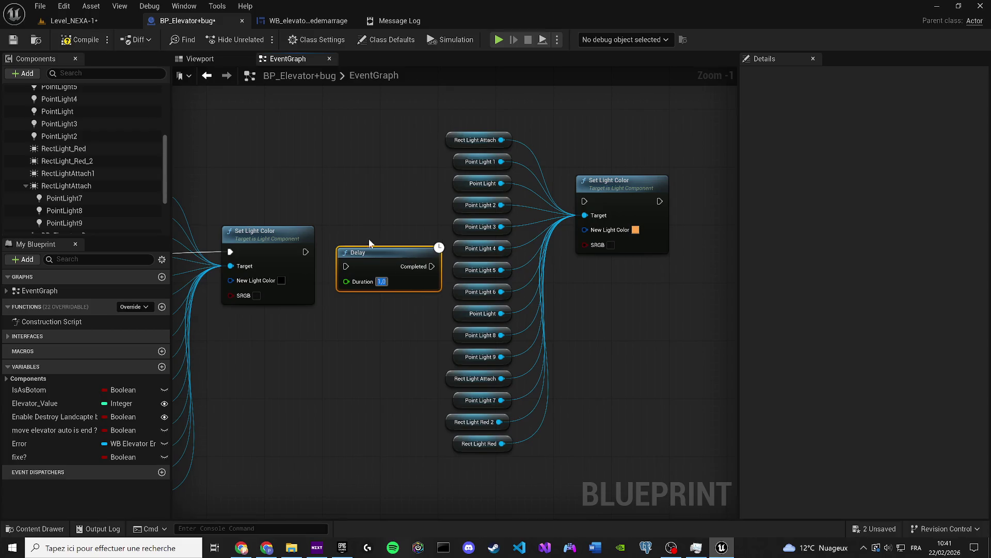
pyautogui.write('2')
pyautogui.moveTo(346, 265)
pyautogui.mouseDown()
pyautogui.moveTo(298, 245)
pyautogui.moveTo(341, 263)
pyautogui.mouseUp()
pyautogui.moveTo(367, 257); pyautogui.dragTo(367, 243)
pyautogui.moveTo(432, 251)
pyautogui.mouseDown()
pyautogui.moveTo(604, 199)
pyautogui.moveTo(654, 245)
pyautogui.mouseUp()
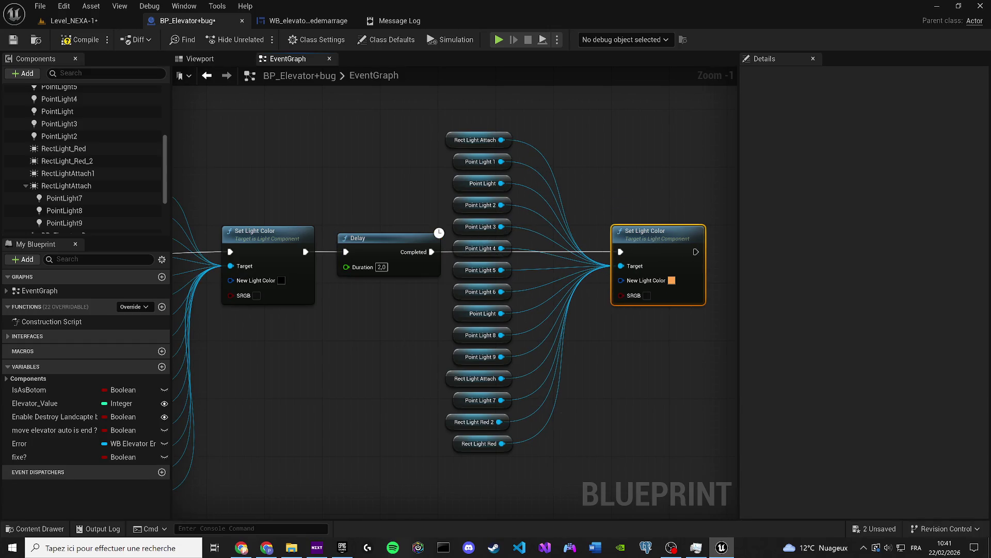
# Add a Sequence node ahead of Set Material
pyautogui.scroll(-3, 671, 336)
pyautogui.scroll(2, 405, 278)
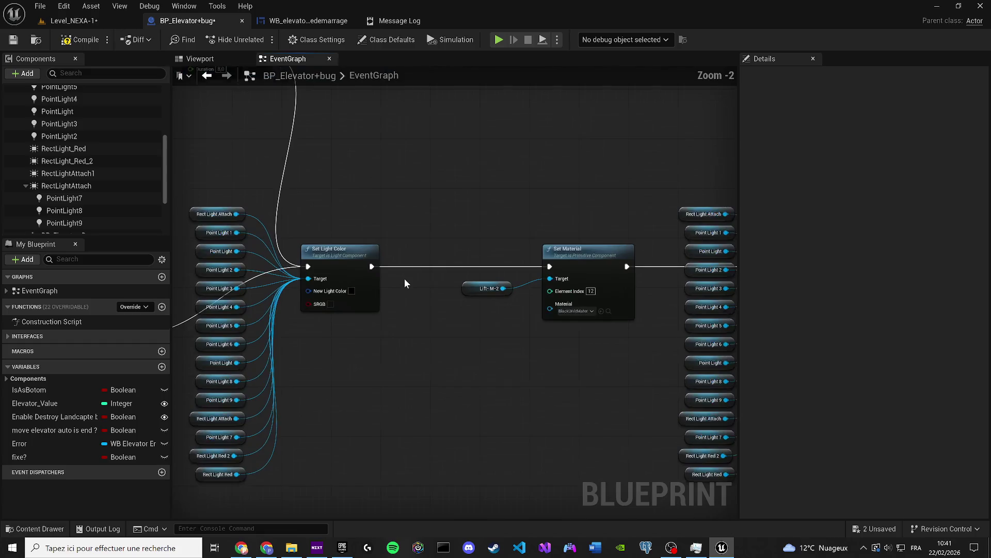
pyautogui.click(391, 327)
# Insert a Sequence after Set Light Color, routing Then 0 to Set Material and Then 1 to a new Play Sound at Location
pyautogui.moveTo(397, 344); pyautogui.dragTo(398, 344)
pyautogui.moveTo(437, 343)
pyautogui.mouseDown()
pyautogui.moveTo(535, 287)
pyautogui.moveTo(543, 267)
pyautogui.moveTo(429, 283)
pyautogui.moveTo(441, 258)
pyautogui.moveTo(457, 392)
pyautogui.mouseUp()
pyautogui.click(472, 288)
pyautogui.write('play')
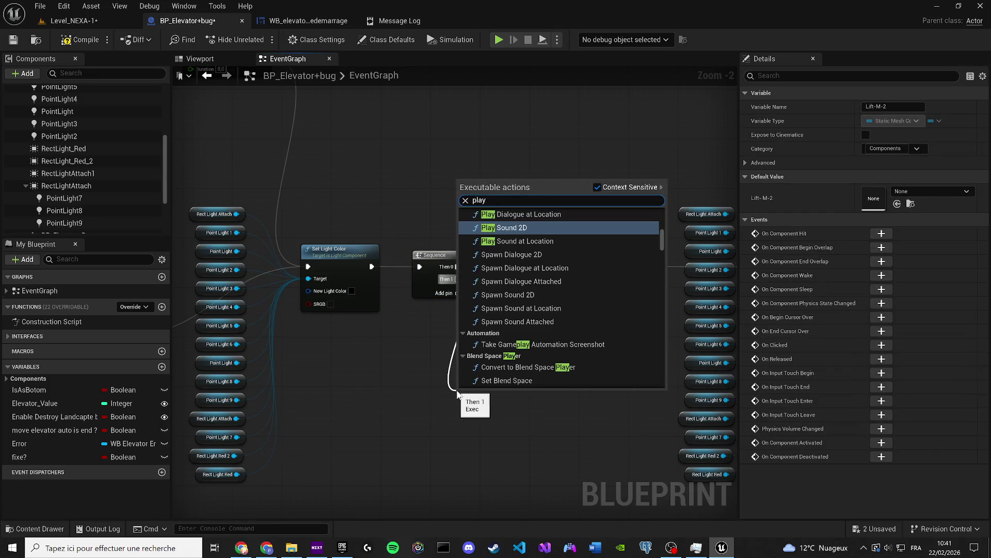
pyautogui.press('Down')
pyautogui.press('Return')
pyautogui.moveTo(465, 392); pyautogui.dragTo(505, 371)
# Search the sound assets for 'flick' on the Play Sound at Location node, leaving it unassigned
pyautogui.scroll(1, 504, 372)
pyautogui.click(496, 395)
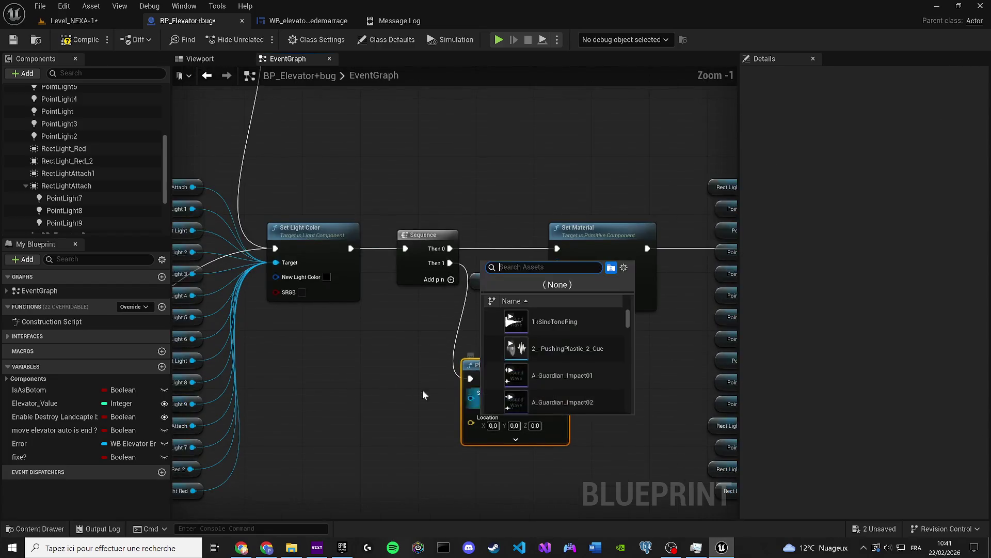
pyautogui.write('flick')
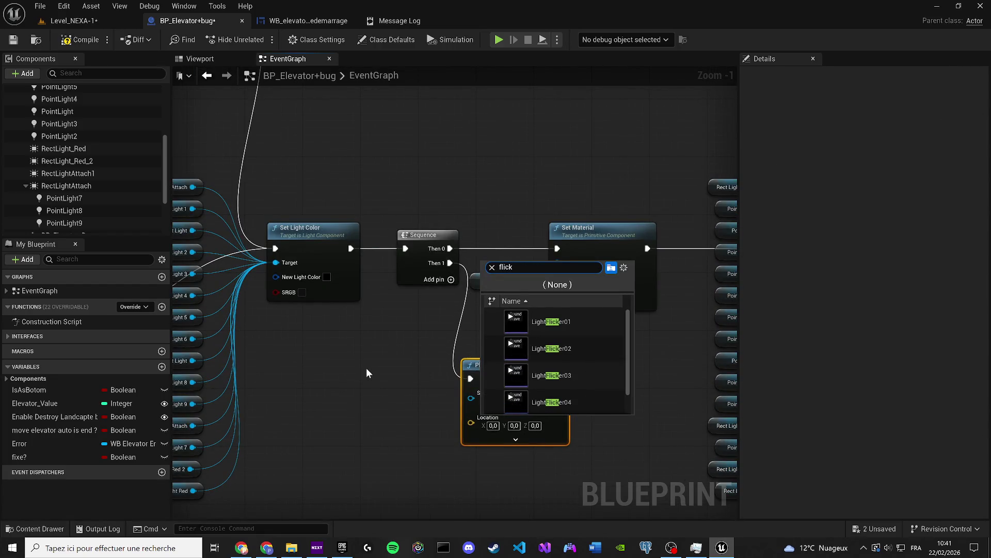
pyautogui.moveTo(522, 370)
pyautogui.scroll(-1, 525, 375)
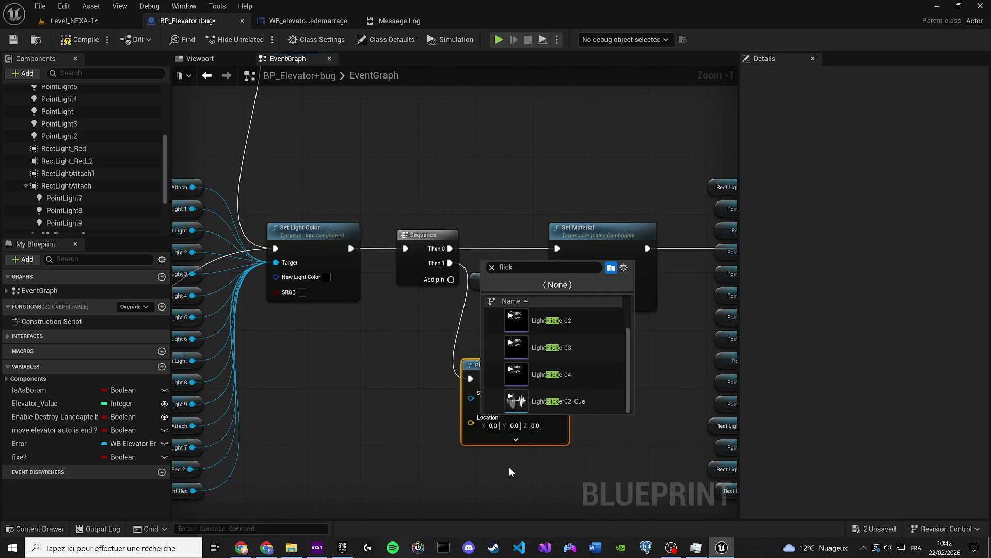
pyautogui.moveTo(512, 463); pyautogui.dragTo(493, 416)
# Paste two Play Sound at Location copies, chain them, and put a 1-second Delay before the last
pyautogui.moveTo(558, 436); pyautogui.dragTo(463, 344)
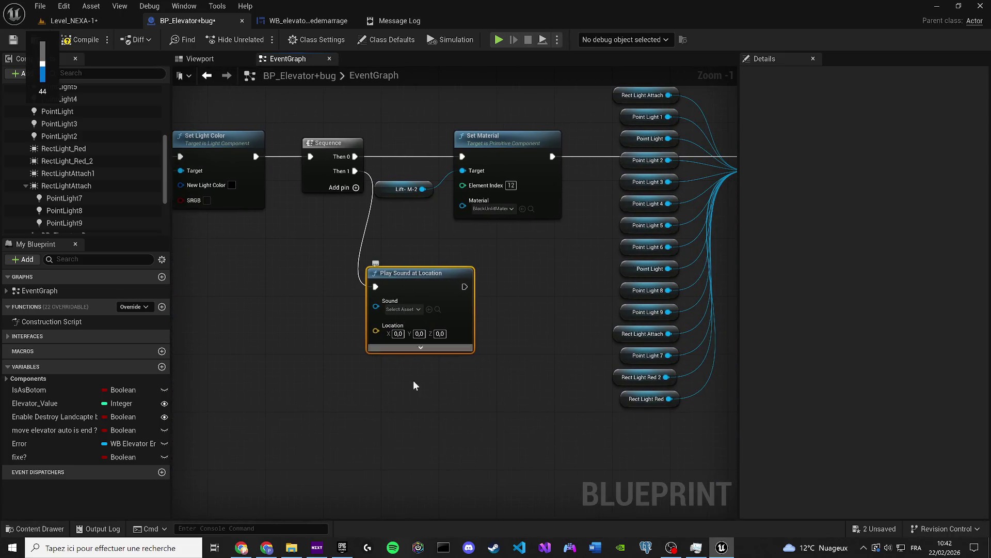
pyautogui.hotkey('ctrl', 'v')
pyautogui.moveTo(418, 413); pyautogui.dragTo(411, 321)
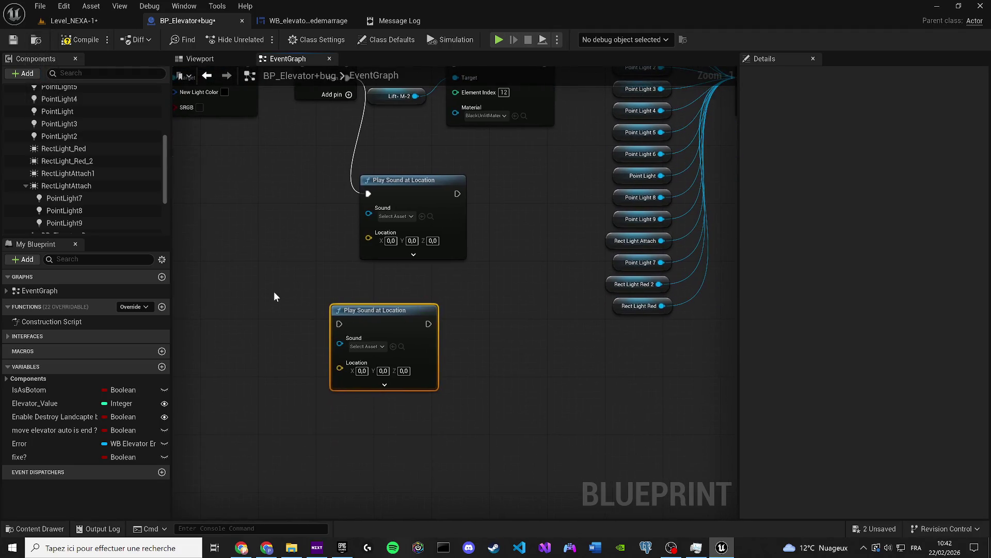
pyautogui.hotkey('ctrl', 'v')
pyautogui.moveTo(274, 310); pyautogui.dragTo(274, 310)
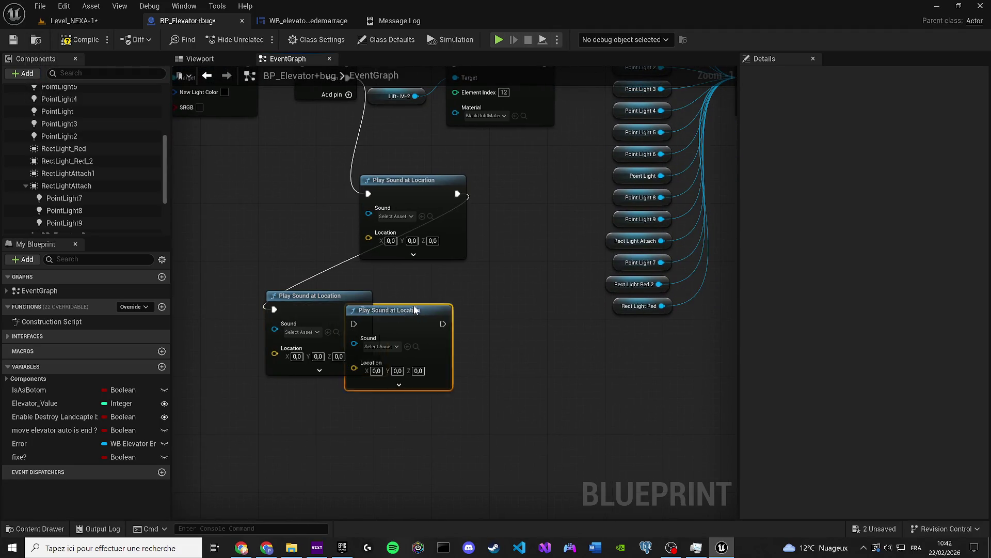
pyautogui.moveTo(361, 311); pyautogui.dragTo(439, 287)
pyautogui.click(385, 387)
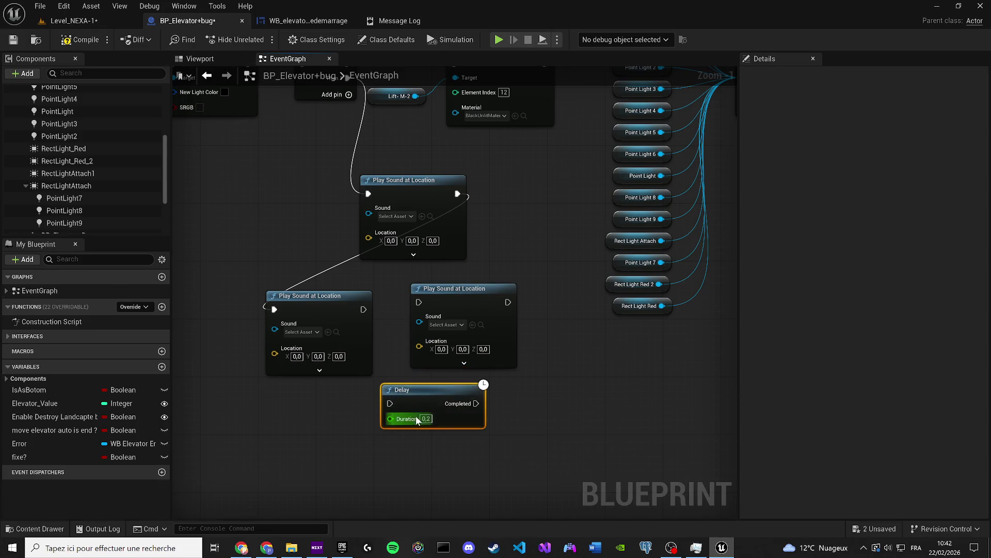
pyautogui.moveTo(390, 404); pyautogui.dragTo(364, 309)
pyautogui.moveTo(471, 403)
pyautogui.mouseDown()
pyautogui.moveTo(434, 315)
pyautogui.moveTo(537, 395)
pyautogui.mouseUp()
# Rearrange the three Play Sound at Location nodes alongside the Delay
pyautogui.moveTo(325, 316)
pyautogui.mouseDown()
pyautogui.moveTo(287, 370)
pyautogui.moveTo(294, 387)
pyautogui.mouseUp()
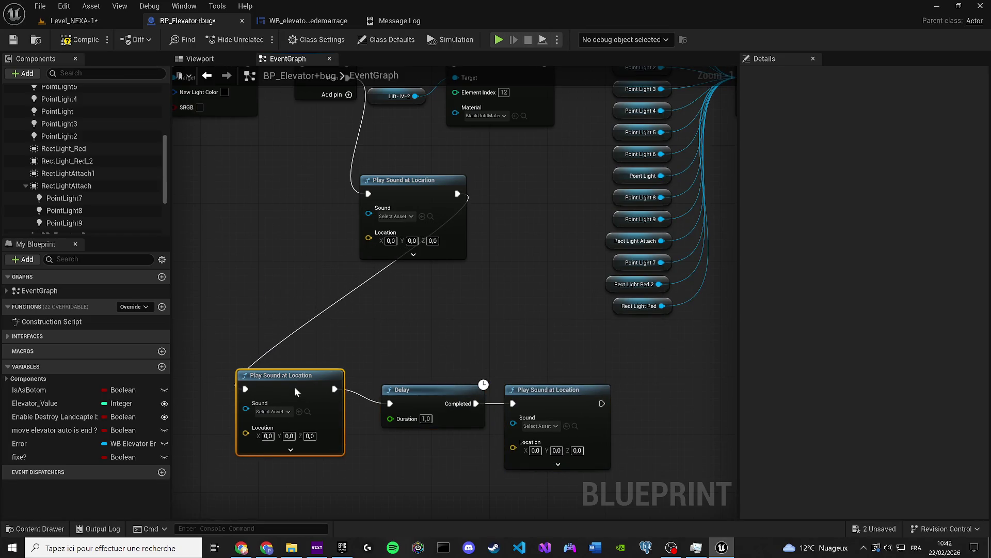
pyautogui.moveTo(398, 198)
pyautogui.mouseDown()
pyautogui.moveTo(289, 287)
pyautogui.moveTo(277, 285)
pyautogui.mouseUp()
pyautogui.moveTo(297, 381); pyautogui.dragTo(304, 397)
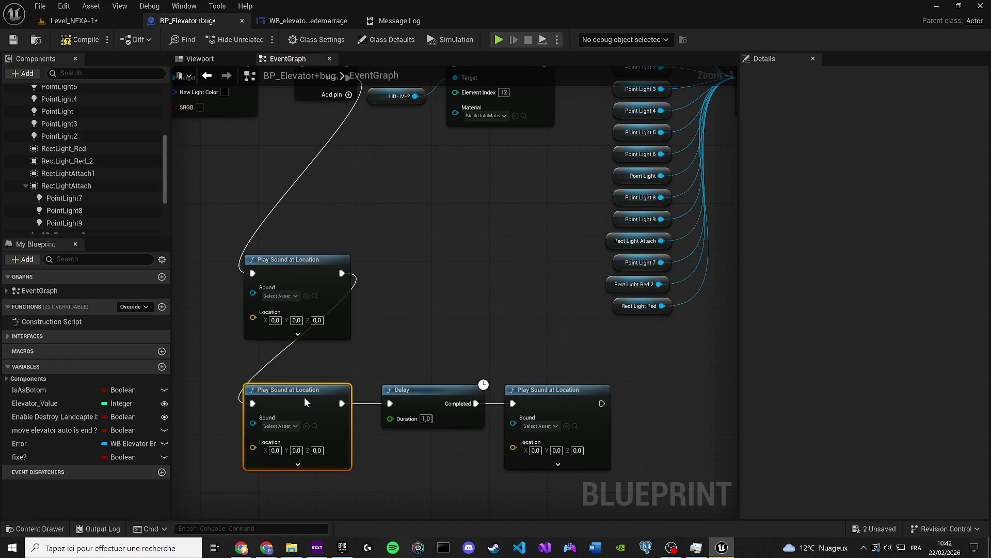
# Search the Location pin's actions for a player location getter using 'get player lo' and 'get location'
pyautogui.moveTo(356, 325)
pyautogui.mouseDown()
pyautogui.moveTo(512, 295)
pyautogui.moveTo(386, 333)
pyautogui.mouseUp()
pyautogui.write('ge')
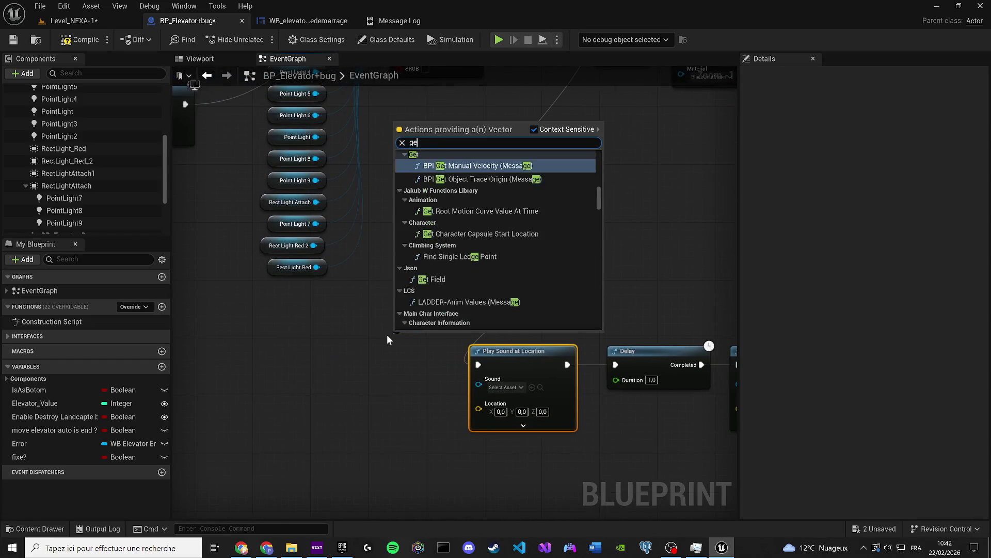
pyautogui.write('t player loca')
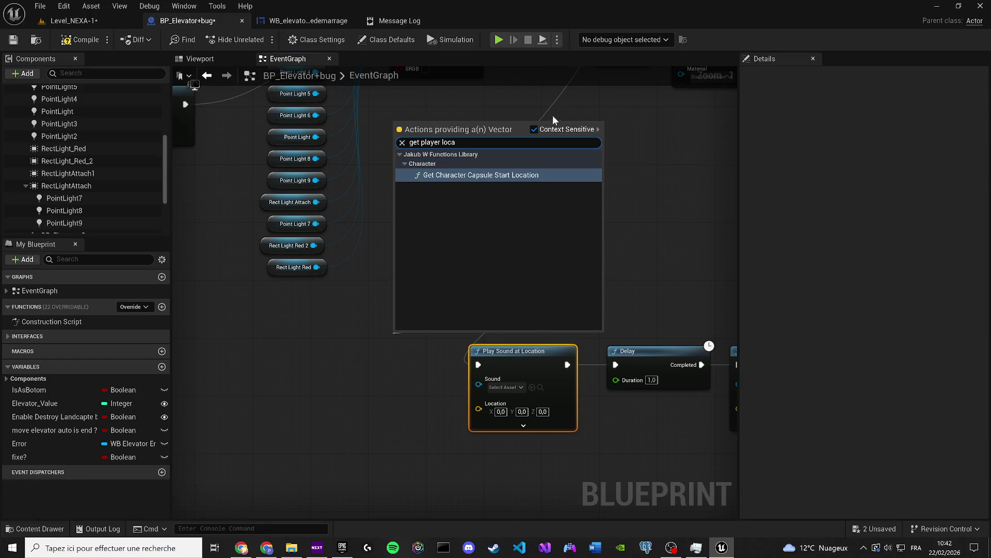
pyautogui.click(534, 129)
pyautogui.moveTo(593, 252)
pyautogui.mouseDown()
pyautogui.moveTo(590, 159)
pyautogui.moveTo(612, 218)
pyautogui.moveTo(620, 297)
pyautogui.mouseUp()
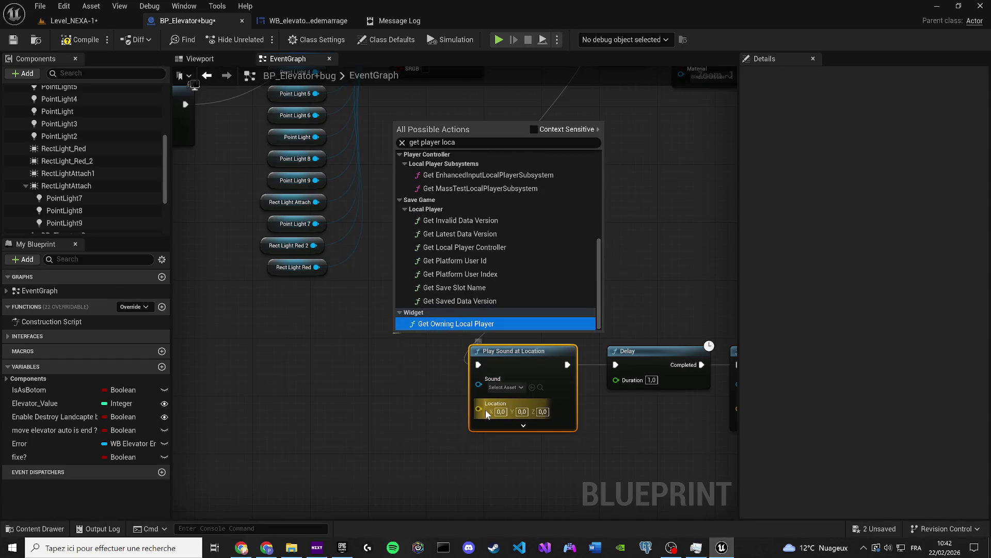
pyautogui.moveTo(487, 410); pyautogui.dragTo(374, 441)
pyautogui.write('get')
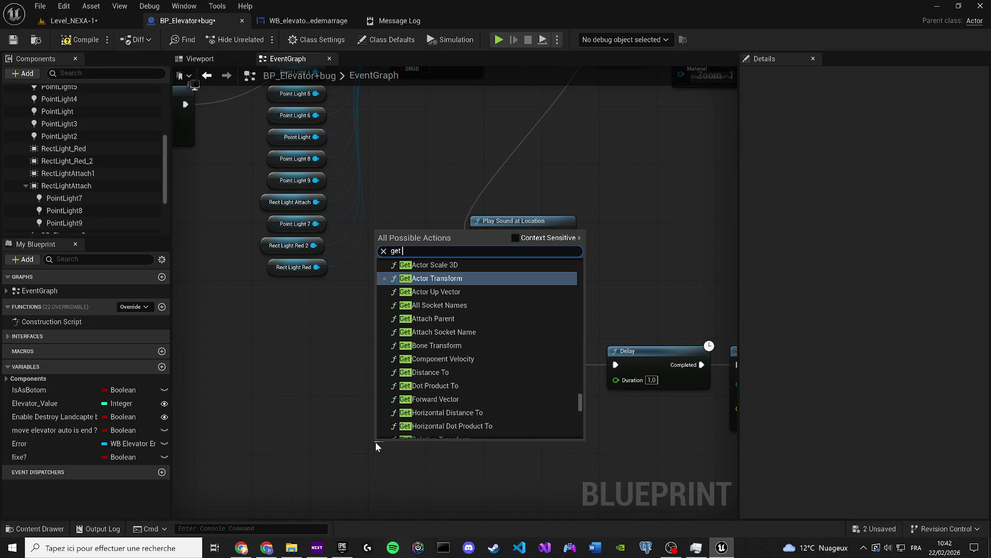
pyautogui.write(' loca')
pyautogui.click(515, 238)
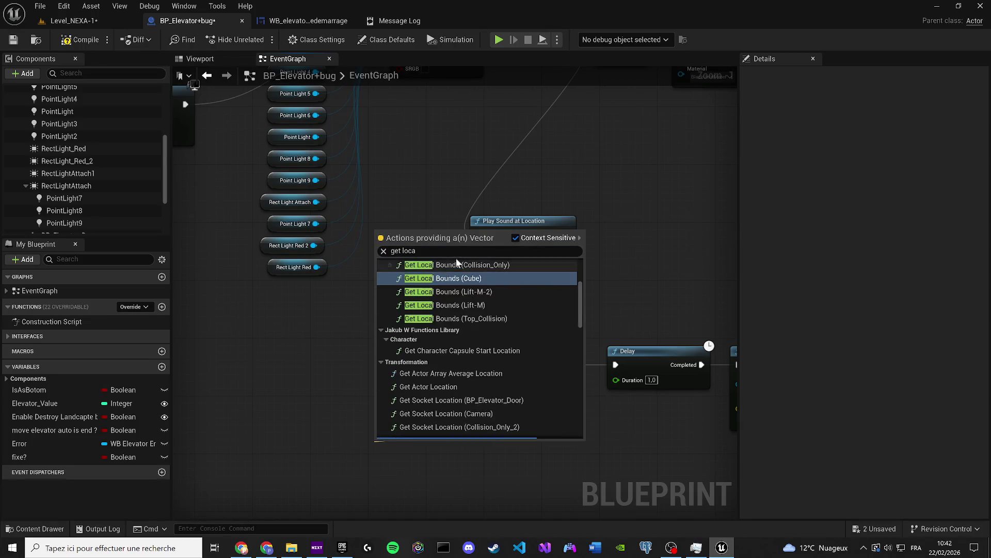
pyautogui.scroll(5, 476, 311)
pyautogui.click(439, 251)
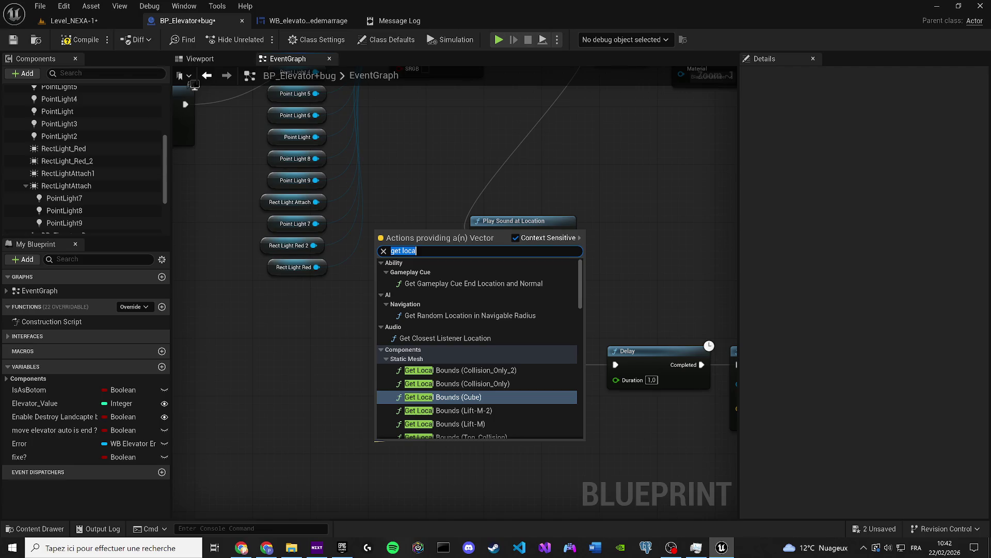
pyautogui.write('tion')
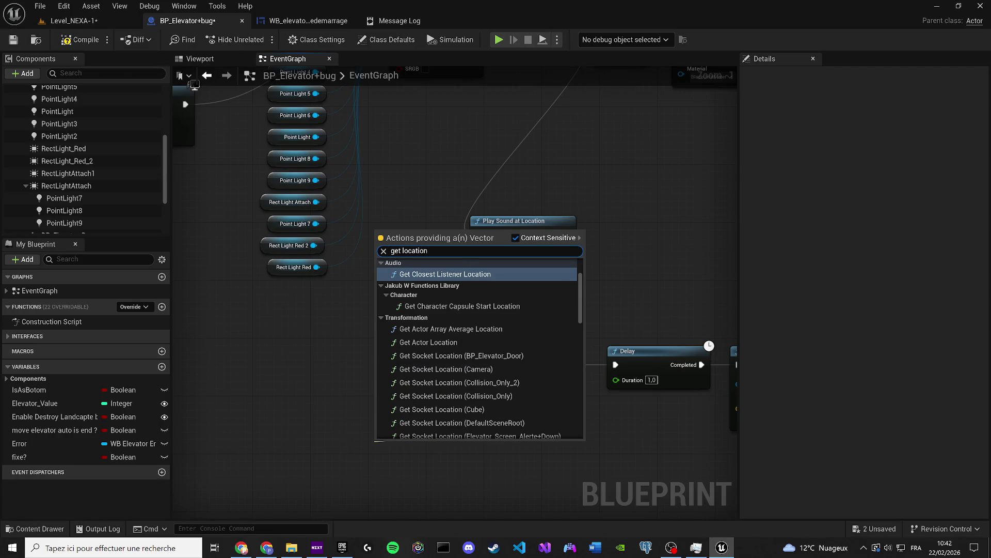
pyautogui.scroll(-4, 543, 335)
pyautogui.moveTo(579, 317)
pyautogui.mouseDown()
pyautogui.moveTo(622, 386)
pyautogui.moveTo(605, 423)
pyautogui.moveTo(587, 237)
pyautogui.moveTo(568, 228)
pyautogui.moveTo(552, 239)
pyautogui.mouseUp()
# Try a 'get playe' search for the Location pin, dismiss it, and pan to the camera shake nodes
pyautogui.moveTo(416, 285); pyautogui.dragTo(324, 338)
pyautogui.write('get pla')
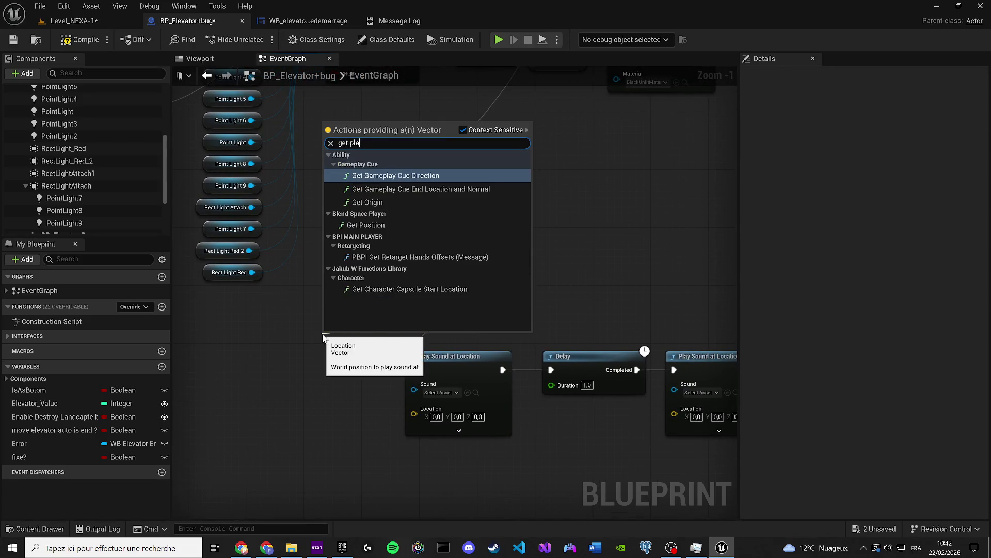
pyautogui.write('yer')
pyautogui.click(288, 327)
pyautogui.scroll(-3, 288, 327)
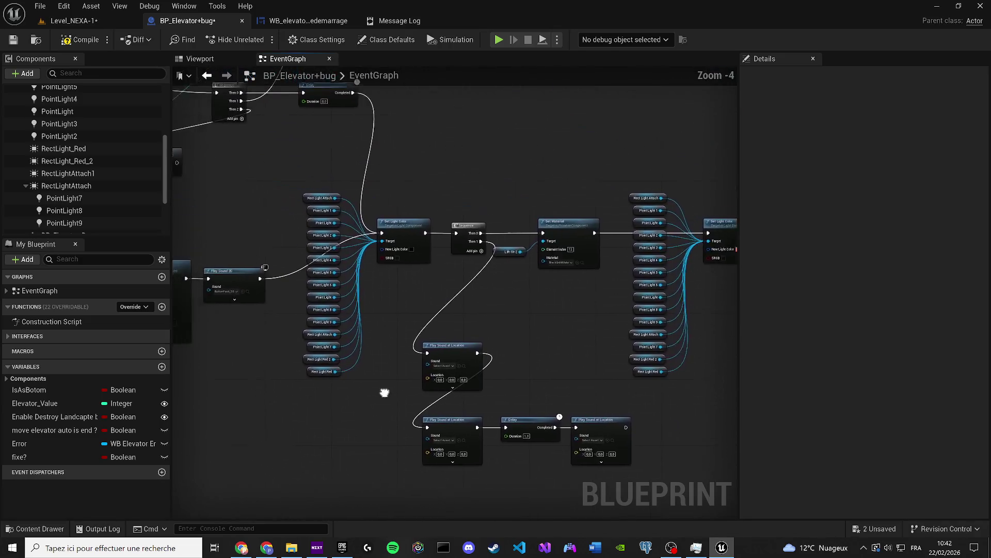
pyautogui.moveTo(395, 397)
pyautogui.mouseDown()
pyautogui.moveTo(460, 408)
pyautogui.moveTo(592, 397)
pyautogui.mouseUp()
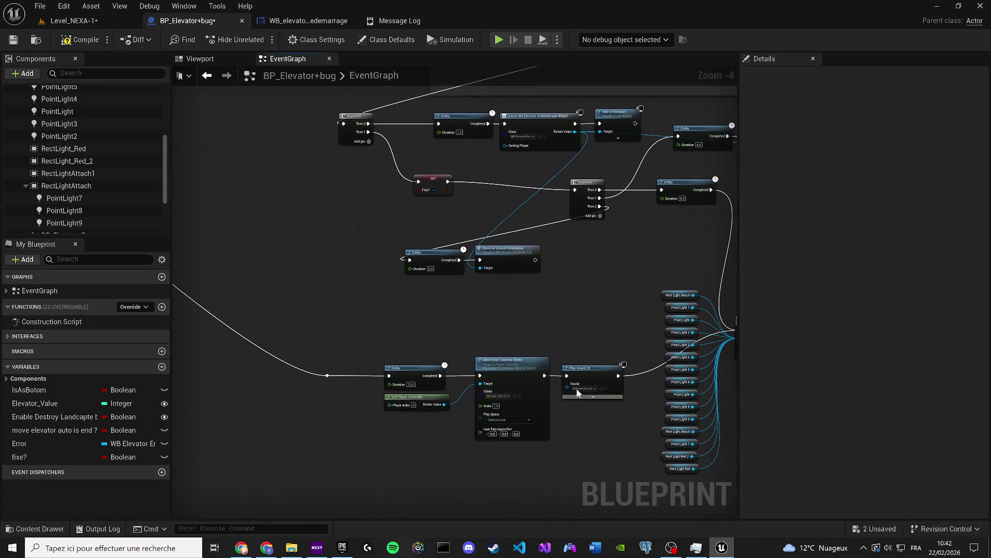
# Search Get Player Controller's Return Value actions for 'get player location' with context sensitivity off
pyautogui.scroll(1, 347, 293)
pyautogui.moveTo(269, 283); pyautogui.dragTo(285, 385)
pyautogui.write('get p')
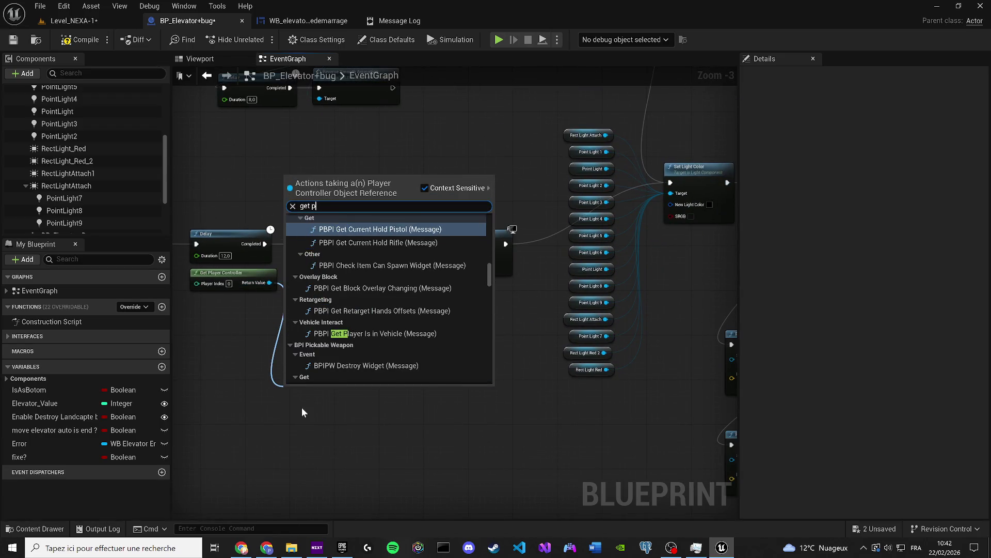
pyautogui.write('layer po')
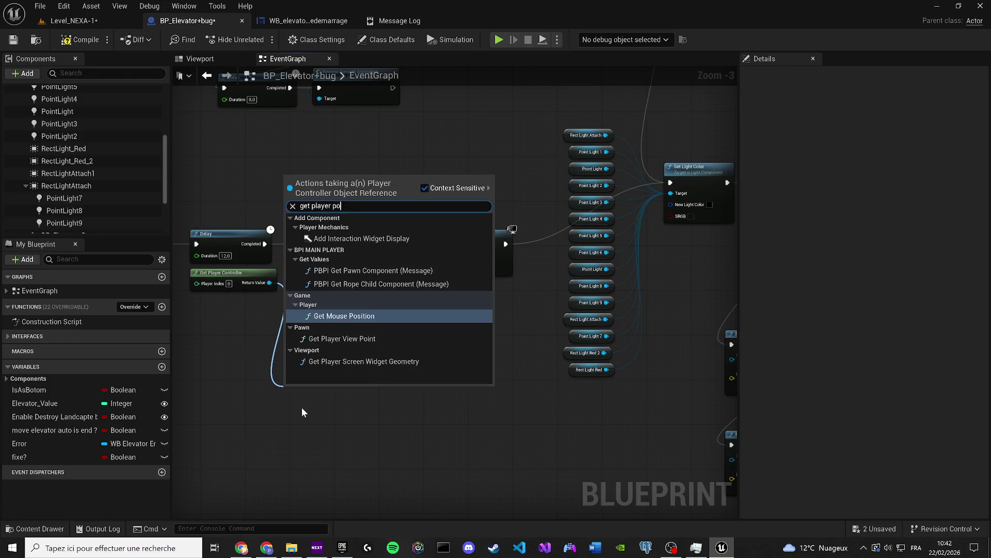
pyautogui.press('BackSpace')
pyautogui.press('BackSpace')
pyautogui.write('locaio')
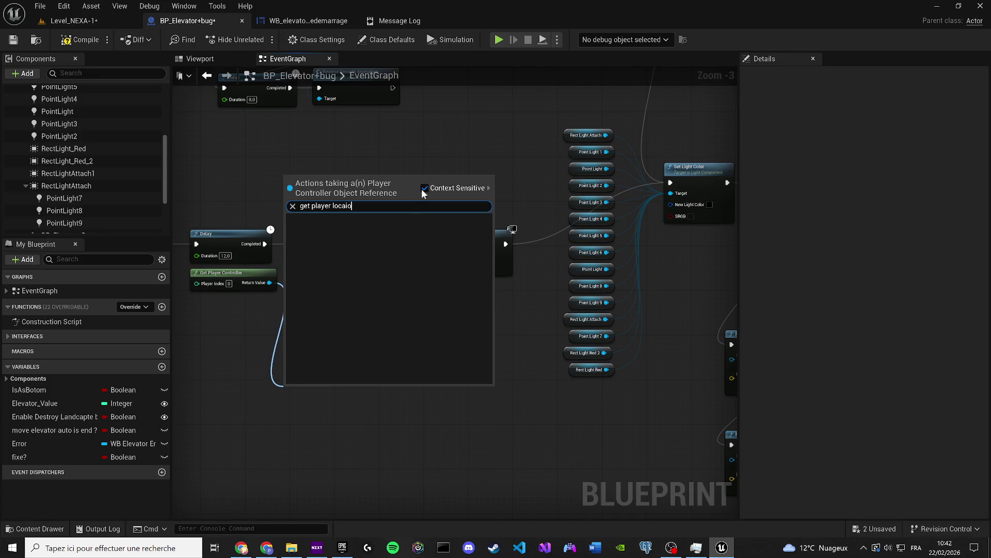
pyautogui.click(423, 188)
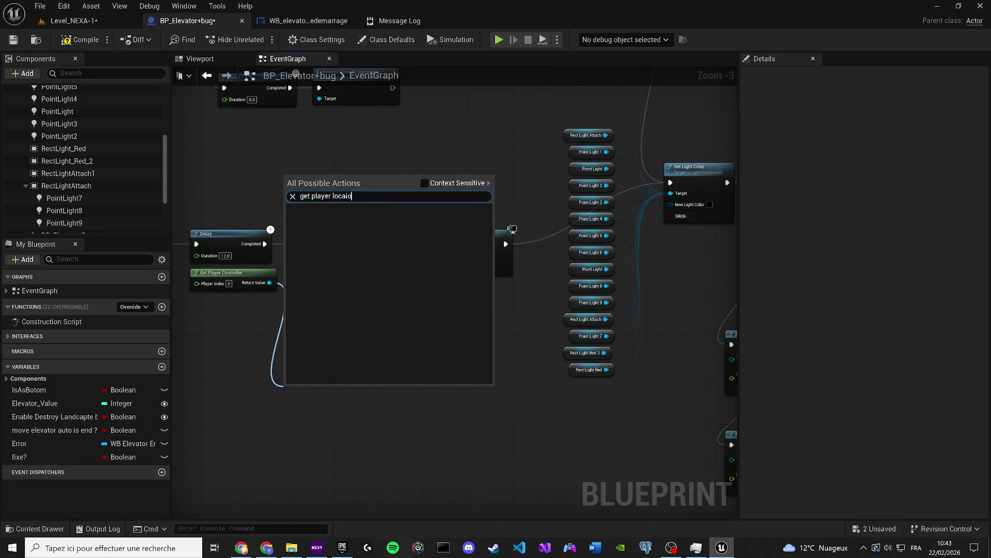
pyautogui.press('BackSpace')
pyautogui.press('BackSpace')
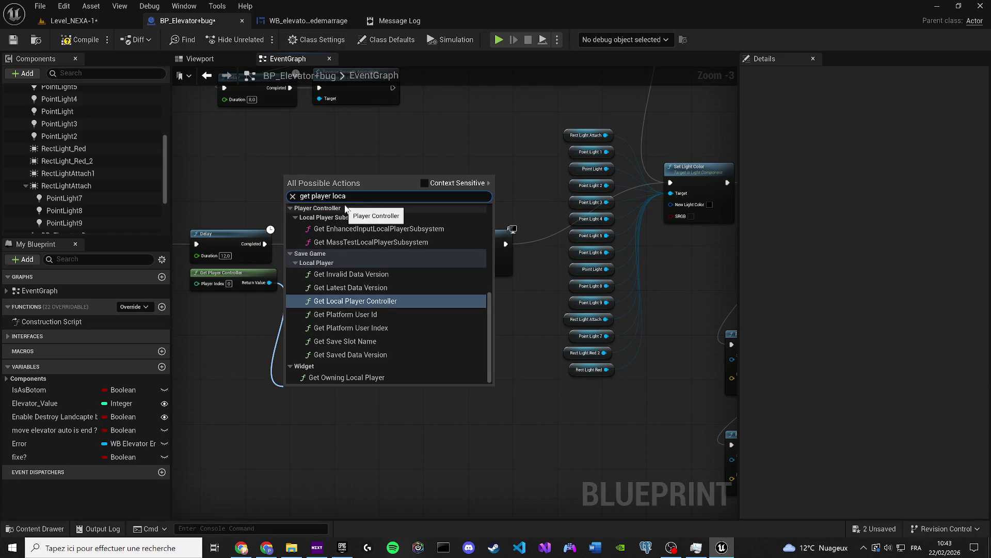
pyautogui.write('tion')
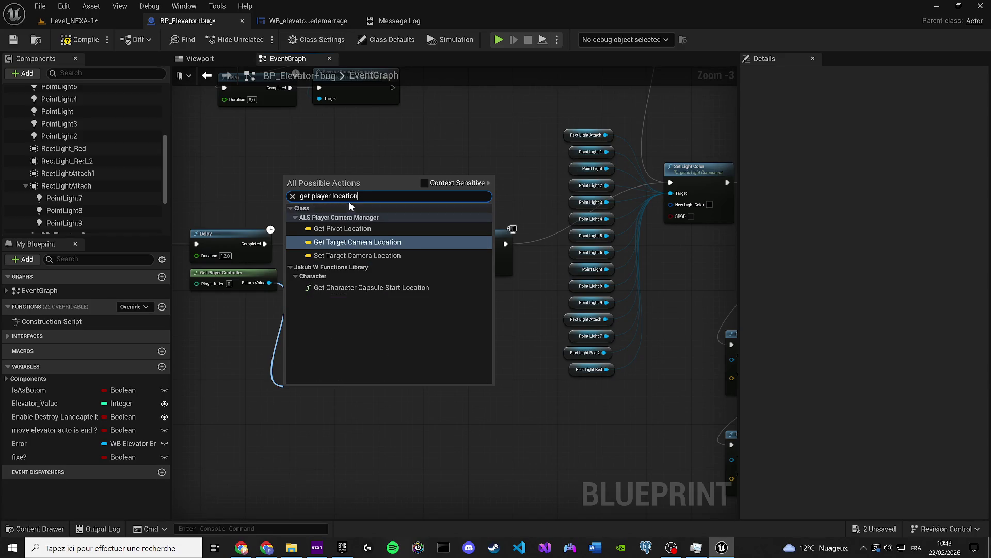
# Narrow the search to 'location' and add Get Actor Location targeting the player controller
pyautogui.moveTo(333, 196); pyautogui.dragTo(296, 197)
pyautogui.press('BackSpace')
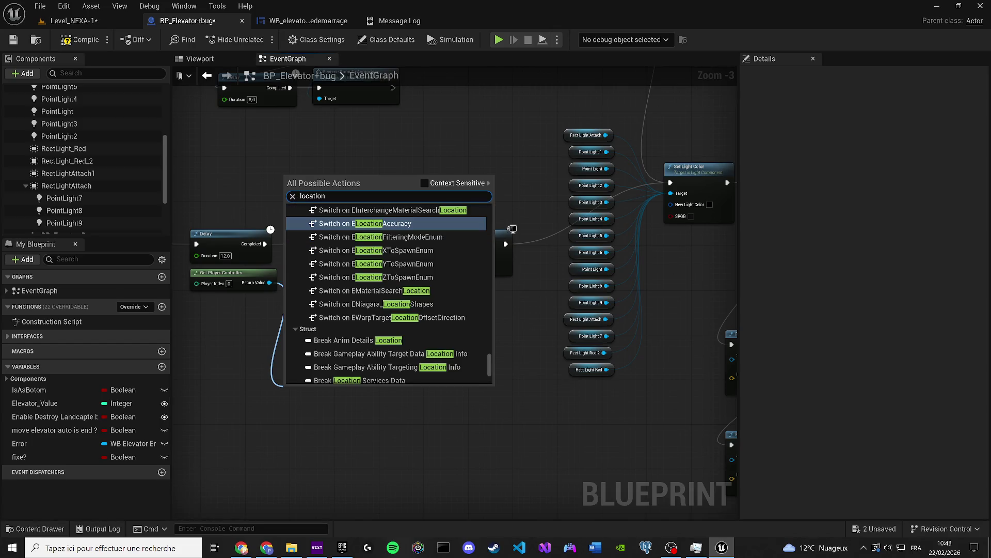
pyautogui.moveTo(491, 367); pyautogui.dragTo(487, 218)
pyautogui.click(466, 186)
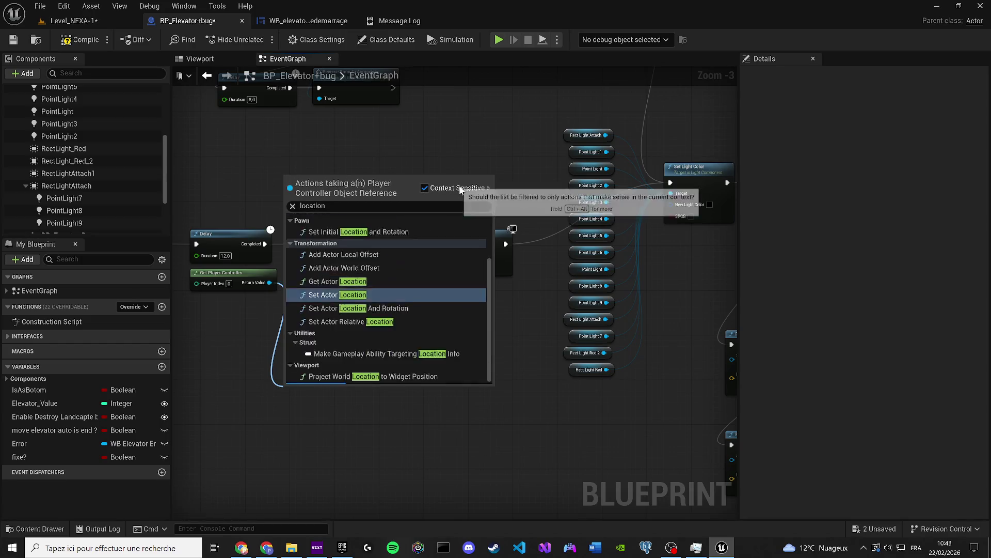
pyautogui.moveTo(488, 293)
pyautogui.mouseDown()
pyautogui.moveTo(478, 210)
pyautogui.moveTo(486, 321)
pyautogui.mouseUp()
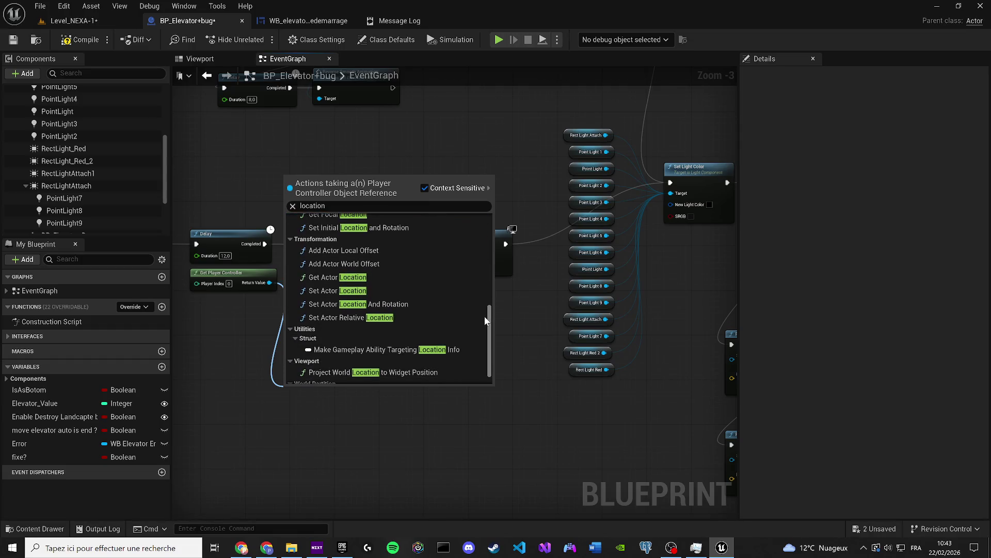
pyautogui.click(360, 279)
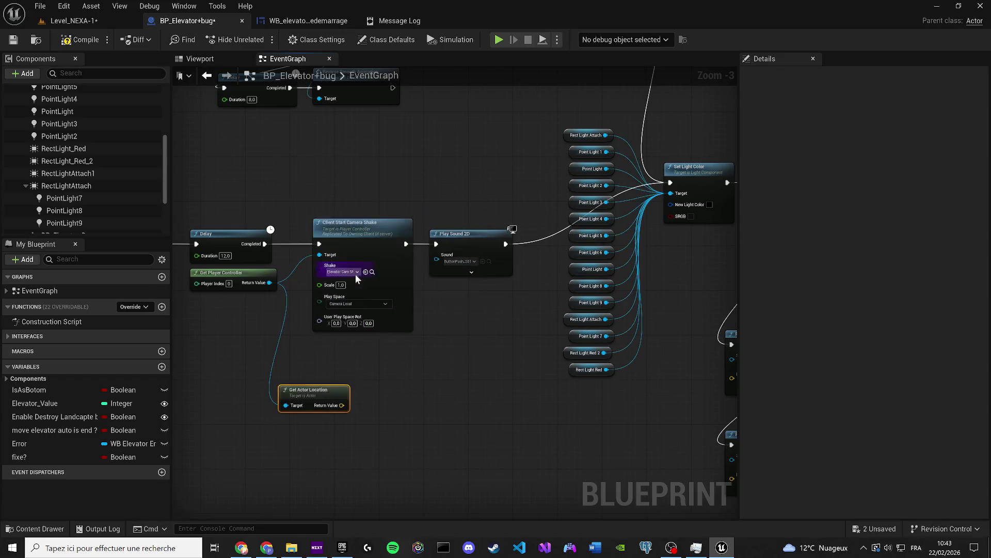
# Wire Get Actor Location's Return Value into the Location pin of all three Play Sound at Location nodes
pyautogui.moveTo(334, 392)
pyautogui.mouseDown()
pyautogui.moveTo(521, 423)
pyautogui.moveTo(678, 427)
pyautogui.mouseUp()
pyautogui.scroll(2, 679, 427)
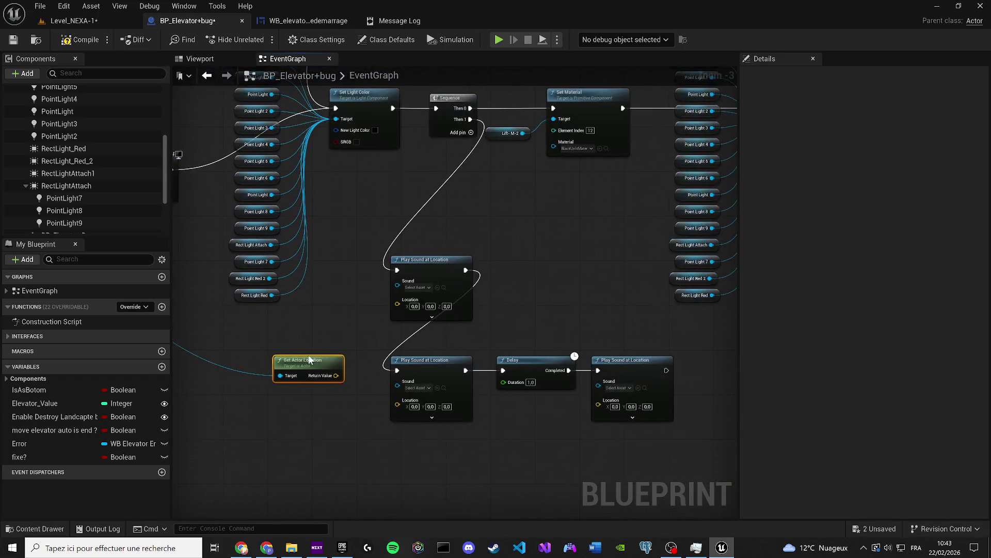
pyautogui.moveTo(318, 370); pyautogui.dragTo(426, 284)
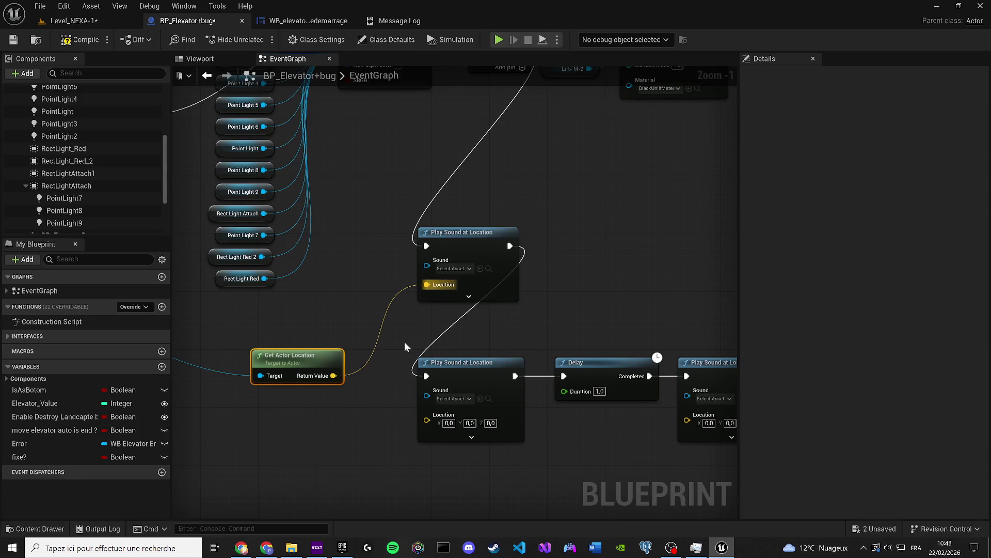
pyautogui.moveTo(330, 377); pyautogui.dragTo(427, 420)
pyautogui.moveTo(342, 379)
pyautogui.mouseDown()
pyautogui.moveTo(298, 400)
pyautogui.moveTo(476, 429)
pyautogui.moveTo(698, 423)
pyautogui.moveTo(535, 367)
pyautogui.mouseUp()
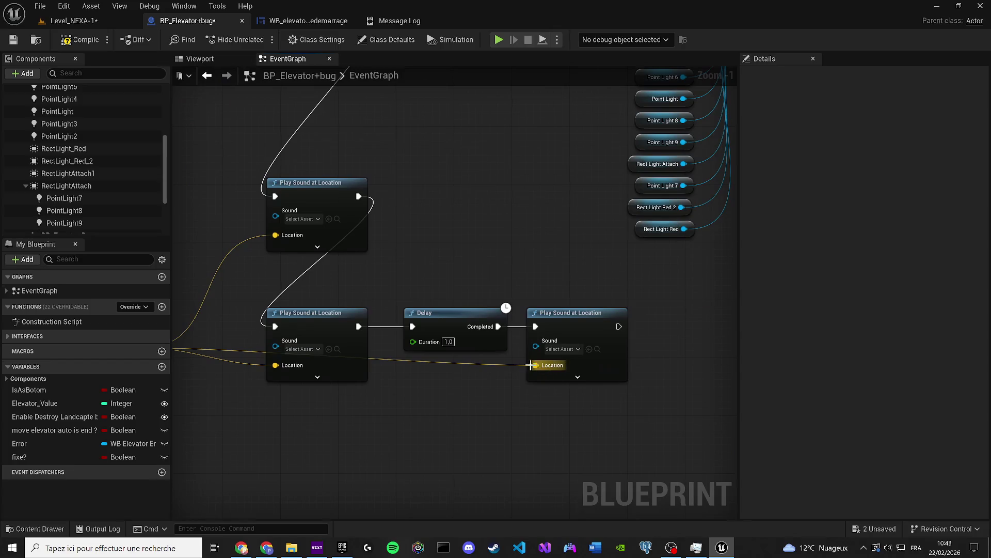
# Stack the Delay and sound nodes in a tidy column, then save the Level_NEXA-1 level
pyautogui.click(596, 362)
pyautogui.keyDown('shift'); pyautogui.click(470, 320); pyautogui.keyUp('shift')
pyautogui.moveTo(470, 320)
pyautogui.mouseDown()
pyautogui.moveTo(356, 450)
pyautogui.moveTo(340, 407)
pyautogui.mouseUp()
pyautogui.moveTo(444, 401)
pyautogui.mouseDown()
pyautogui.moveTo(414, 462)
pyautogui.moveTo(321, 465)
pyautogui.mouseUp()
pyautogui.click(439, 402)
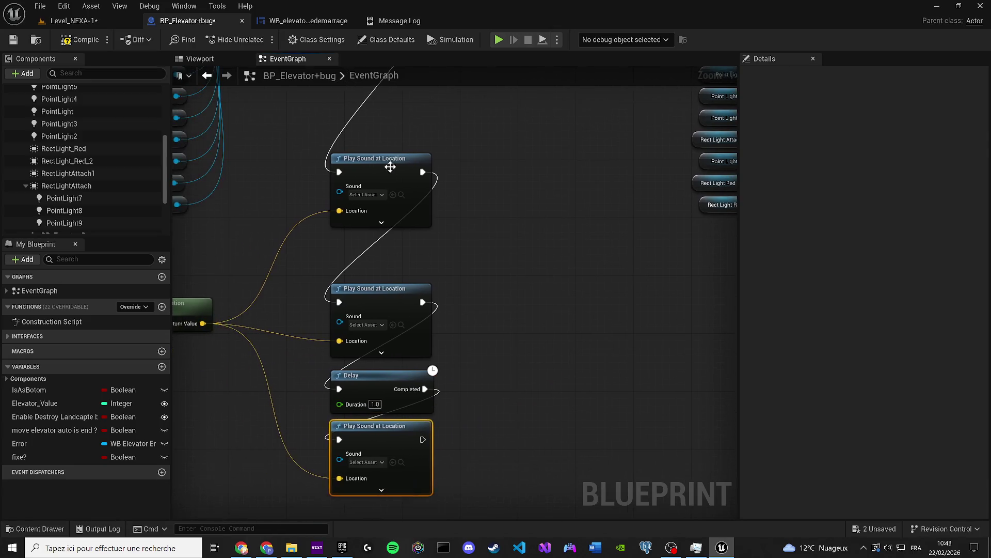
pyautogui.moveTo(390, 166); pyautogui.dragTo(394, 196)
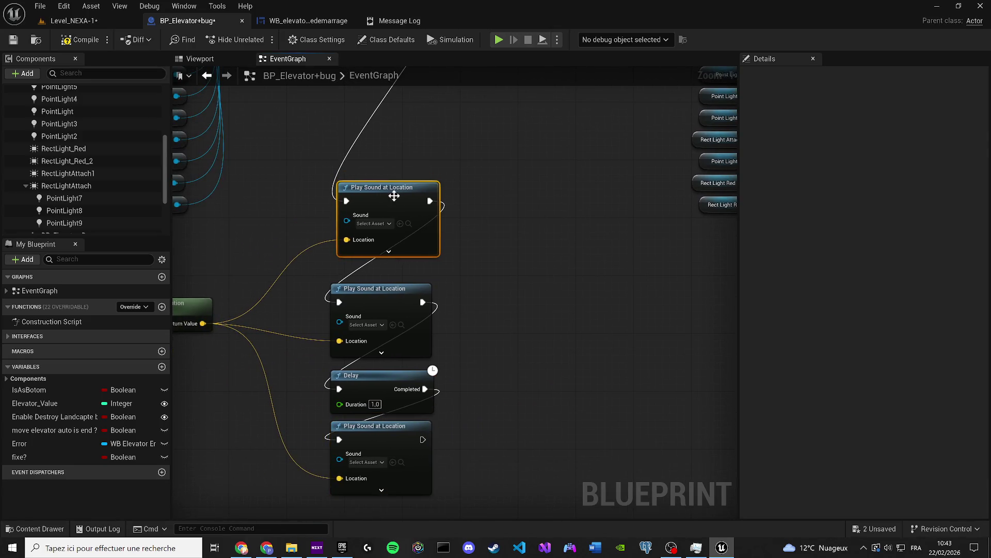
pyautogui.click(253, 124)
pyautogui.scroll(-3, 263, 131)
pyautogui.scroll(-1, 263, 133)
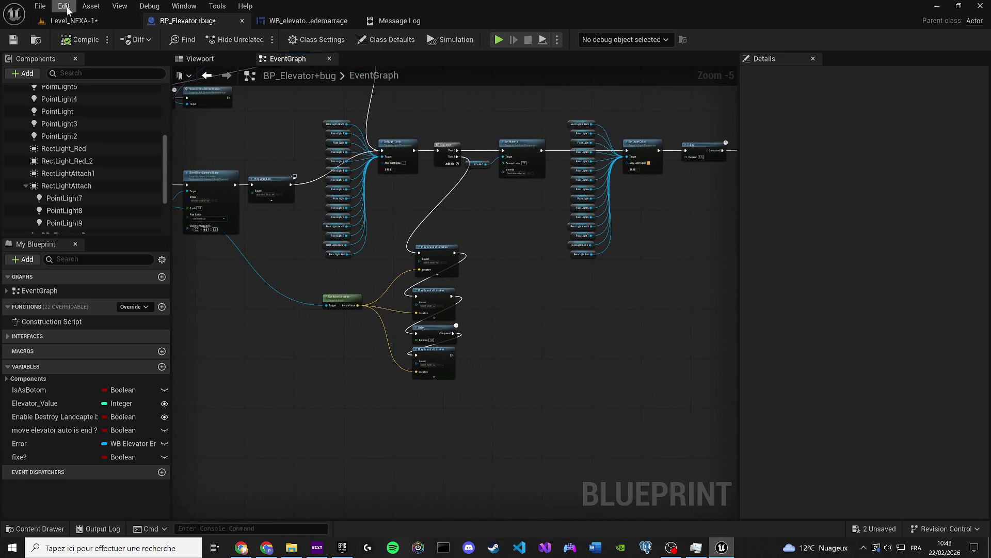
pyautogui.click(69, 21)
pyautogui.hotkey('ctrl', 's')
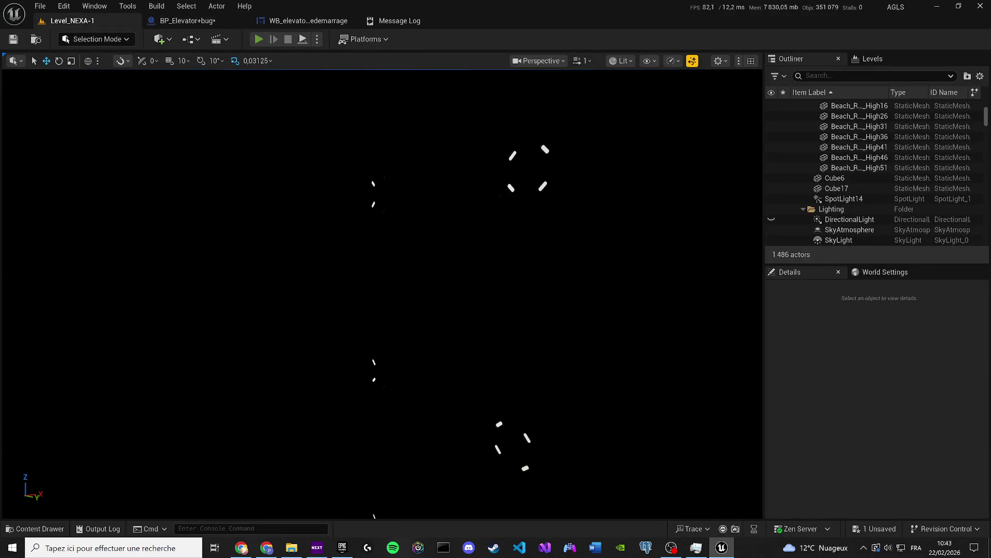
# Play-test the elevator restart in Level_NEXA-1, stop it, and view the WB_elevator_Redemarrage graph
pyautogui.hotkey('alt', 'p')
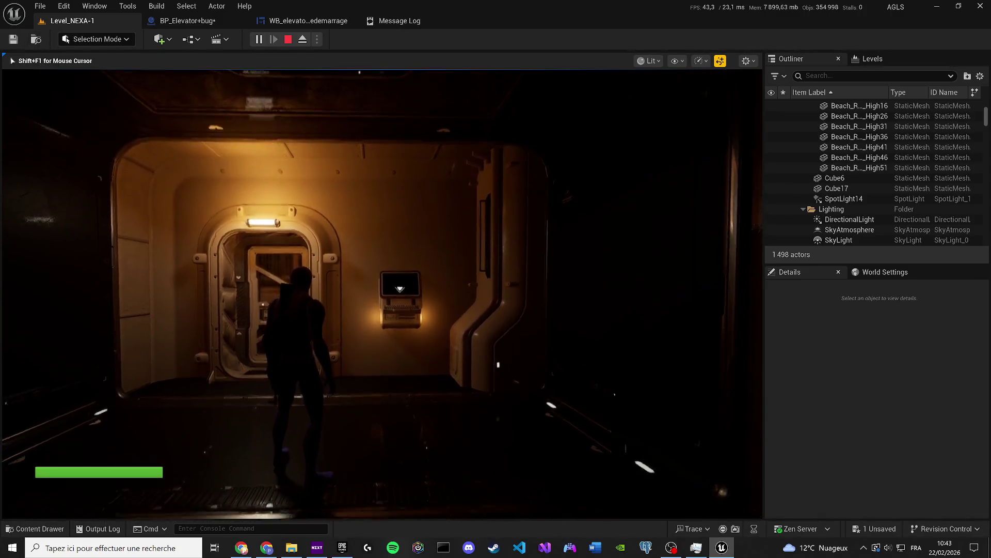
pyautogui.scroll(-2, 383, 294)
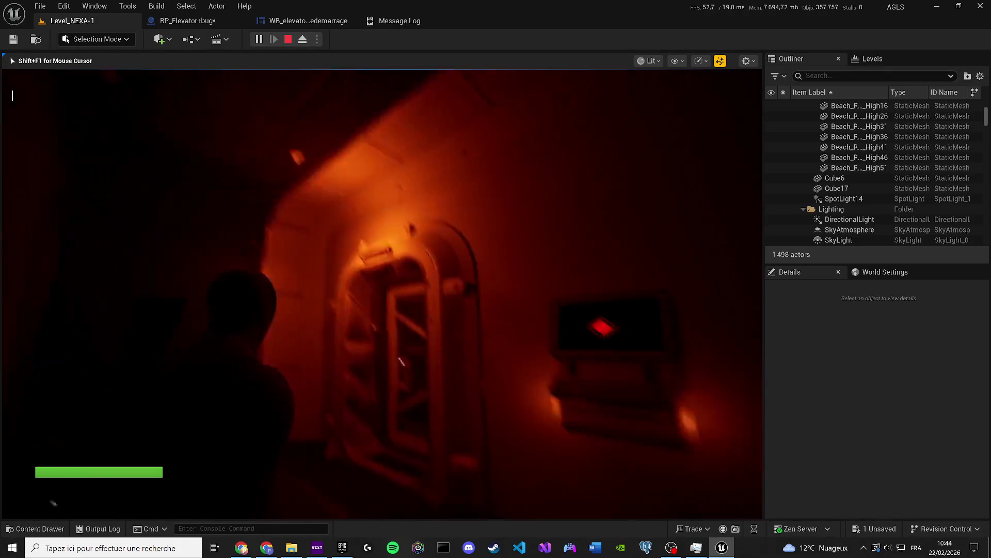
pyautogui.press('Escape')
pyautogui.click(308, 21)
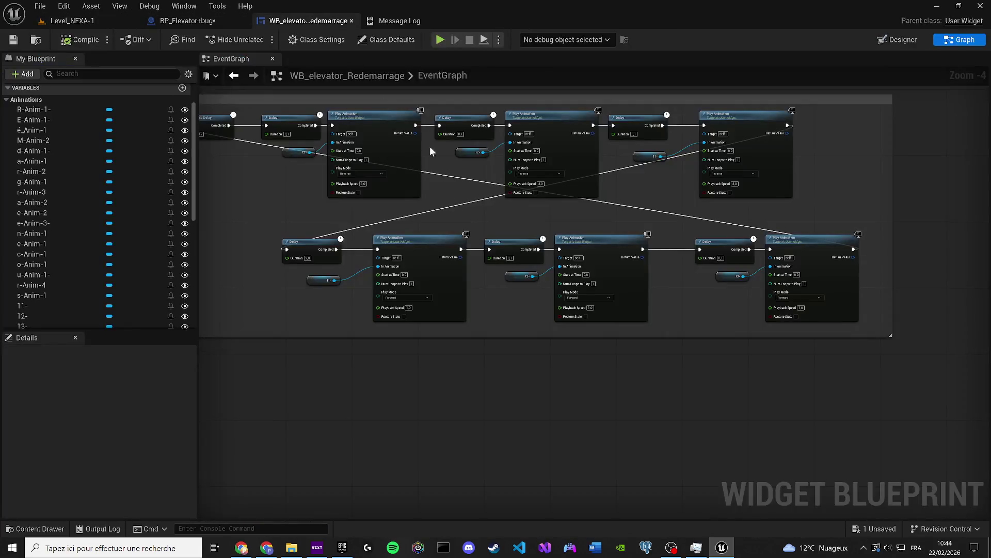
# Set the New Light Color on Set Light Color to orange in BP_Elevator+bug and save the blueprint
pyautogui.scroll(-5, 670, 312)
pyautogui.click(196, 22)
pyautogui.scroll(-3, 528, 270)
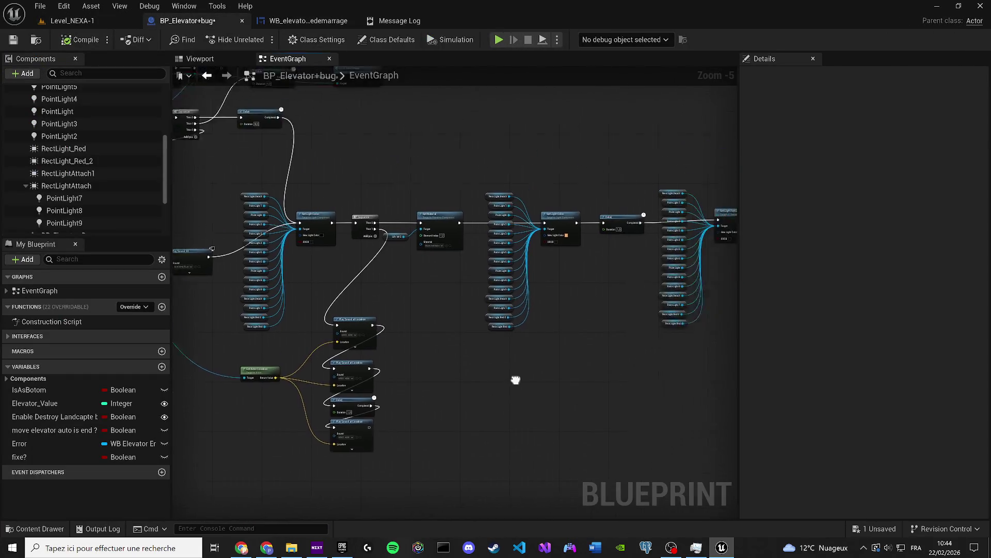
pyautogui.scroll(5, 513, 259)
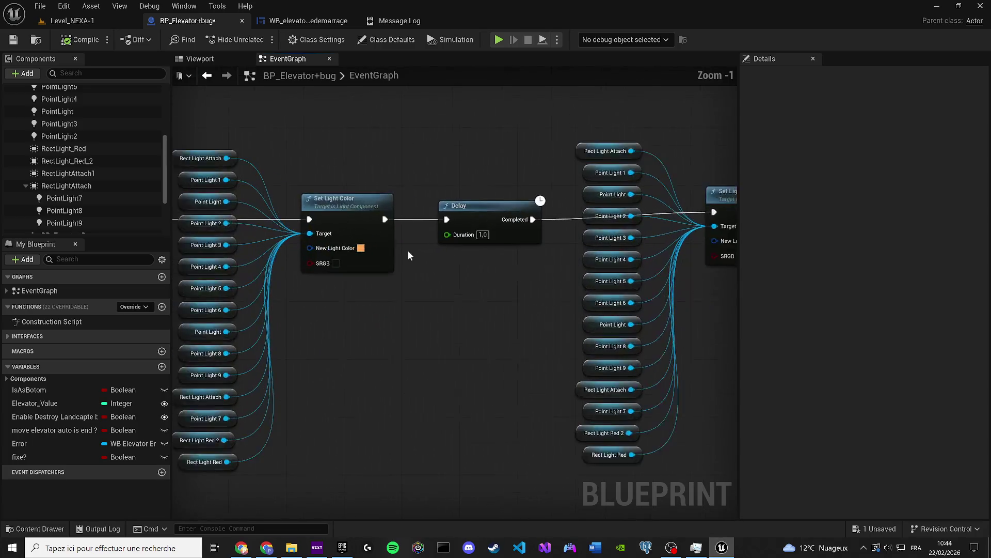
pyautogui.click(352, 247)
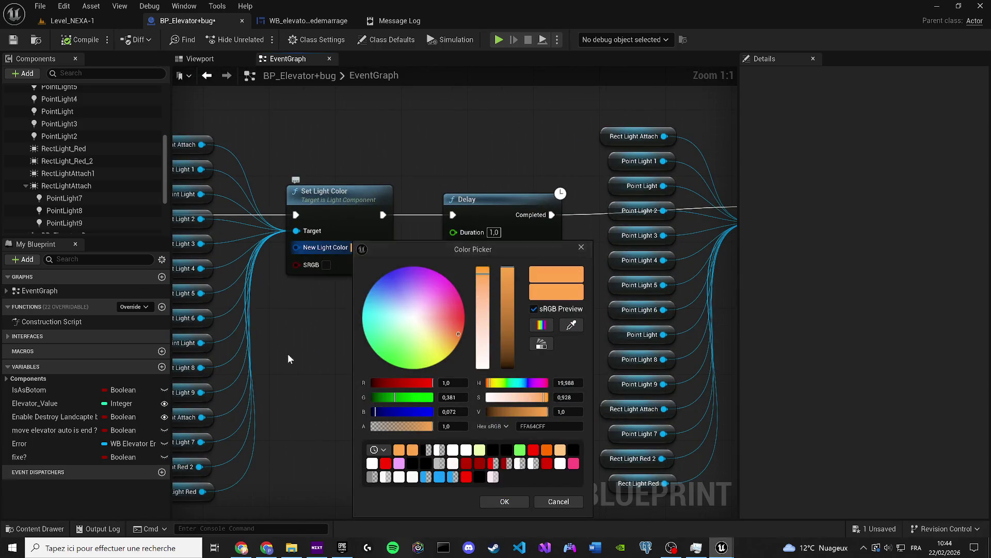
pyautogui.click(523, 502)
pyautogui.moveTo(499, 491)
pyautogui.mouseDown()
pyautogui.moveTo(602, 467)
pyautogui.moveTo(627, 472)
pyautogui.mouseUp()
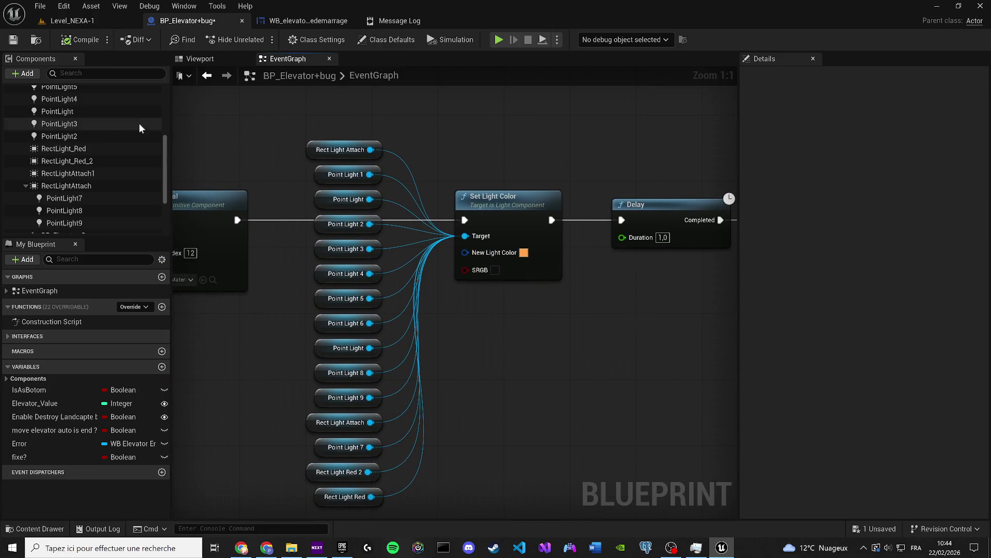
pyautogui.click(13, 41)
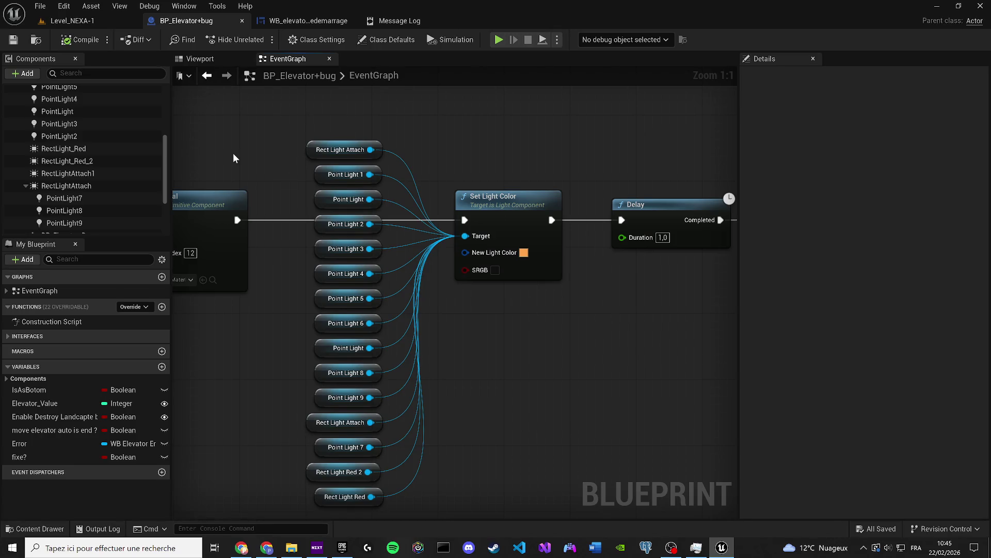
# Pan across the event graph to review the full restart sequence with its 1- and 2-second delays
pyautogui.scroll(-2, 386, 203)
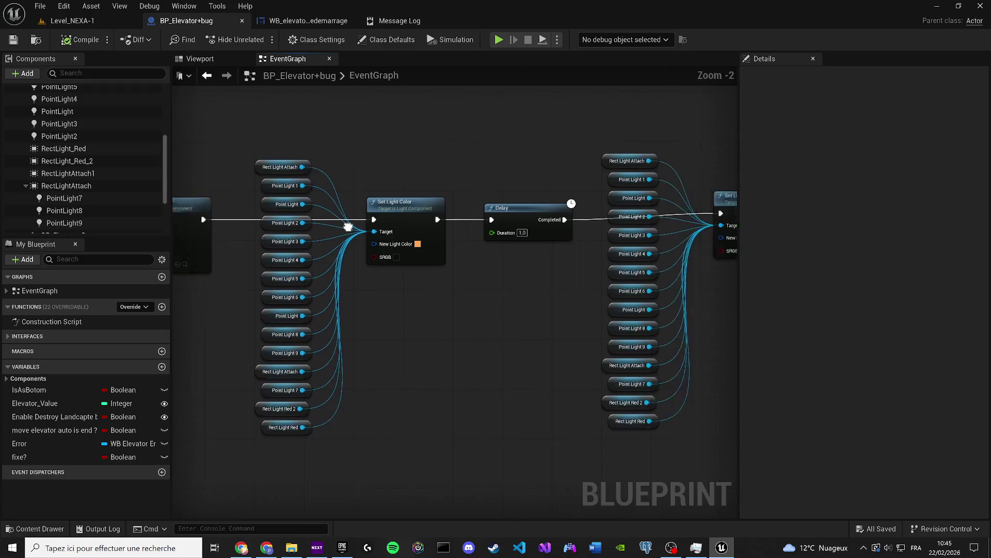
pyautogui.moveTo(557, 277); pyautogui.dragTo(494, 287)
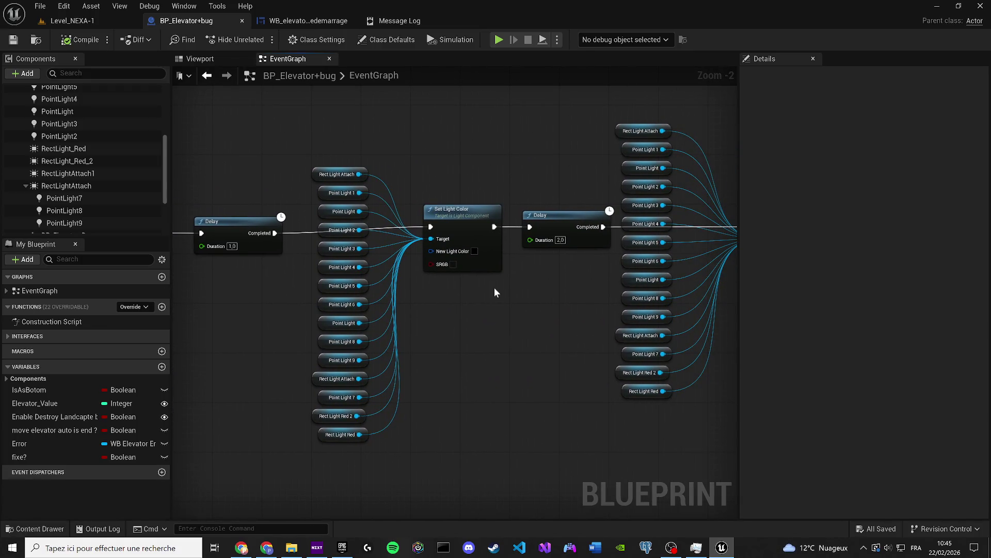
pyautogui.scroll(-4, 495, 287)
pyautogui.scroll(2, 498, 287)
pyautogui.scroll(1, 355, 273)
pyautogui.scroll(-1, 357, 279)
pyautogui.scroll(-1, 358, 274)
pyautogui.moveTo(358, 273); pyautogui.dragTo(486, 284)
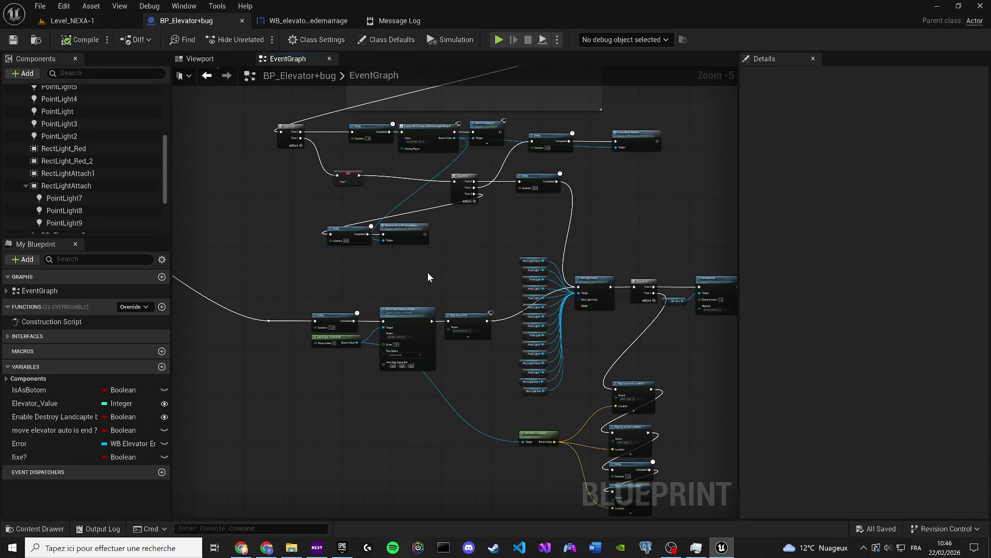
# Add a Do Once node from the reroute and wire its Completed output into the 12.0-second Delay
pyautogui.scroll(1, 427, 277)
pyautogui.moveTo(384, 336)
pyautogui.mouseDown()
pyautogui.moveTo(336, 413)
pyautogui.moveTo(346, 385)
pyautogui.moveTo(291, 345)
pyautogui.moveTo(414, 277)
pyautogui.mouseUp()
pyautogui.write('do once')
pyautogui.press('Return')
pyautogui.scroll(2, 343, 415)
pyautogui.scroll(1, 346, 414)
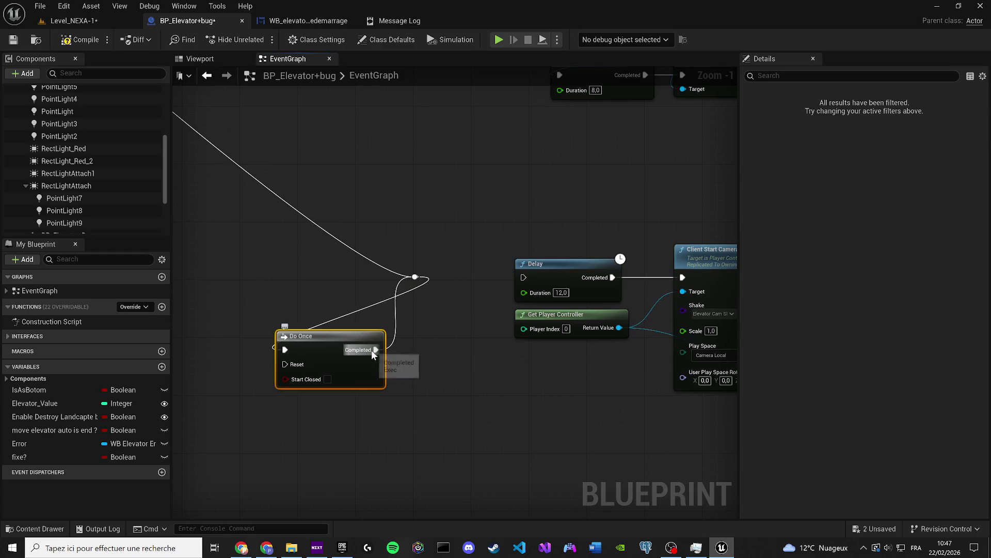
pyautogui.moveTo(375, 350); pyautogui.dragTo(524, 278)
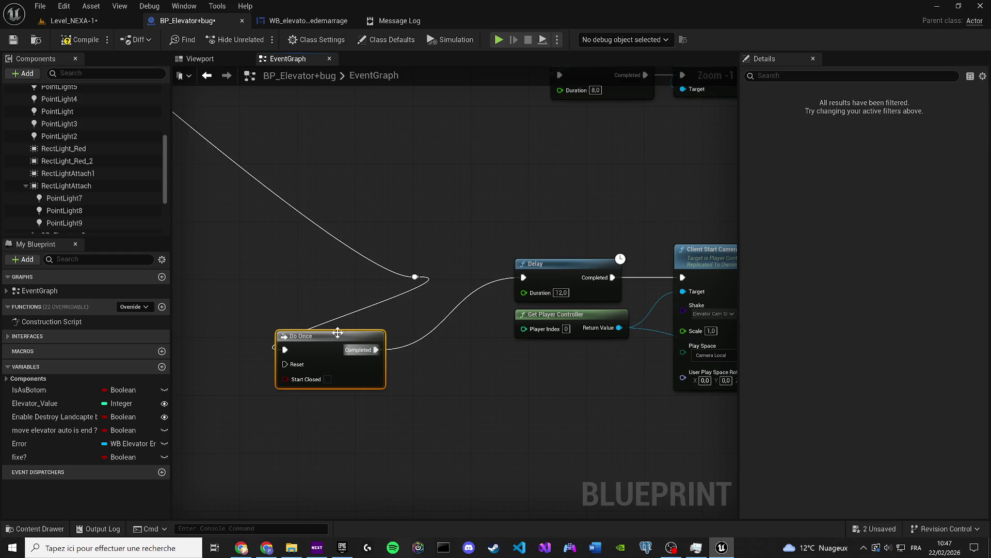
pyautogui.moveTo(339, 333); pyautogui.dragTo(418, 340)
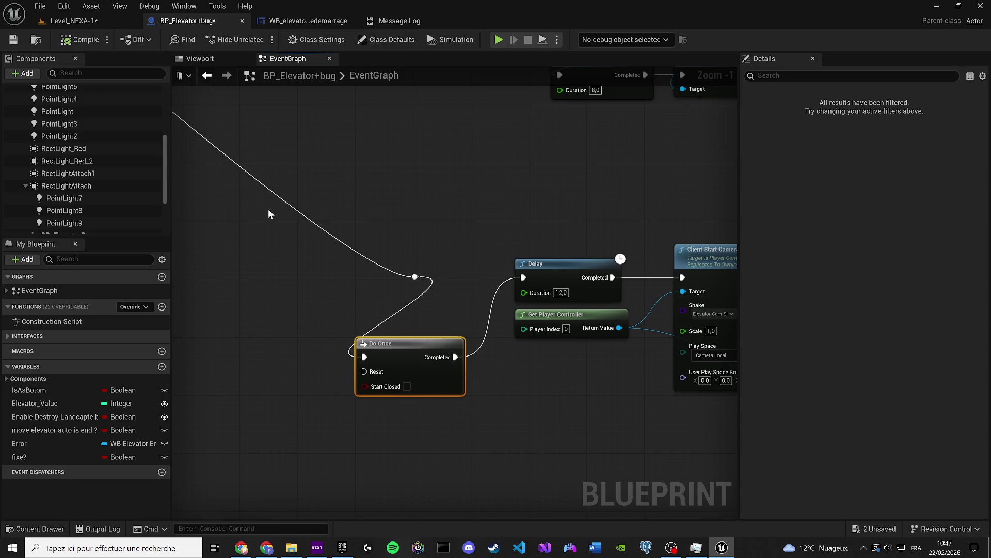
pyautogui.scroll(-2, 225, 205)
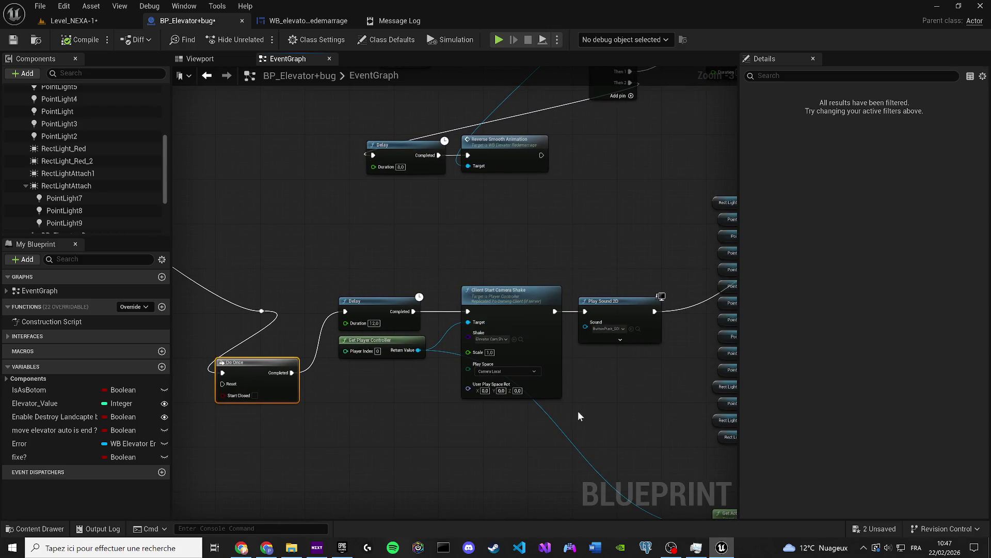
pyautogui.moveTo(607, 401)
pyautogui.mouseDown()
pyautogui.moveTo(525, 363)
pyautogui.moveTo(428, 365)
pyautogui.mouseUp()
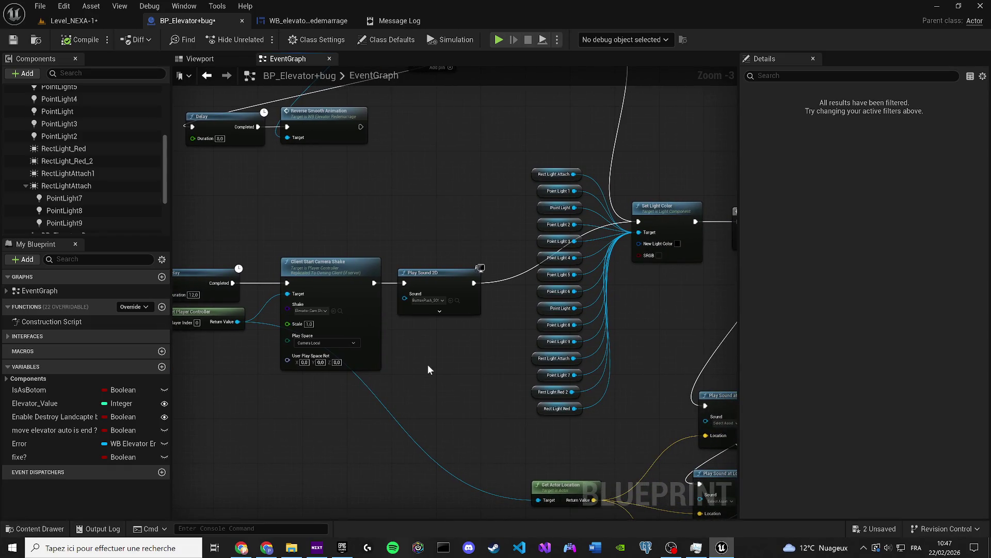
pyautogui.scroll(-2, 428, 364)
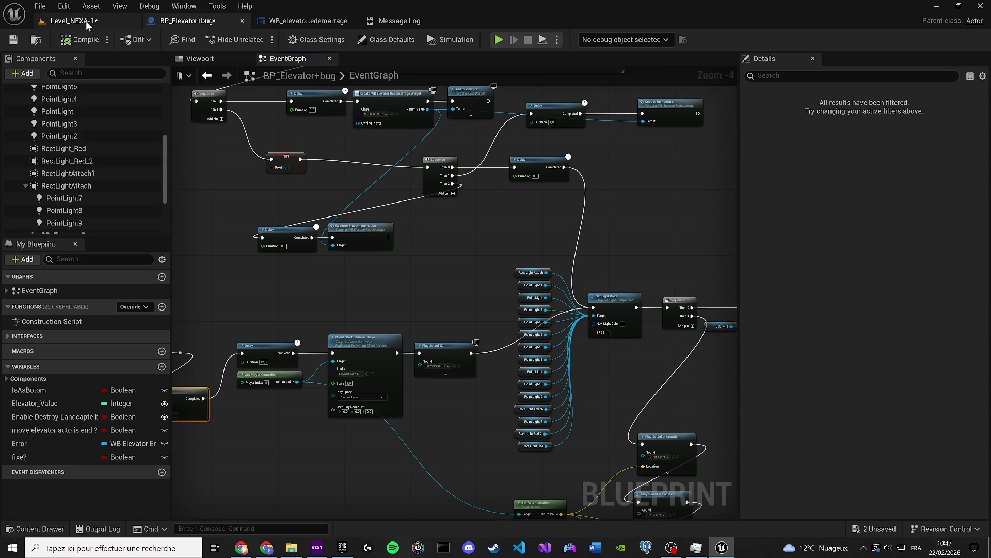
# Duplicate the Set Material and Lift-M-2 nodes and wire them between Set Light Color and the Delay
pyautogui.click(208, 61)
pyautogui.click(437, 267)
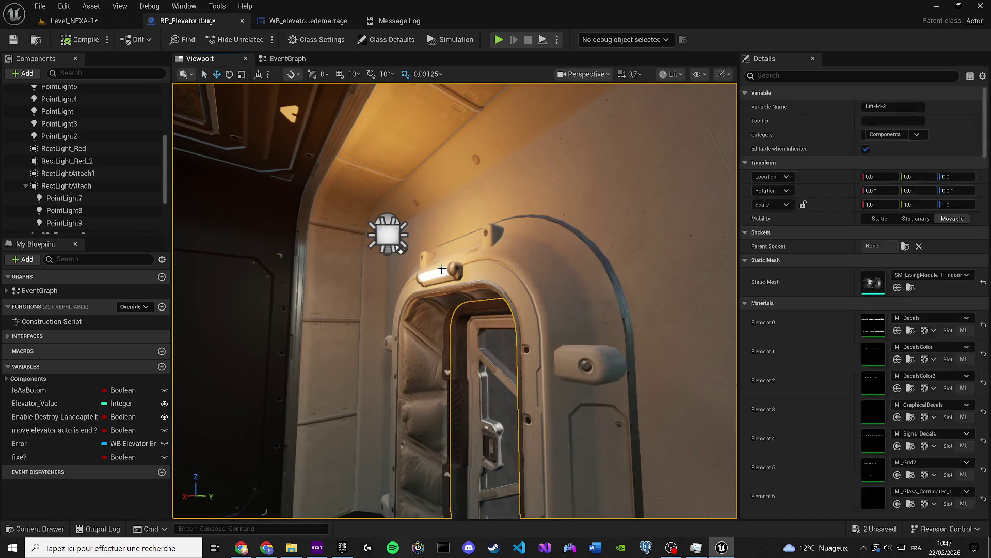
pyautogui.click(288, 58)
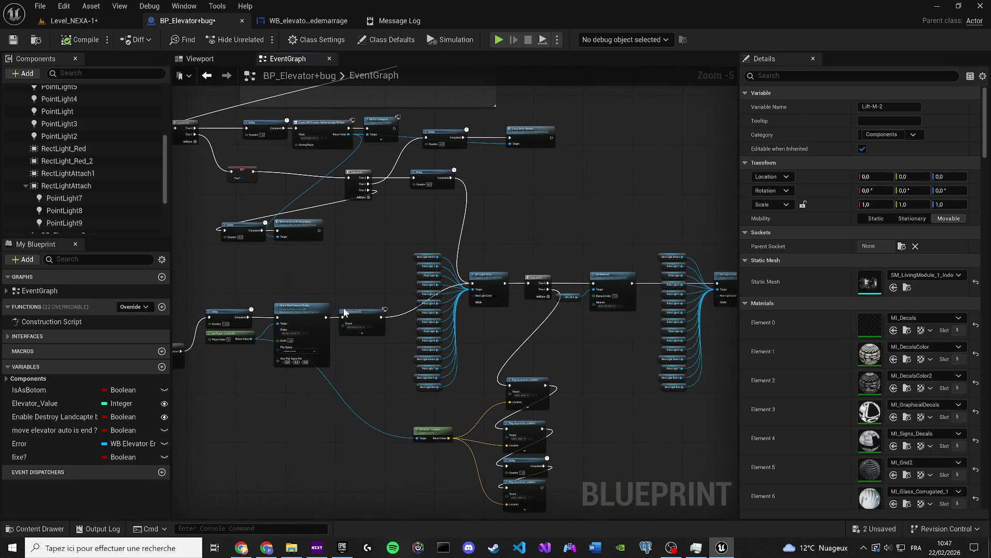
pyautogui.moveTo(528, 284)
pyautogui.mouseDown()
pyautogui.moveTo(326, 302)
pyautogui.moveTo(333, 271)
pyautogui.mouseUp()
pyautogui.scroll(1, 336, 328)
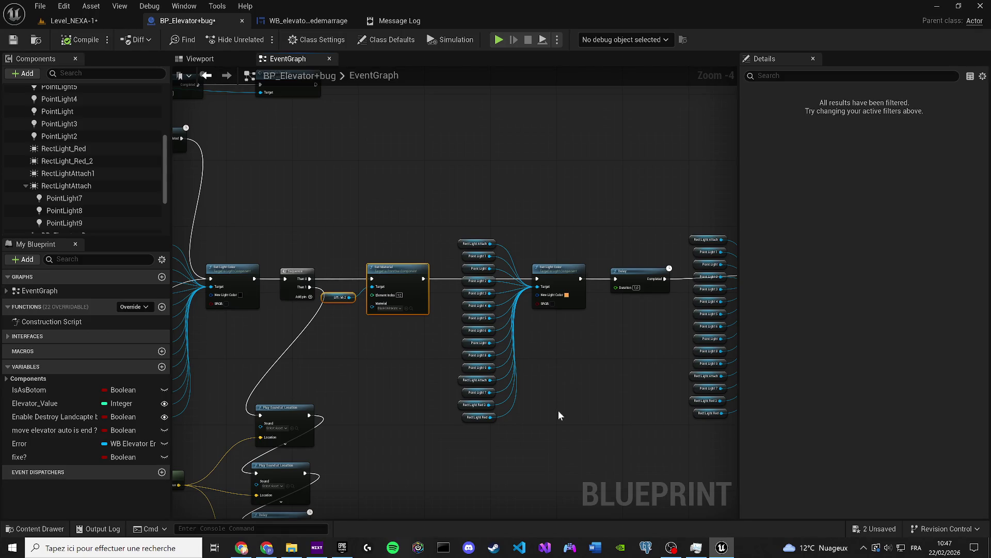
pyautogui.scroll(2, 559, 415)
pyautogui.hotkey('ctrl', 'd')
pyautogui.moveTo(595, 411)
pyautogui.mouseDown()
pyautogui.moveTo(605, 364)
pyautogui.moveTo(590, 216)
pyautogui.mouseUp()
pyautogui.moveTo(672, 411); pyautogui.dragTo(643, 212)
# Assign MI_Light_White from the Content Drawer to the new Set Material's Material pin for element 12
pyautogui.click(603, 459)
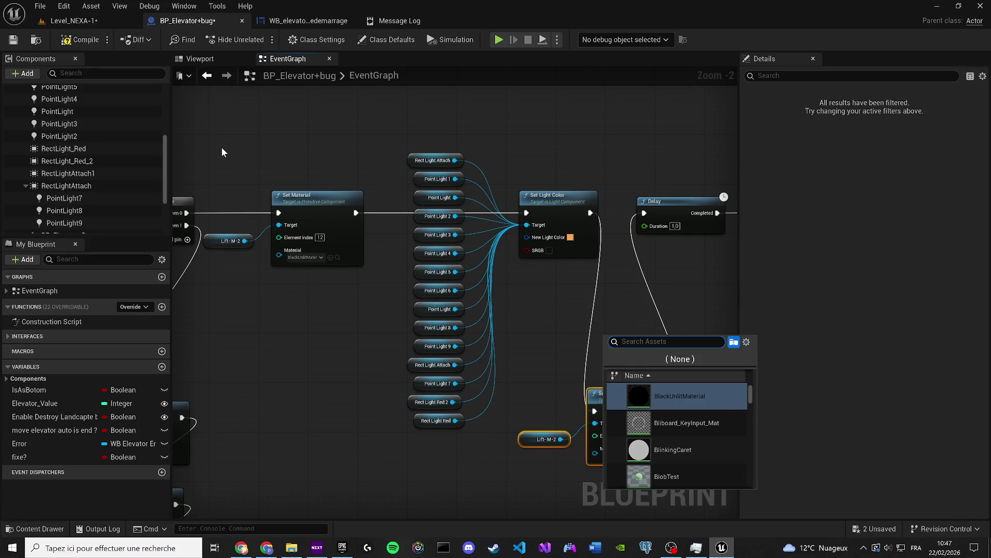
pyautogui.click(209, 60)
pyautogui.click(454, 261)
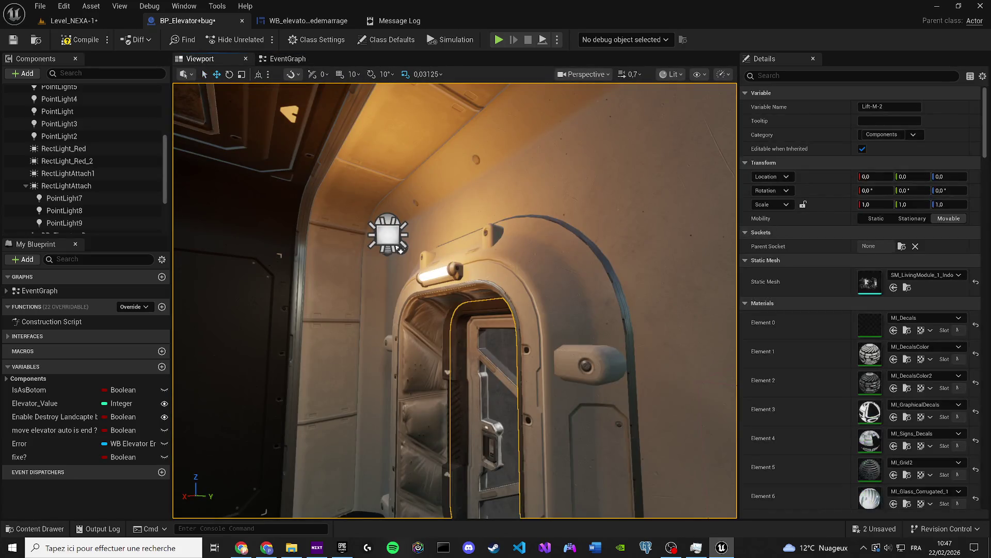
pyautogui.scroll(-10, 896, 342)
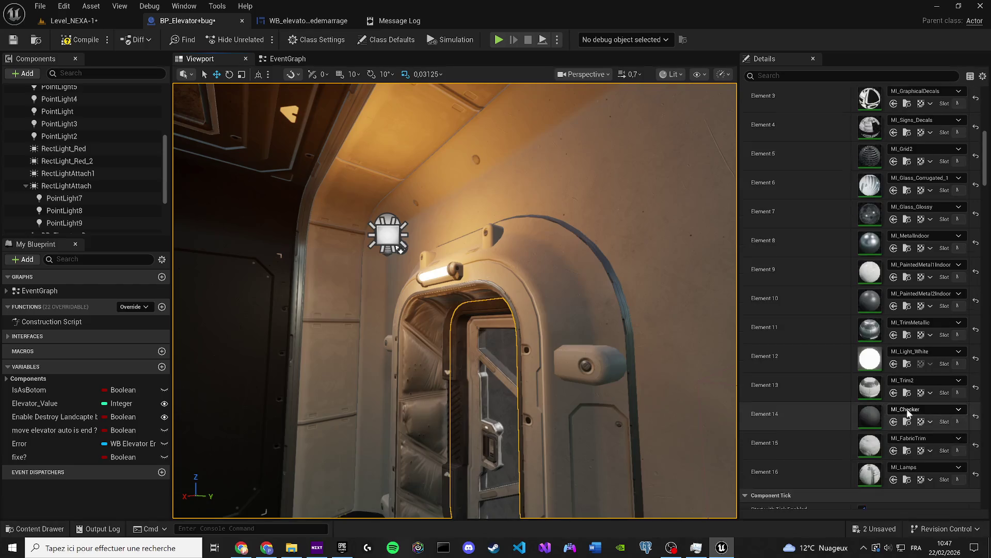
pyautogui.click(907, 363)
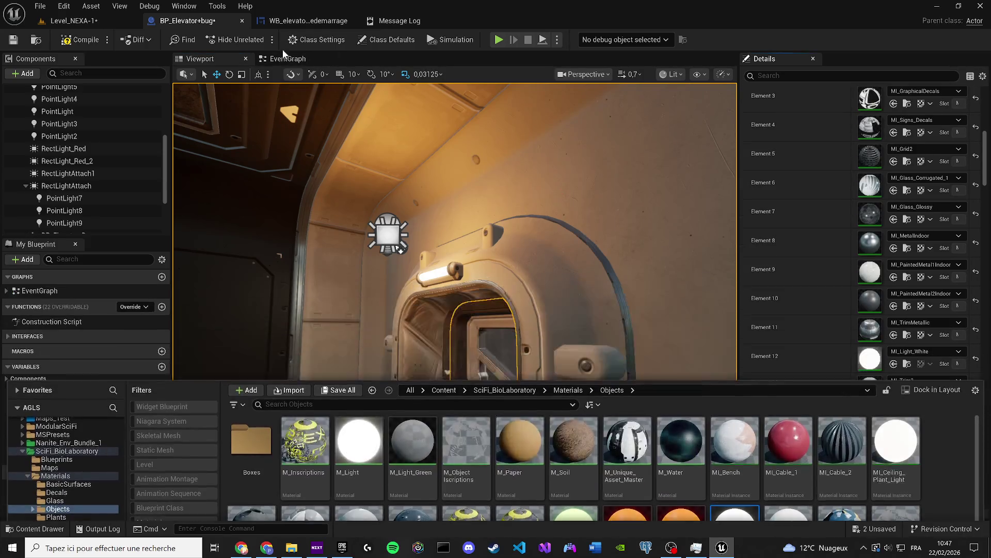
pyautogui.click(286, 58)
pyautogui.scroll(4, 411, 361)
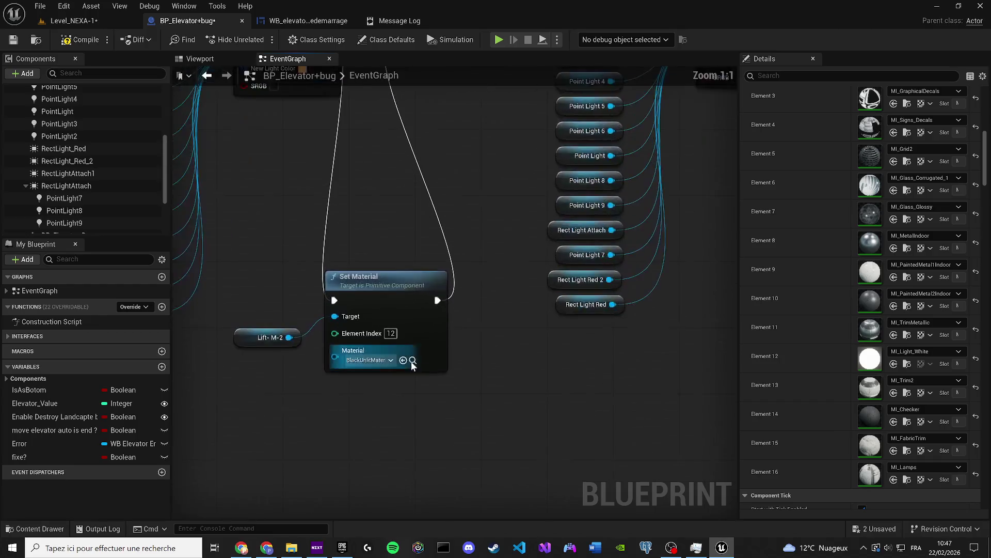
pyautogui.hotkey('ctrl', 'space')
pyautogui.moveTo(734, 486); pyautogui.dragTo(438, 224)
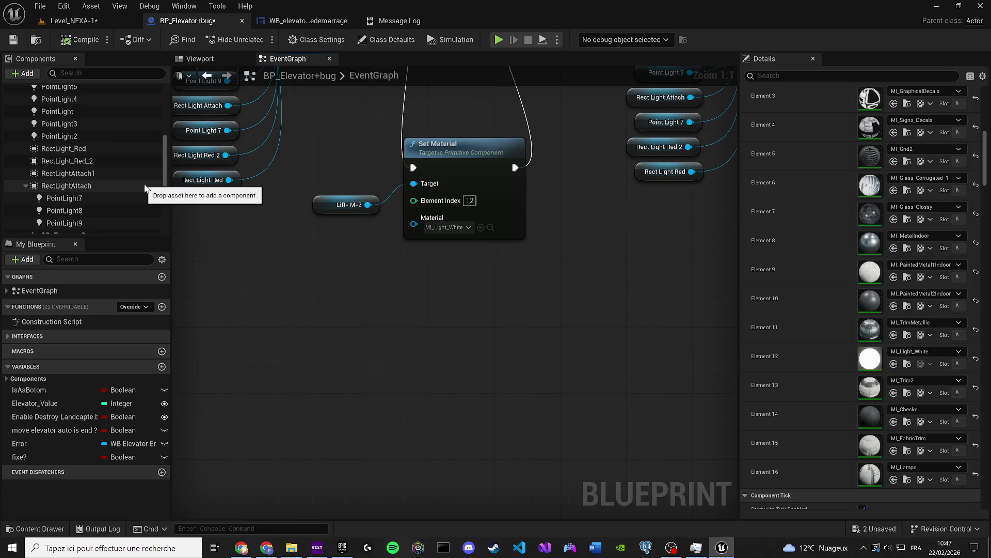
# Paste another Set Material and Lift-M-2 copy and wire it between Set Light Color and the 2.0 Delay
pyautogui.scroll(-1, 334, 236)
pyautogui.moveTo(334, 236); pyautogui.dragTo(422, 160)
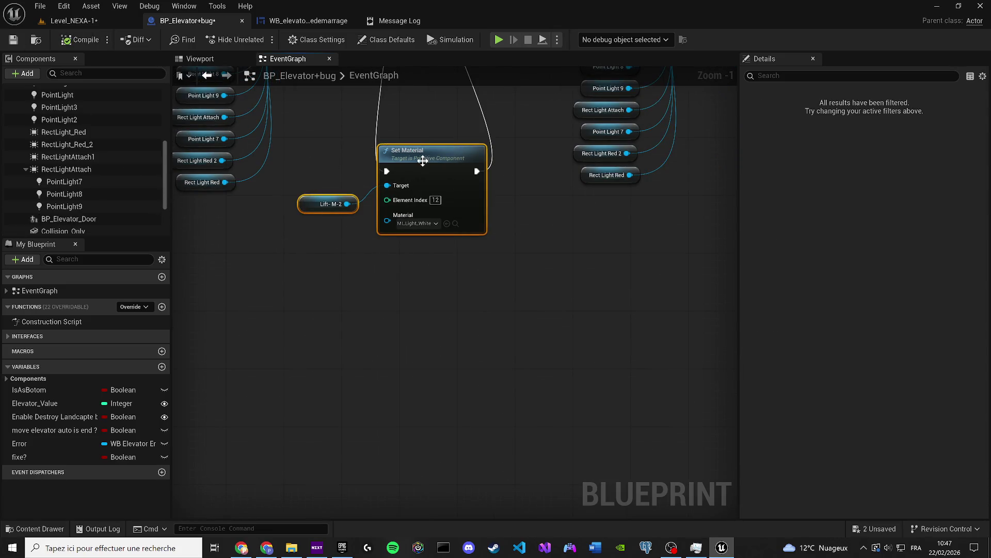
pyautogui.scroll(-4, 363, 281)
pyautogui.scroll(5, 526, 305)
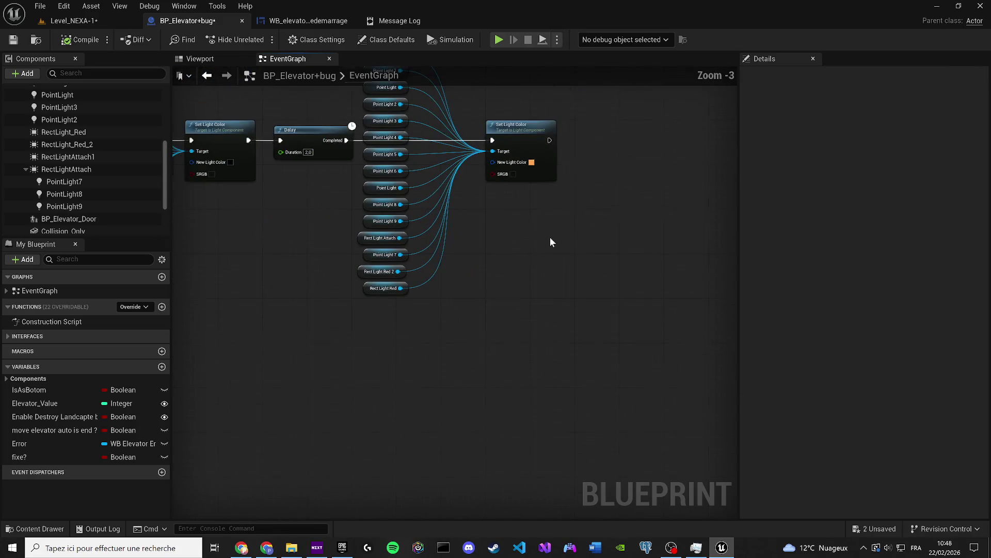
pyautogui.hotkey('ctrl', 'v')
pyautogui.moveTo(622, 259); pyautogui.dragTo(553, 93)
pyautogui.moveTo(661, 237)
pyautogui.mouseDown()
pyautogui.moveTo(653, 89)
pyautogui.moveTo(686, 108)
pyautogui.moveTo(711, 164)
pyautogui.moveTo(697, 179)
pyautogui.mouseUp()
pyautogui.scroll(-2, 339, 383)
pyautogui.moveTo(395, 371)
pyautogui.mouseDown()
pyautogui.moveTo(398, 382)
pyautogui.moveTo(391, 272)
pyautogui.mouseUp()
pyautogui.moveTo(471, 371); pyautogui.dragTo(427, 273)
# Clear the new Set Material's Material pin and save the elevator blueprint
pyautogui.click(426, 416)
pyautogui.click(413, 320)
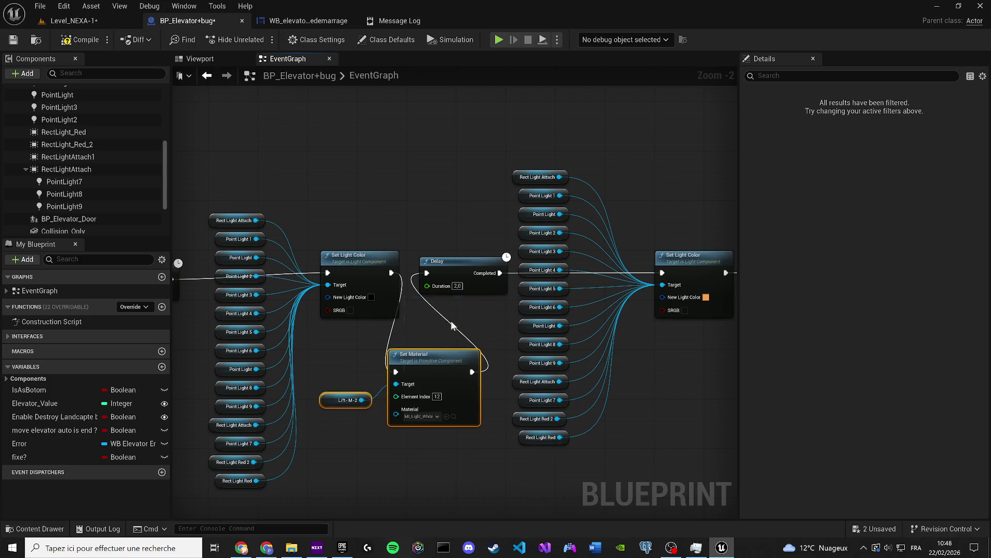
pyautogui.click(13, 40)
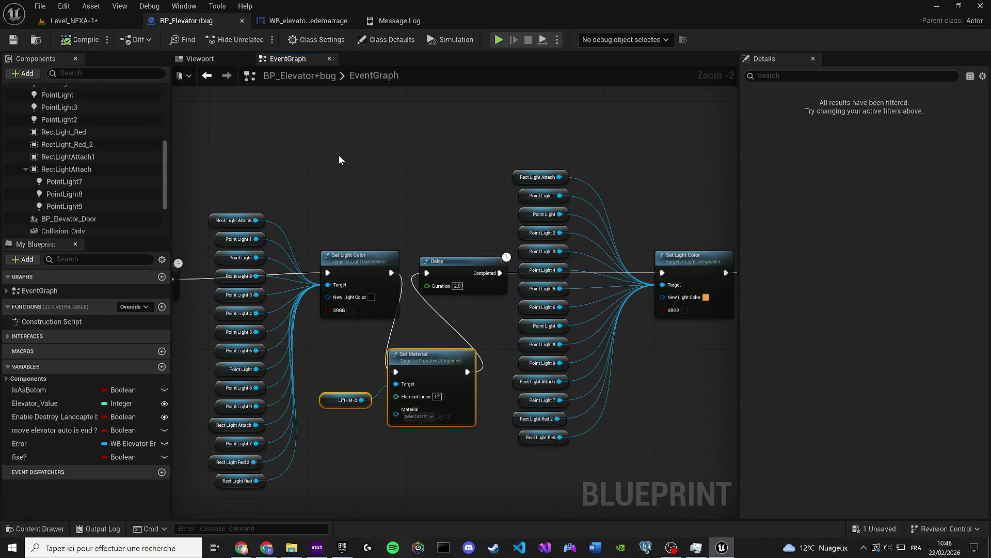
pyautogui.click(200, 58)
pyautogui.moveTo(447, 308); pyautogui.dragTo(447, 308)
pyautogui.scroll(1, 447, 308)
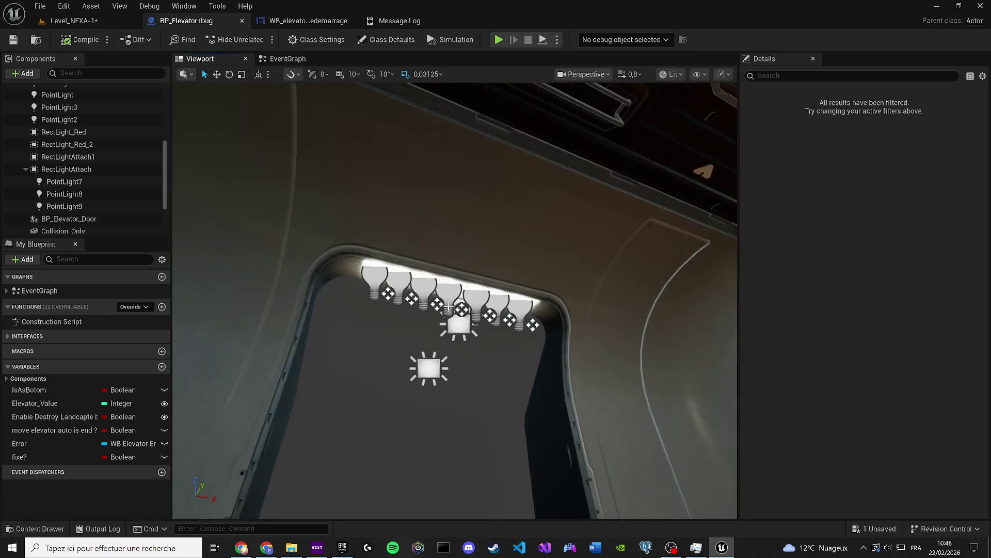
# Save the Level_NEXA-1 map, play-test the elevator, then stop the session
pyautogui.click(72, 21)
pyautogui.click(13, 40)
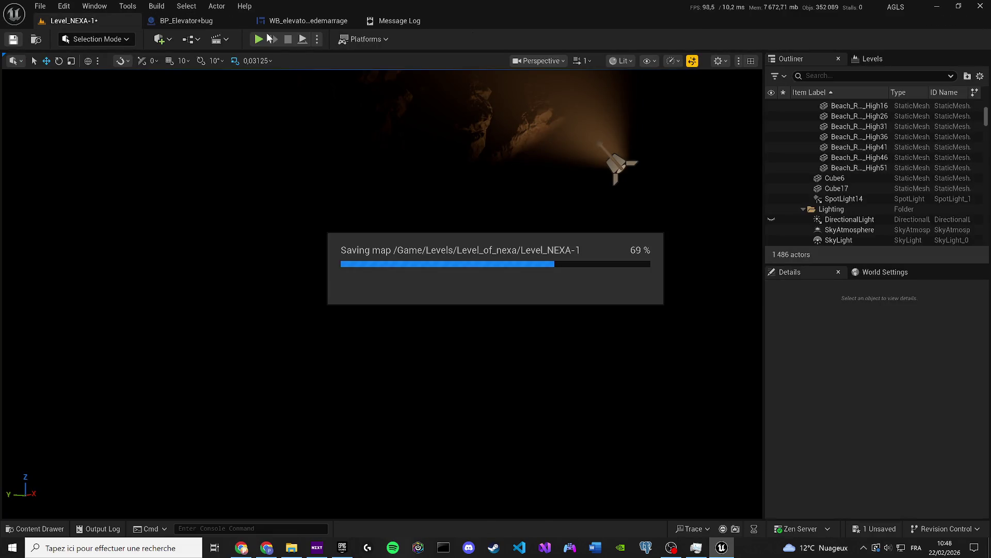
pyautogui.click(259, 40)
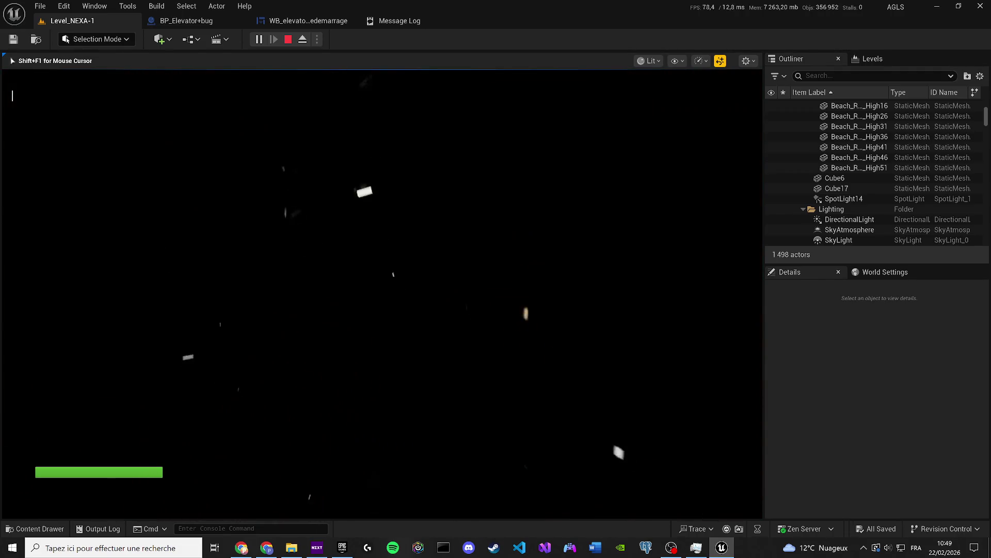
pyautogui.press('Escape')
pyautogui.click(289, 20)
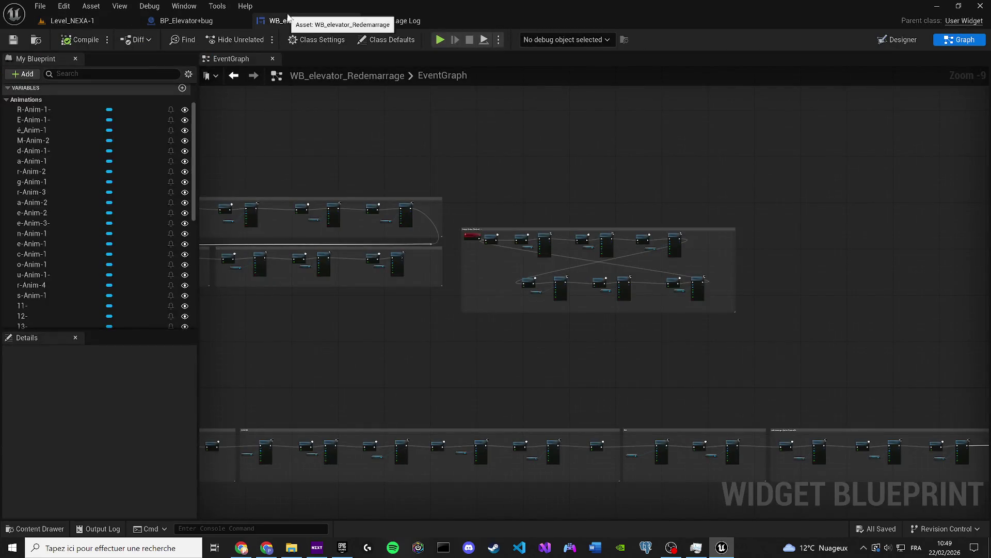
pyautogui.click(200, 20)
pyautogui.click(315, 20)
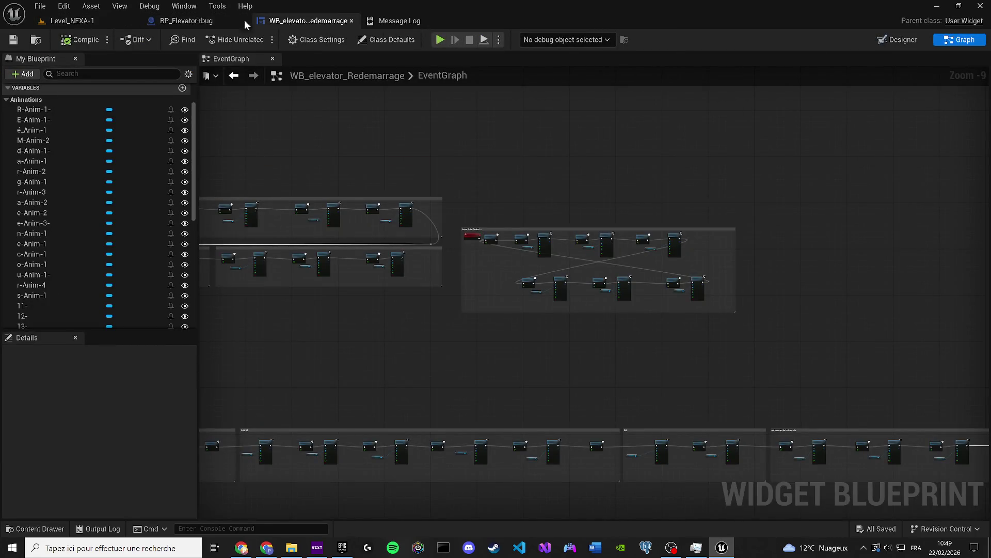
pyautogui.click(206, 21)
pyautogui.click(288, 58)
pyautogui.scroll(-3, 421, 383)
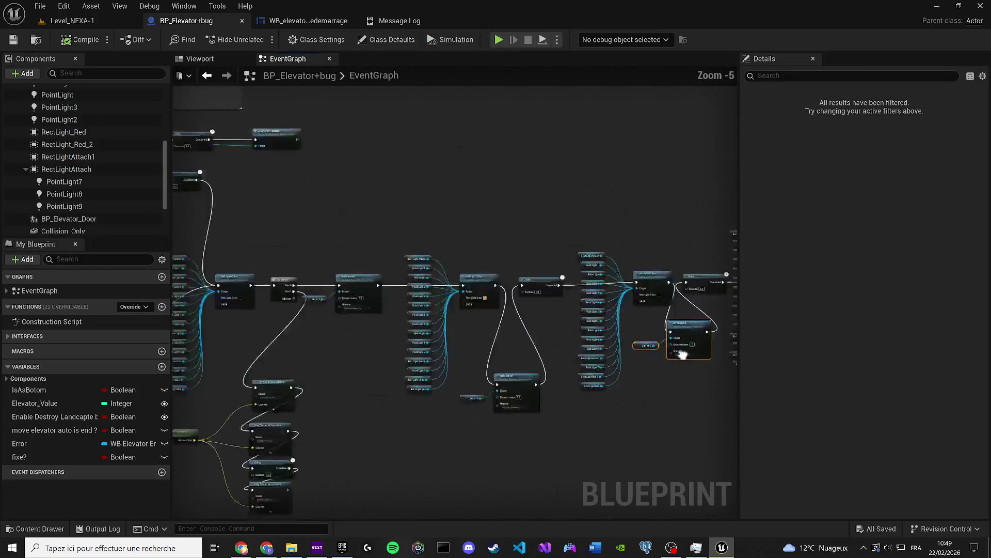
pyautogui.scroll(3, 295, 334)
pyautogui.moveTo(474, 363); pyautogui.dragTo(367, 375)
pyautogui.moveTo(470, 372)
pyautogui.mouseDown()
pyautogui.moveTo(389, 293)
pyautogui.moveTo(564, 276)
pyautogui.mouseUp()
pyautogui.press('Delete')
pyautogui.scroll(-1, 454, 292)
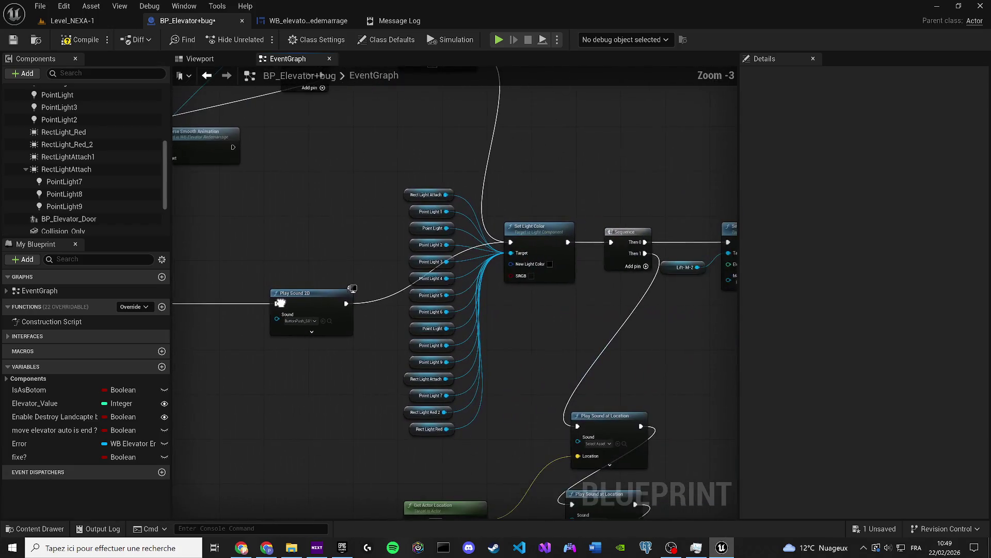
pyautogui.moveTo(430, 276); pyautogui.dragTo(311, 323)
pyautogui.moveTo(251, 340); pyautogui.dragTo(529, 356)
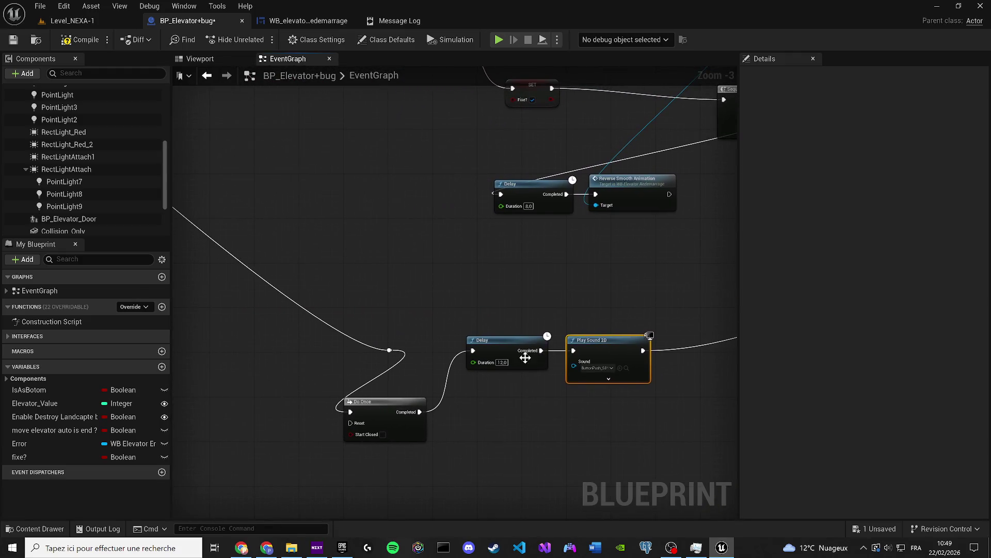
pyautogui.click(546, 412)
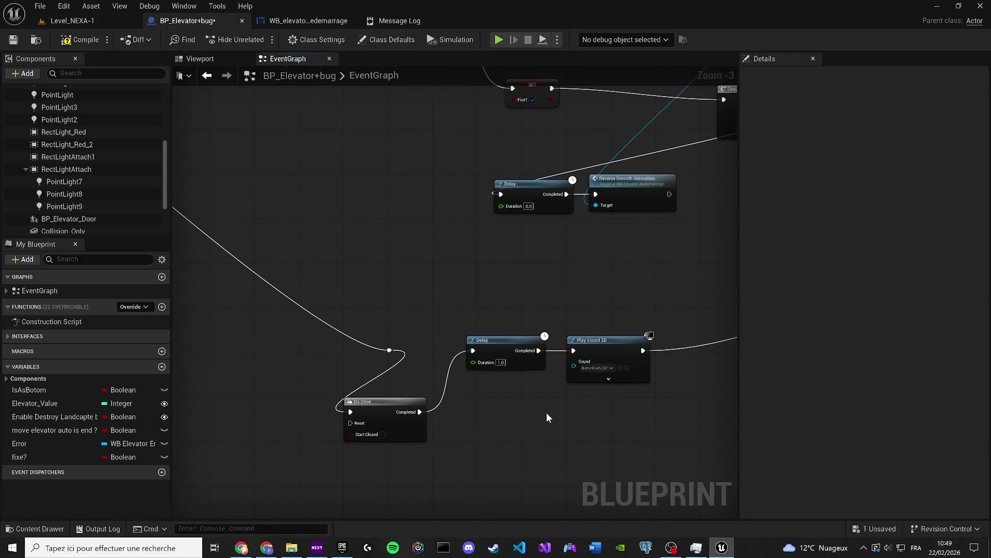
pyautogui.scroll(-6, 324, 348)
pyautogui.scroll(6, 488, 298)
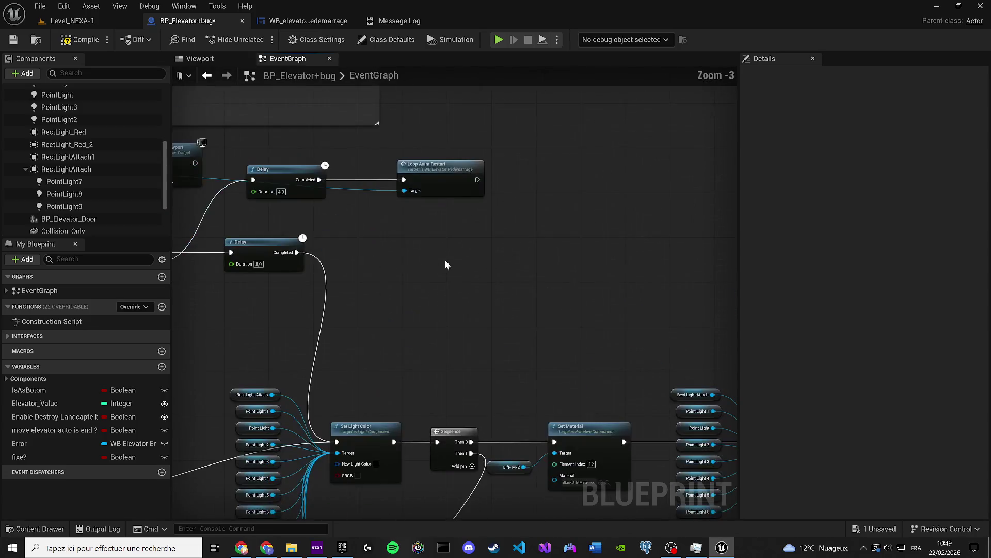
pyautogui.hotkey('ctrl', 'v')
pyautogui.moveTo(297, 252)
pyautogui.mouseDown()
pyautogui.moveTo(476, 253)
pyautogui.moveTo(437, 256)
pyautogui.mouseUp()
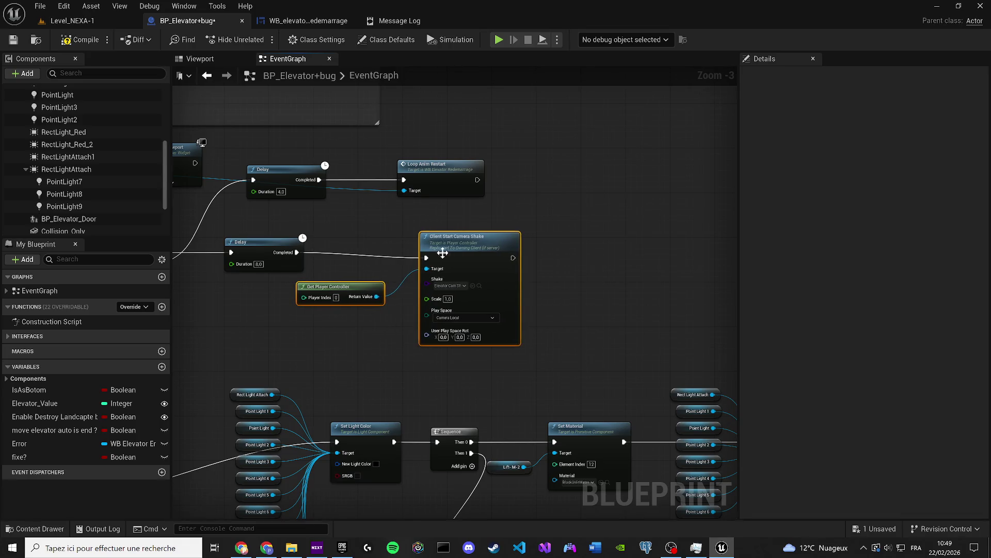
pyautogui.moveTo(513, 257); pyautogui.dragTo(344, 443)
pyautogui.moveTo(473, 246); pyautogui.dragTo(467, 252)
pyautogui.scroll(-1, 373, 285)
pyautogui.moveTo(373, 285); pyautogui.dragTo(563, 215)
pyautogui.moveTo(298, 341); pyautogui.dragTo(435, 351)
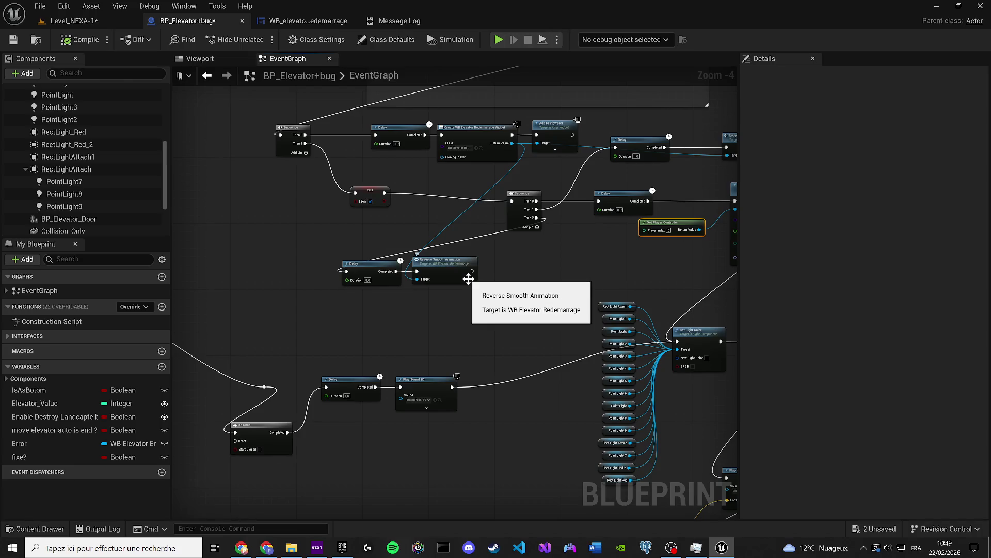
pyautogui.moveTo(519, 279); pyautogui.dragTo(352, 302)
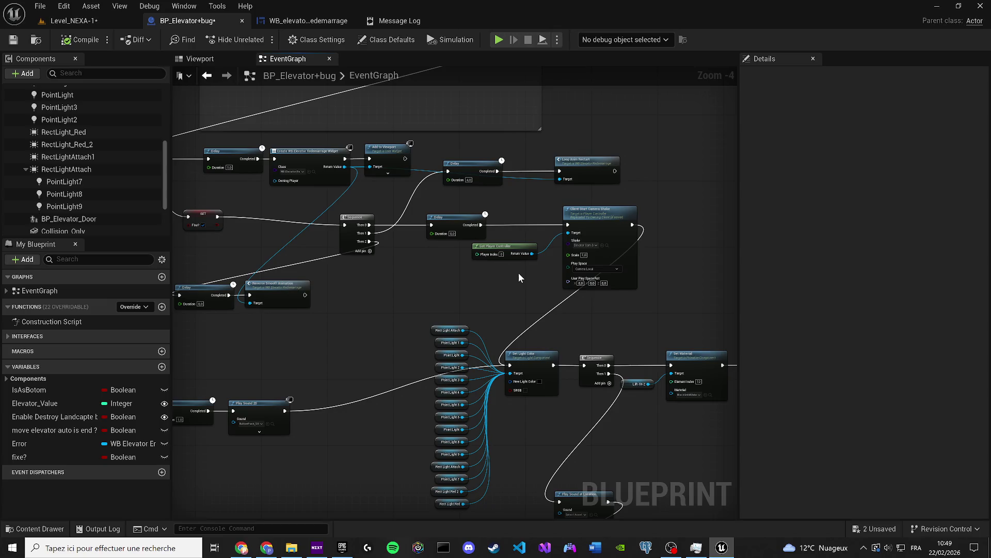
pyautogui.moveTo(519, 273); pyautogui.dragTo(392, 184)
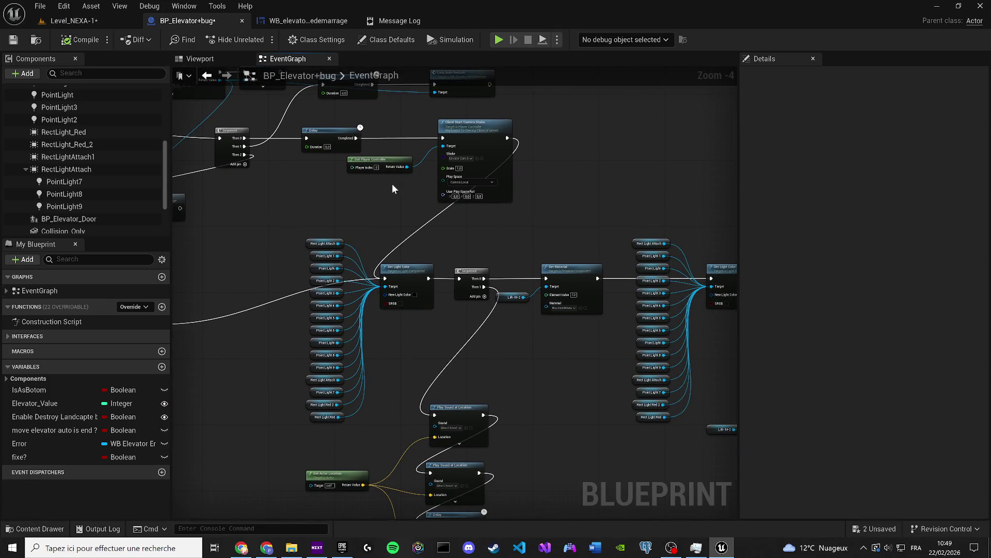
pyautogui.click(82, 24)
# Save the level and check the RectLightAttach light's material settings in Details
pyautogui.click(13, 40)
pyautogui.click(191, 20)
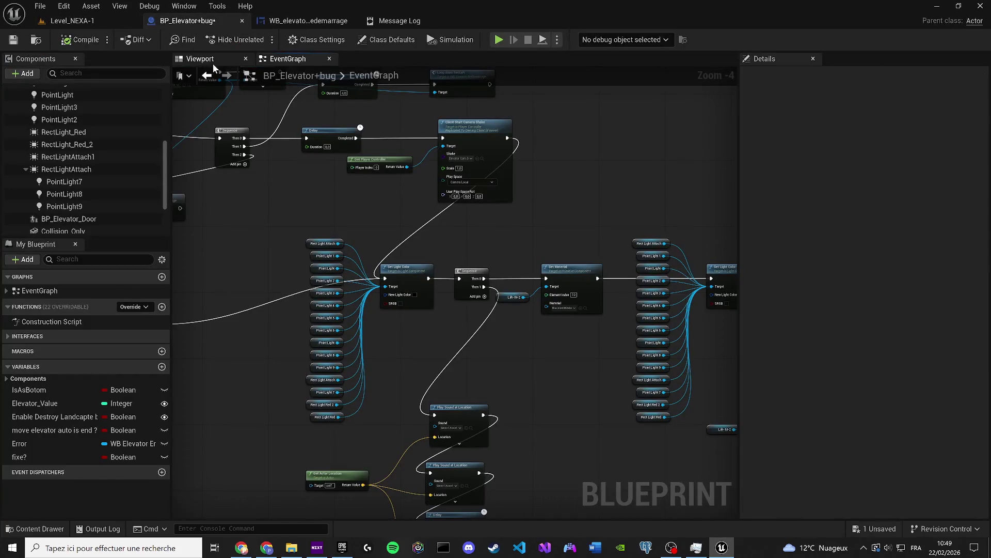
pyautogui.click(196, 60)
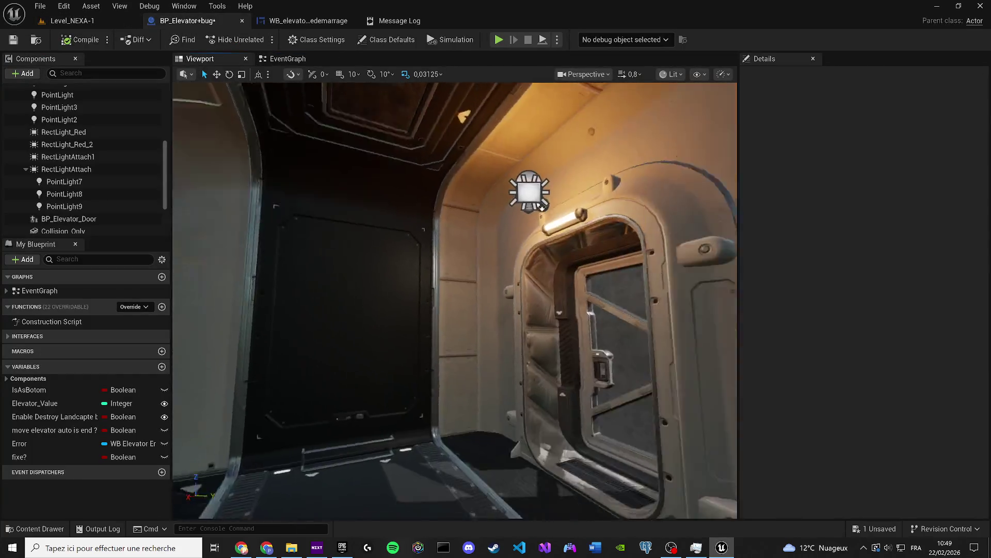
pyautogui.moveTo(410, 282); pyautogui.dragTo(410, 282)
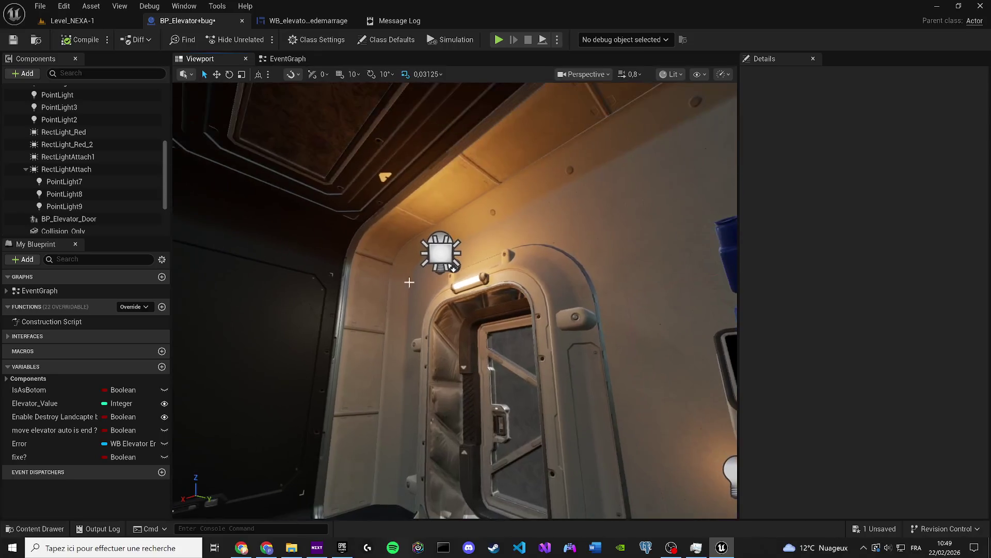
pyautogui.click(442, 252)
pyautogui.scroll(2, 568, 274)
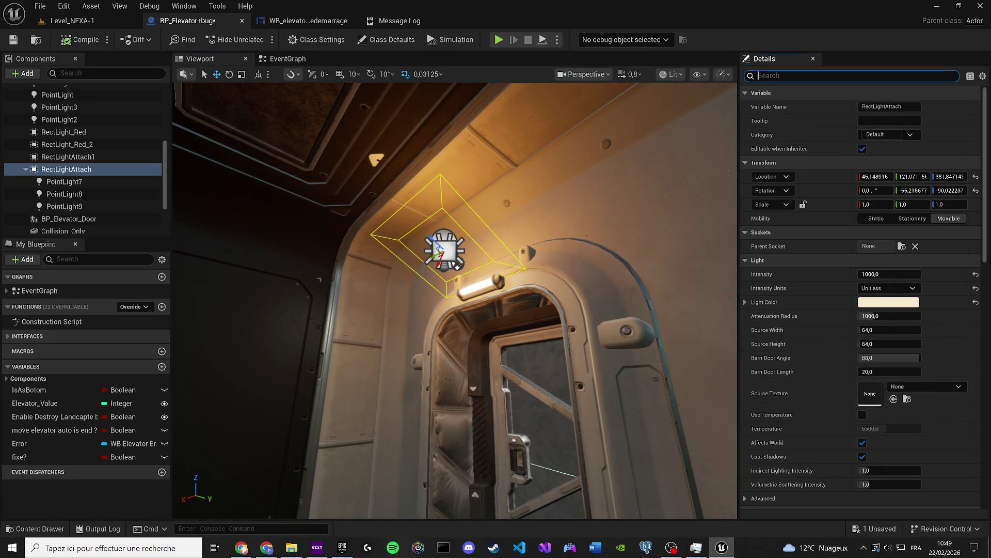
pyautogui.write('mater')
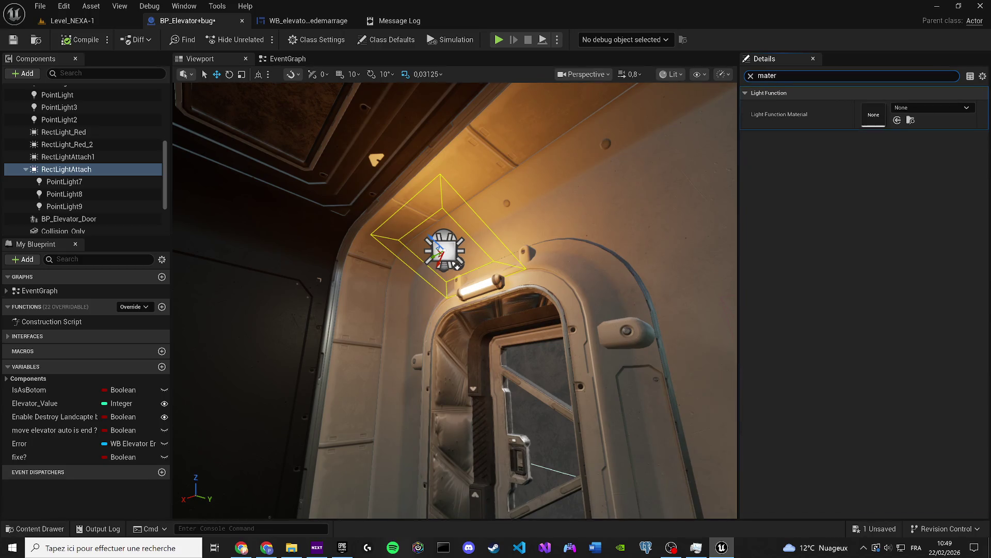
pyautogui.click(911, 120)
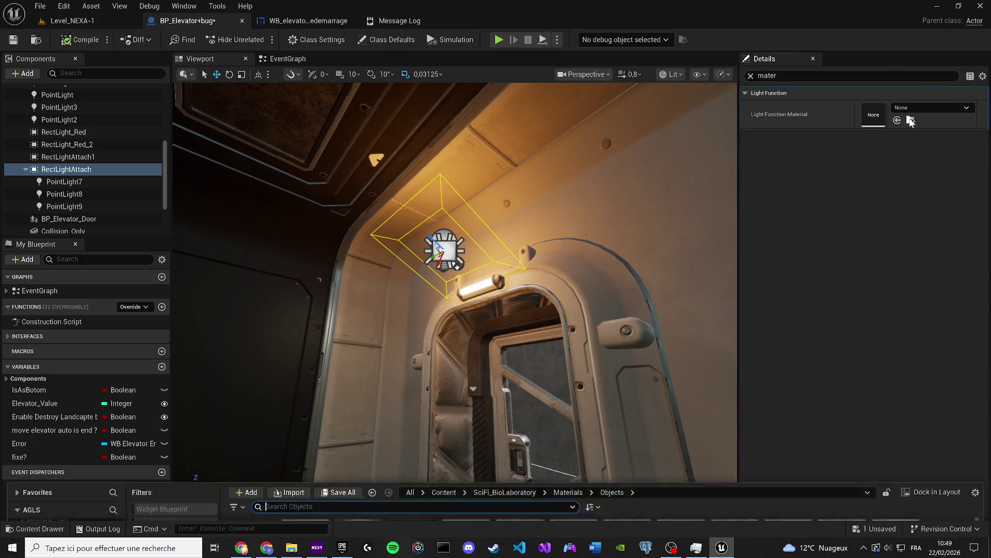
# Search for a light function action from the Rect Light Attach reference in the Event Graph
pyautogui.click(283, 59)
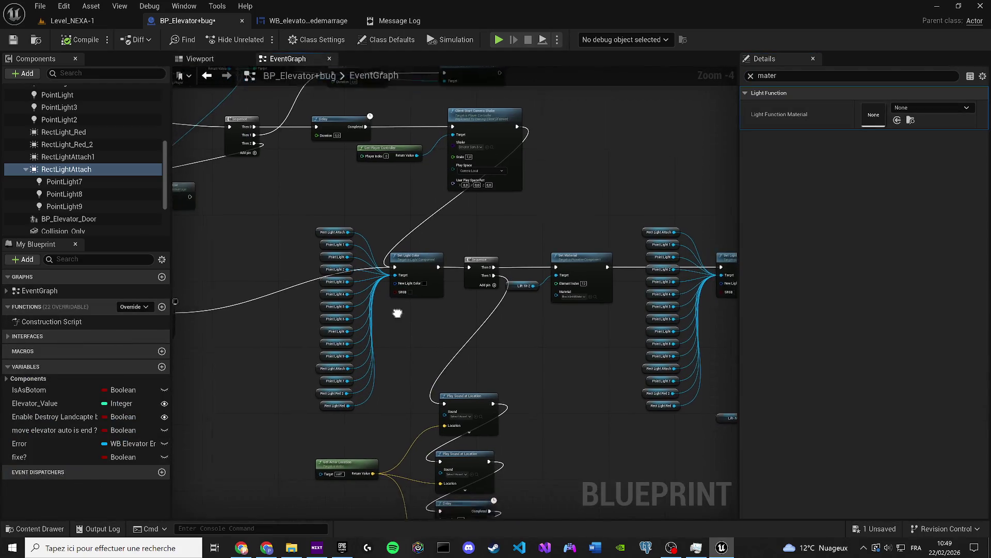
pyautogui.moveTo(317, 279); pyautogui.dragTo(251, 328)
pyautogui.write('light')
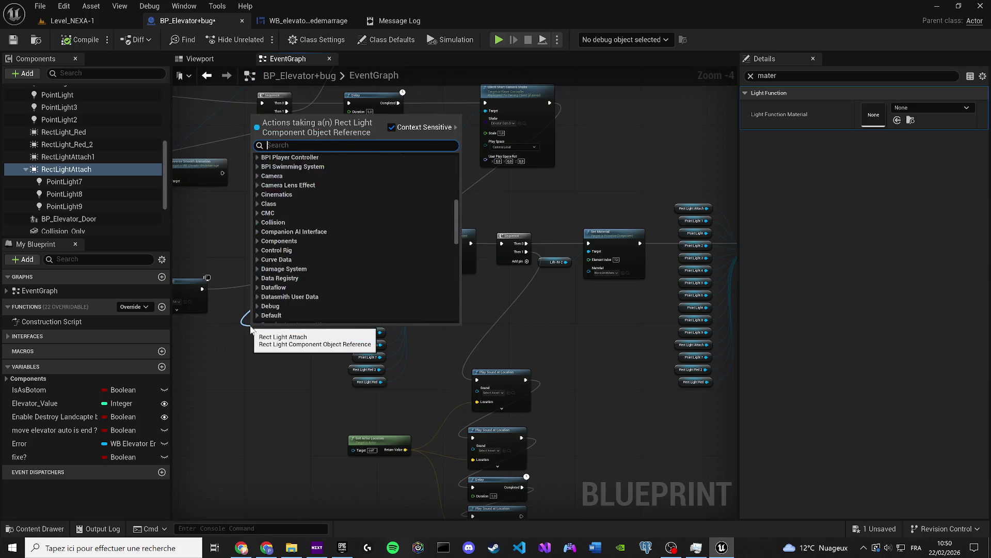
pyautogui.write(' func')
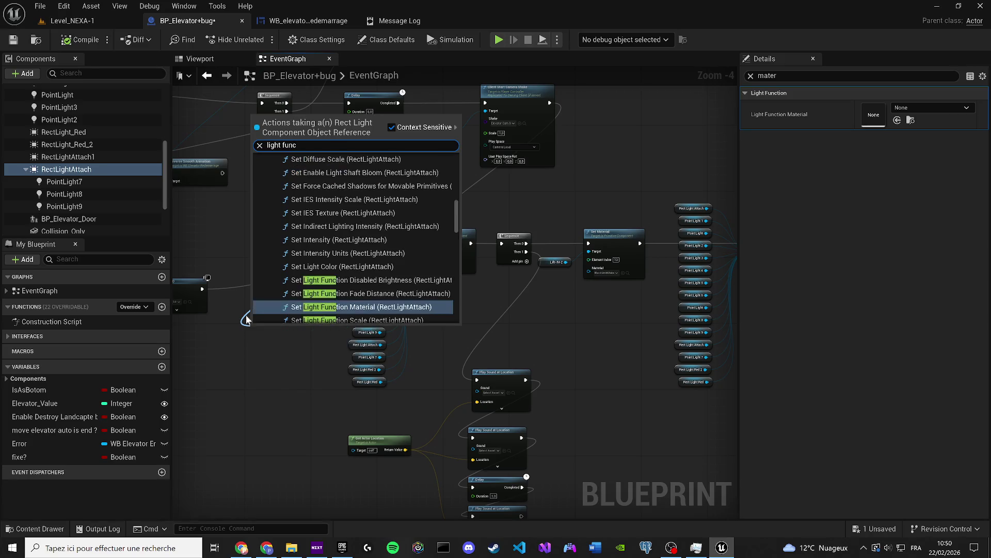
# Add a Set Light Function Material node on Rect Light Attach using M_Flicker_Light
pyautogui.click(331, 306)
pyautogui.scroll(2, 330, 346)
pyautogui.click(304, 275)
pyautogui.moveTo(289, 276); pyautogui.dragTo(275, 330)
pyautogui.scroll(2, 351, 335)
pyautogui.click(377, 335)
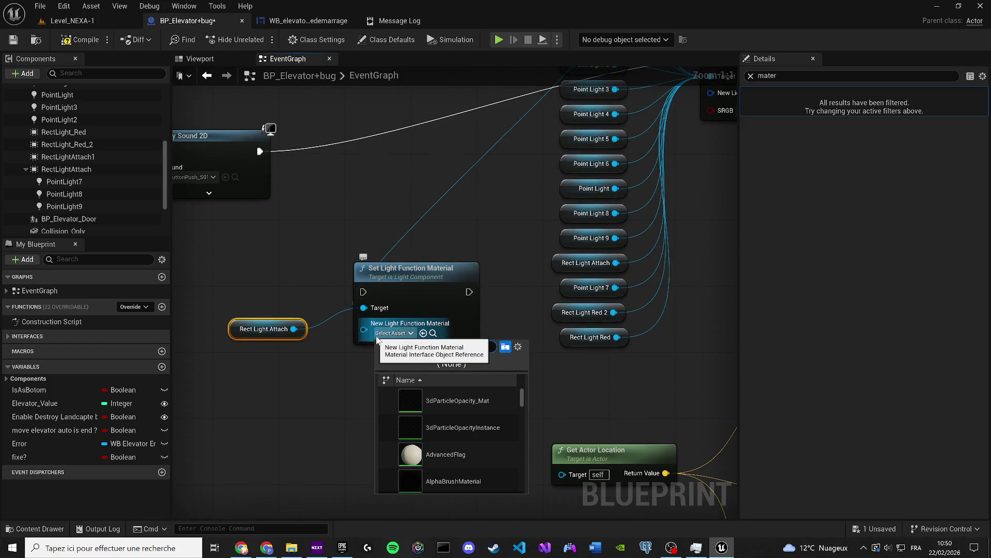
pyautogui.write('flicker')
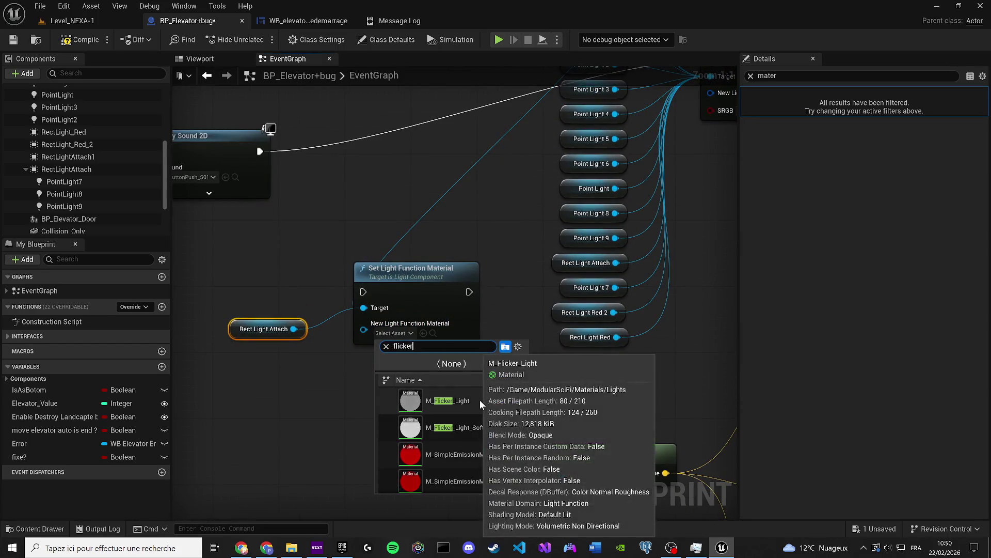
pyautogui.click(479, 399)
# Copy and paste the light function node pair, keeping M_Flicker_Light on the duplicate
pyautogui.moveTo(480, 404); pyautogui.dragTo(274, 312)
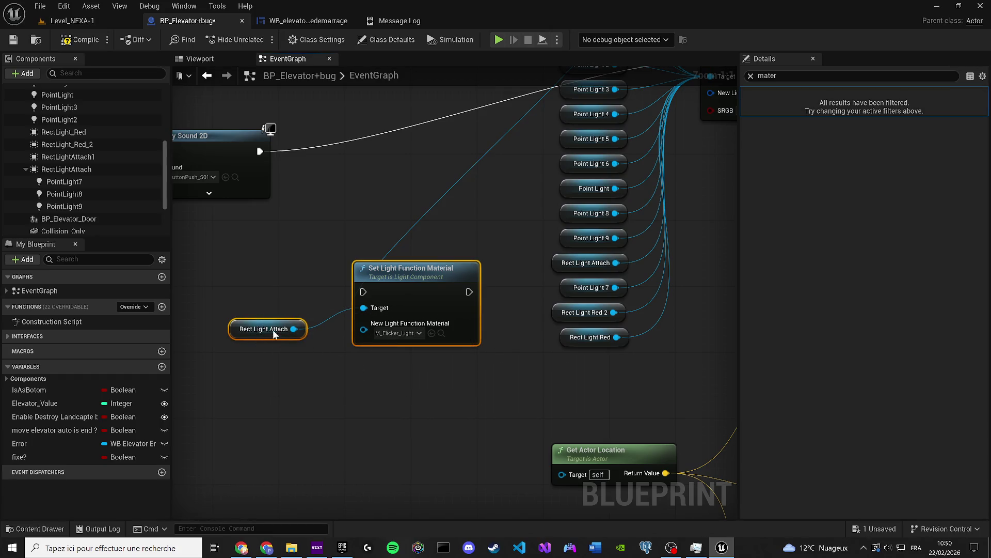
pyautogui.hotkey('ctrl', 'c')
pyautogui.hotkey('ctrl', 'v')
pyautogui.click(408, 449)
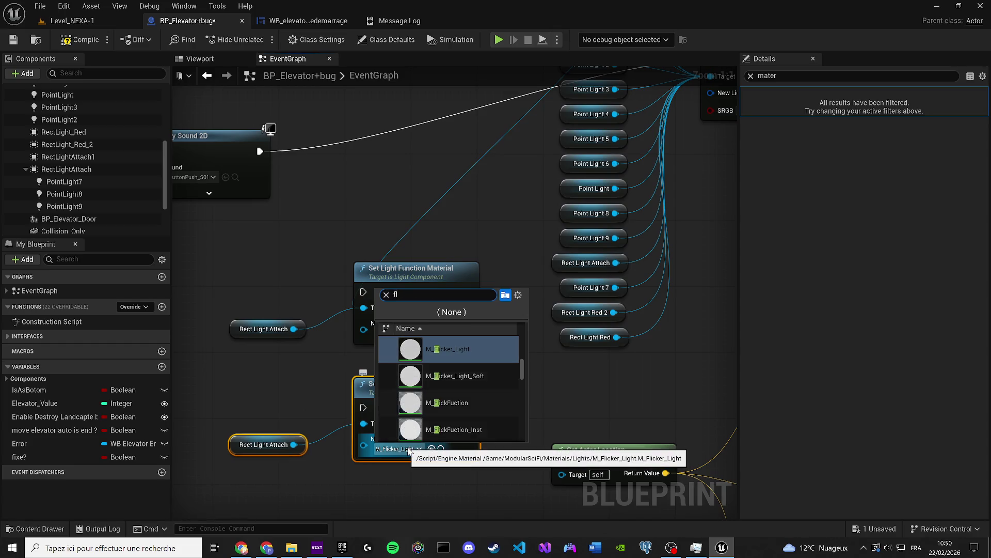
pyautogui.press('Escape')
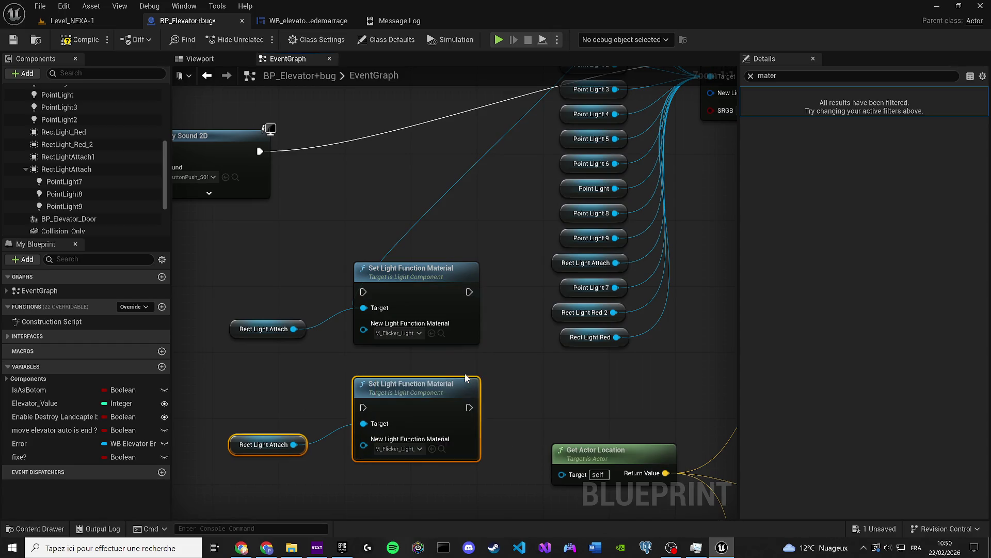
pyautogui.scroll(-4, 465, 379)
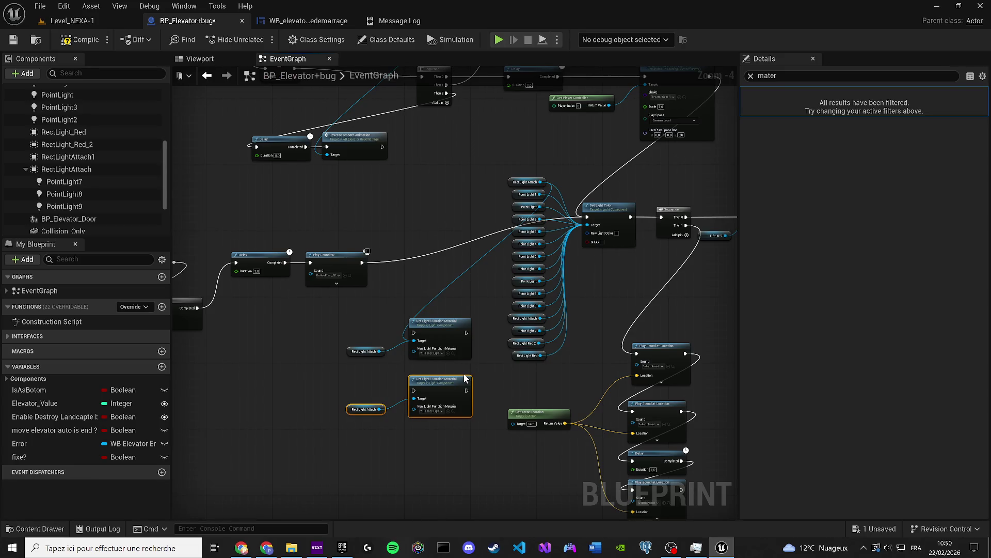
pyautogui.moveTo(413, 277); pyautogui.dragTo(346, 295)
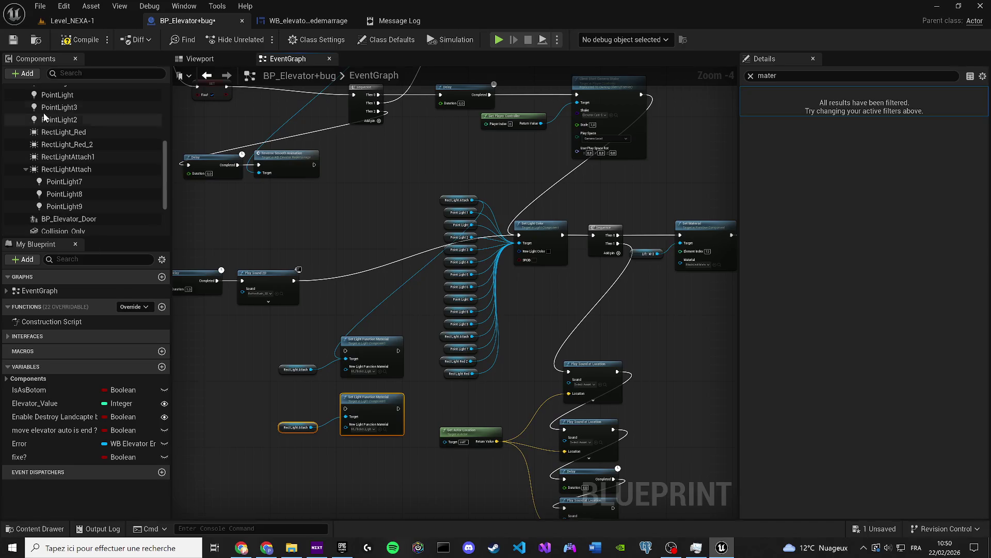
pyautogui.hotkey('alt', 'Tab')
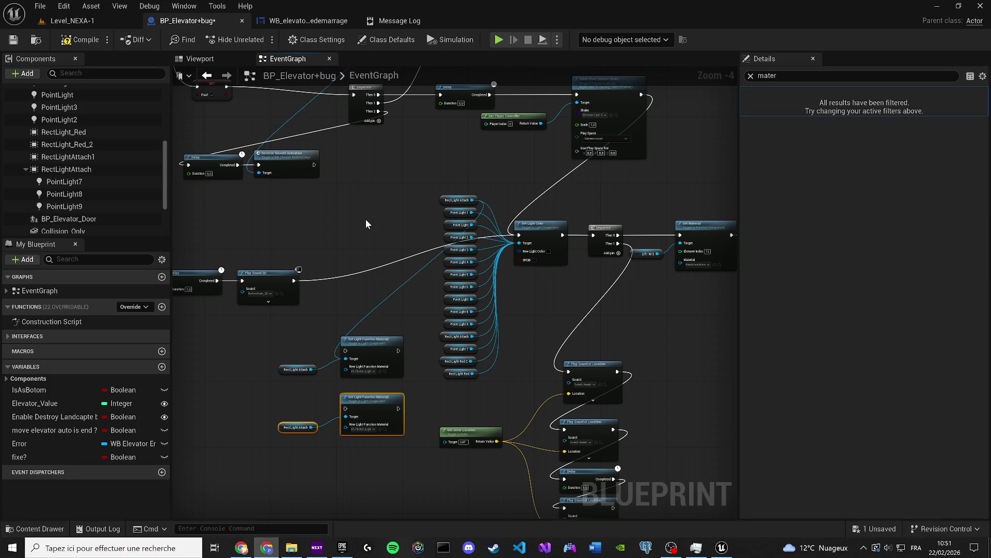
# Rearrange the two light function node pairs, moving them beside the light list
pyautogui.moveTo(408, 286); pyautogui.dragTo(379, 268)
pyautogui.moveTo(371, 354)
pyautogui.mouseDown()
pyautogui.moveTo(347, 320)
pyautogui.moveTo(367, 358)
pyautogui.mouseUp()
pyautogui.moveTo(354, 438)
pyautogui.mouseDown()
pyautogui.moveTo(465, 395)
pyautogui.moveTo(276, 391)
pyautogui.mouseUp()
pyautogui.moveTo(351, 394); pyautogui.dragTo(347, 423)
pyautogui.moveTo(354, 373); pyautogui.dragTo(274, 330)
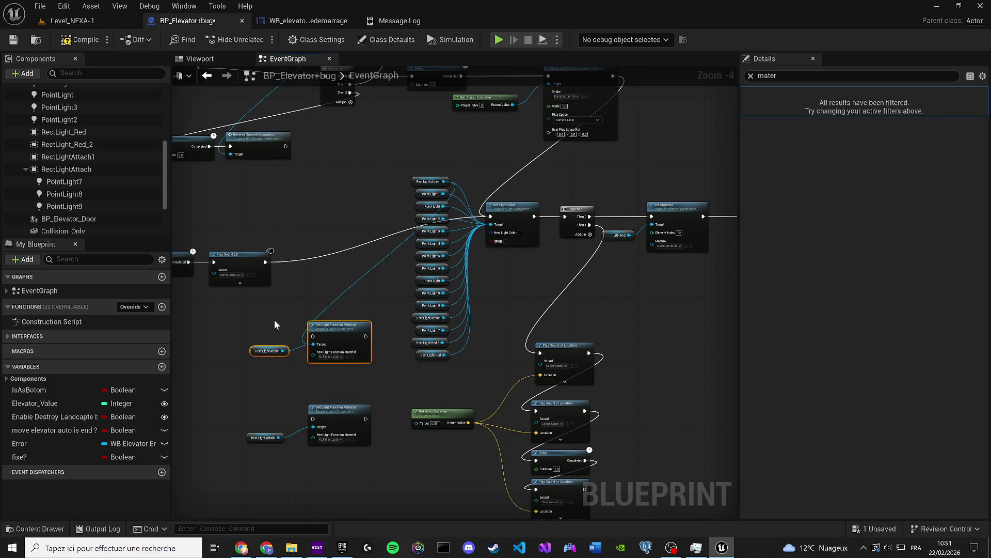
pyautogui.scroll(1, 506, 217)
pyautogui.moveTo(542, 219); pyautogui.dragTo(540, 229)
pyautogui.moveTo(317, 432); pyautogui.dragTo(195, 389)
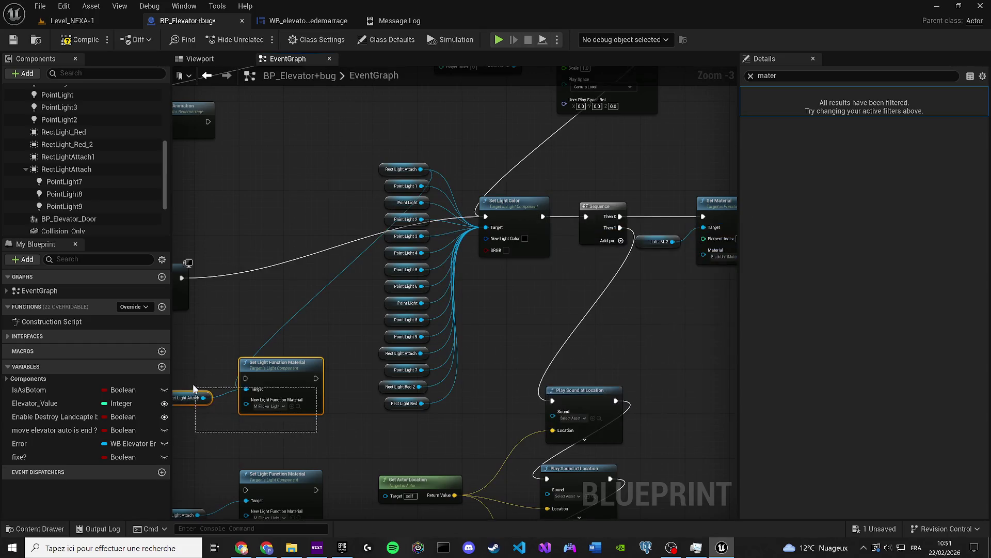
pyautogui.moveTo(301, 364)
pyautogui.mouseDown()
pyautogui.moveTo(659, 299)
pyautogui.moveTo(512, 307)
pyautogui.moveTo(538, 318)
pyautogui.moveTo(604, 390)
pyautogui.moveTo(673, 417)
pyautogui.moveTo(536, 349)
pyautogui.moveTo(534, 371)
pyautogui.moveTo(552, 374)
pyautogui.mouseUp()
pyautogui.scroll(-1, 659, 300)
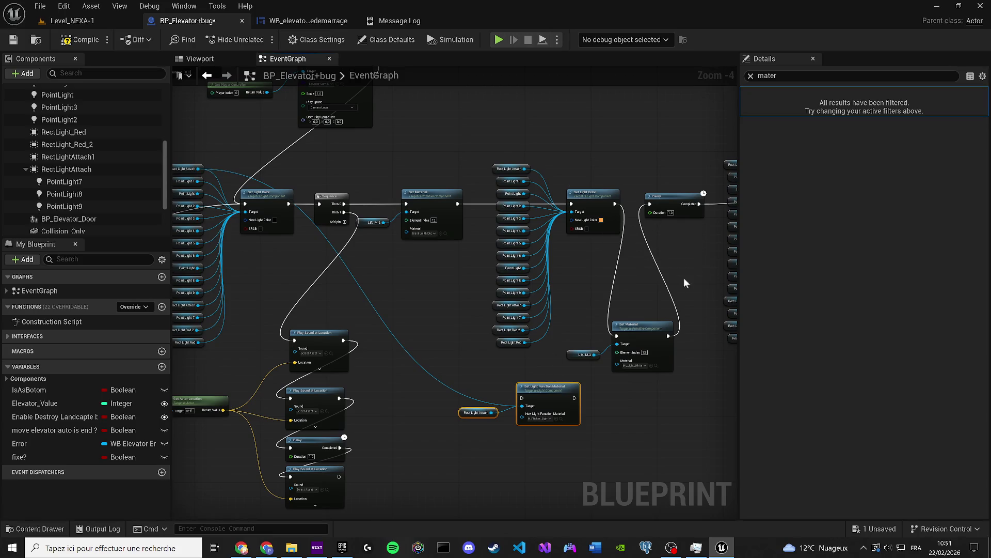
# Wire Set Light Color into Set Light Function Material, then into the Lift-M-2 Set Material
pyautogui.moveTo(667, 337)
pyautogui.mouseDown()
pyautogui.moveTo(523, 399)
pyautogui.moveTo(751, 416)
pyautogui.moveTo(503, 363)
pyautogui.moveTo(484, 216)
pyautogui.mouseUp()
pyautogui.moveTo(434, 193); pyautogui.dragTo(341, 385)
pyautogui.moveTo(532, 377)
pyautogui.mouseDown()
pyautogui.moveTo(429, 309)
pyautogui.moveTo(388, 330)
pyautogui.mouseUp()
pyautogui.moveTo(467, 316); pyautogui.dragTo(521, 399)
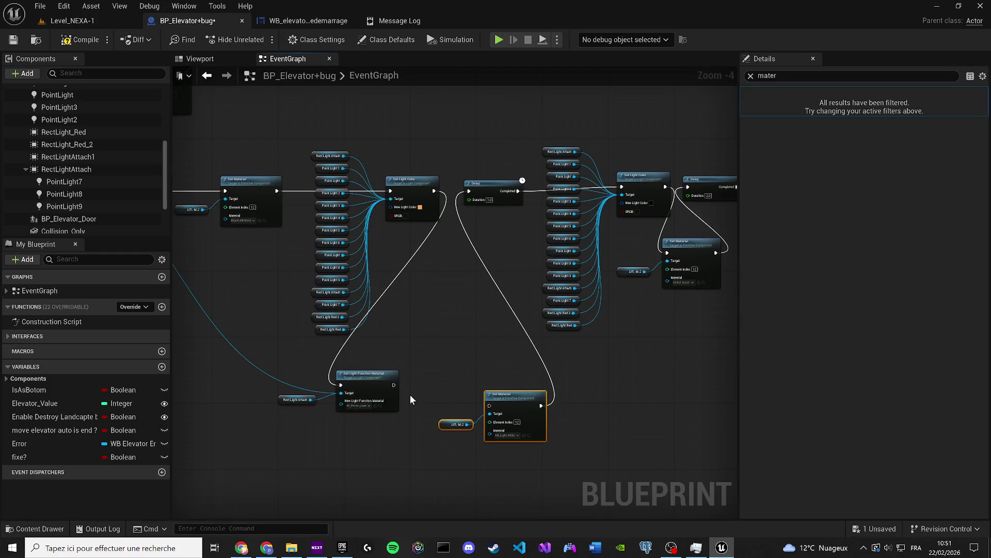
pyautogui.click(398, 392)
pyautogui.moveTo(394, 384); pyautogui.dragTo(489, 406)
pyautogui.moveTo(514, 458); pyautogui.dragTo(450, 421)
pyautogui.moveTo(507, 406)
pyautogui.mouseDown()
pyautogui.moveTo(494, 381)
pyautogui.moveTo(455, 412)
pyautogui.moveTo(447, 478)
pyautogui.mouseUp()
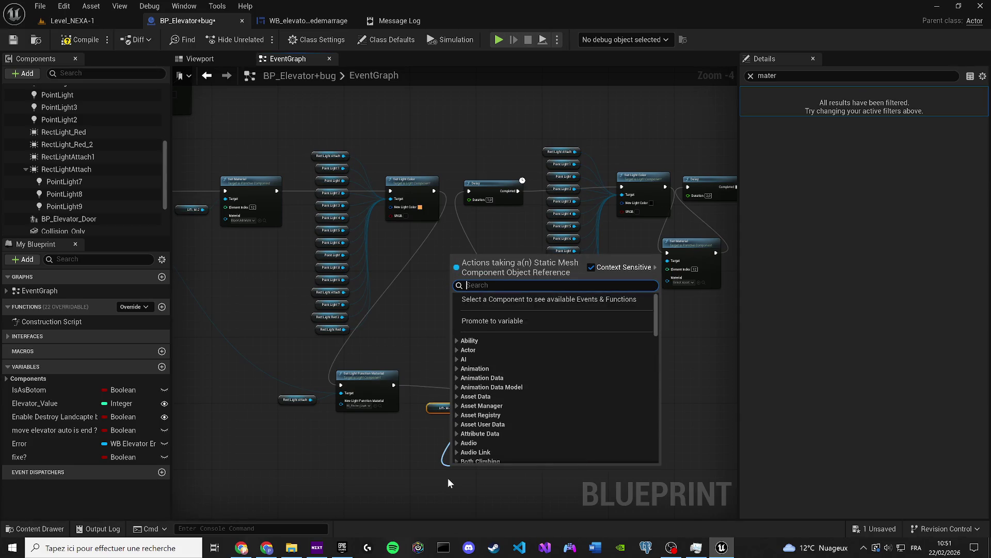
# Add a stray Set Material node by searching 'mate', then delete it
pyautogui.write('mo')
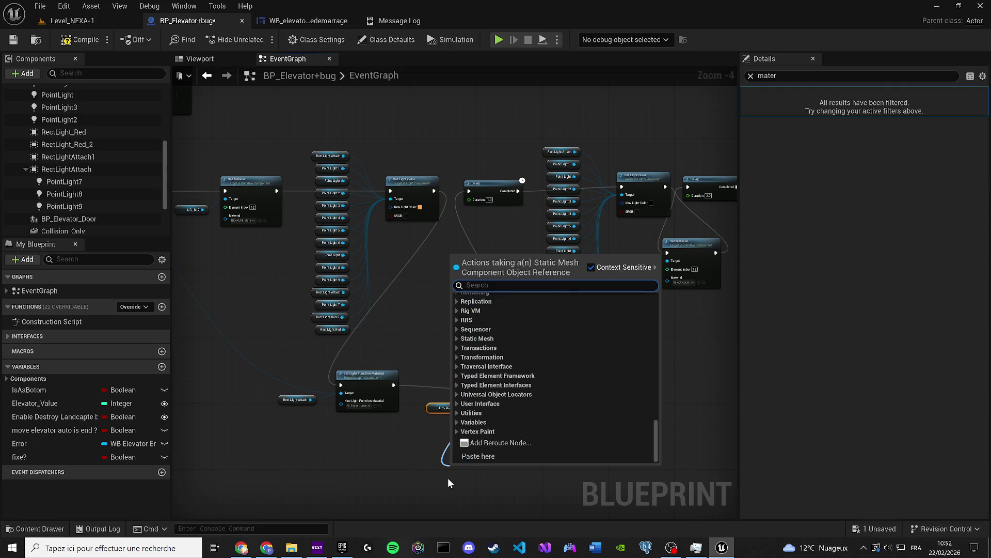
pyautogui.press('BackSpace')
pyautogui.write('ate')
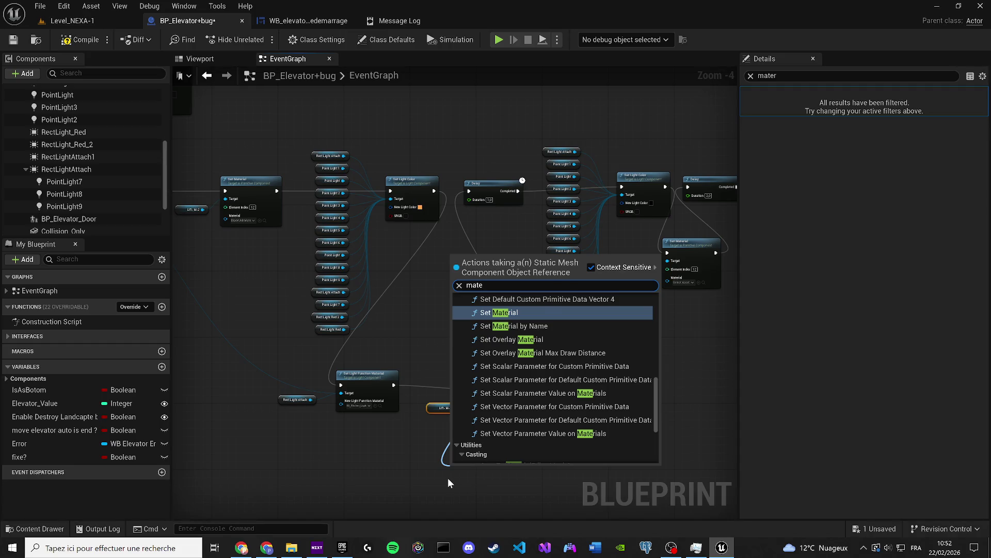
pyautogui.press('Return')
pyautogui.scroll(5, 448, 478)
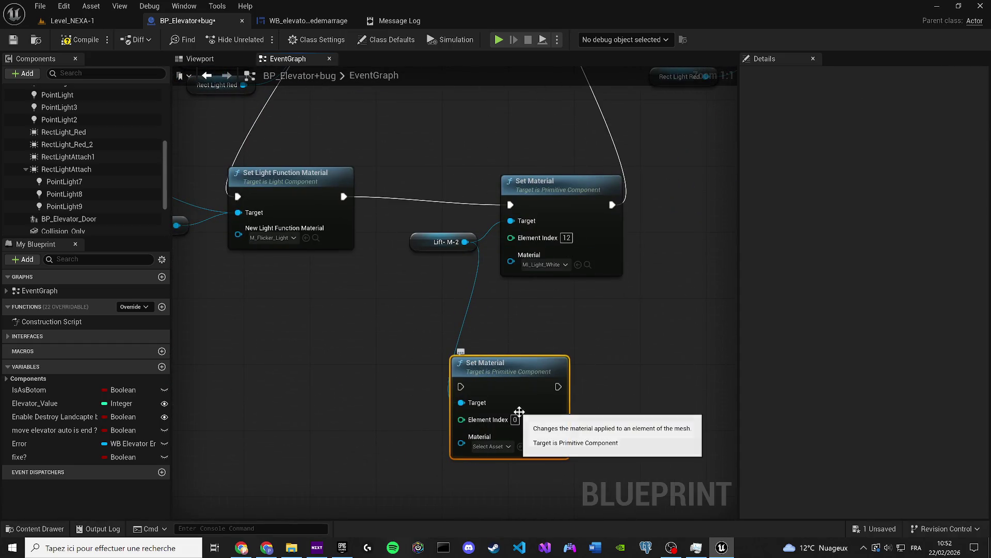
pyautogui.press('Delete')
# Link the Set Light Color light targets to the Set Light Function Material's Target pin
pyautogui.scroll(-2, 522, 334)
pyautogui.moveTo(551, 377); pyautogui.dragTo(703, 454)
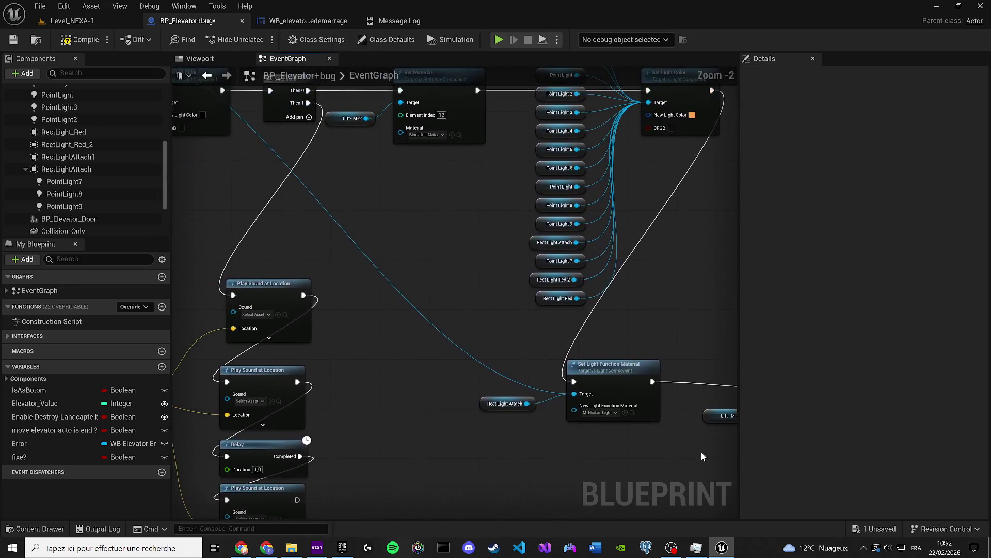
pyautogui.scroll(-1, 702, 454)
pyautogui.moveTo(253, 167)
pyautogui.mouseDown()
pyautogui.moveTo(646, 435)
pyautogui.moveTo(230, 181)
pyautogui.moveTo(203, 175)
pyautogui.moveTo(385, 251)
pyautogui.moveTo(652, 431)
pyautogui.moveTo(274, 274)
pyautogui.moveTo(272, 206)
pyautogui.moveTo(204, 209)
pyautogui.moveTo(566, 432)
pyautogui.moveTo(642, 430)
pyautogui.moveTo(221, 261)
pyautogui.moveTo(202, 234)
pyautogui.moveTo(204, 242)
pyautogui.moveTo(643, 413)
pyautogui.moveTo(650, 430)
pyautogui.moveTo(526, 388)
pyautogui.moveTo(243, 258)
pyautogui.moveTo(204, 259)
pyautogui.mouseUp()
pyautogui.click(206, 279)
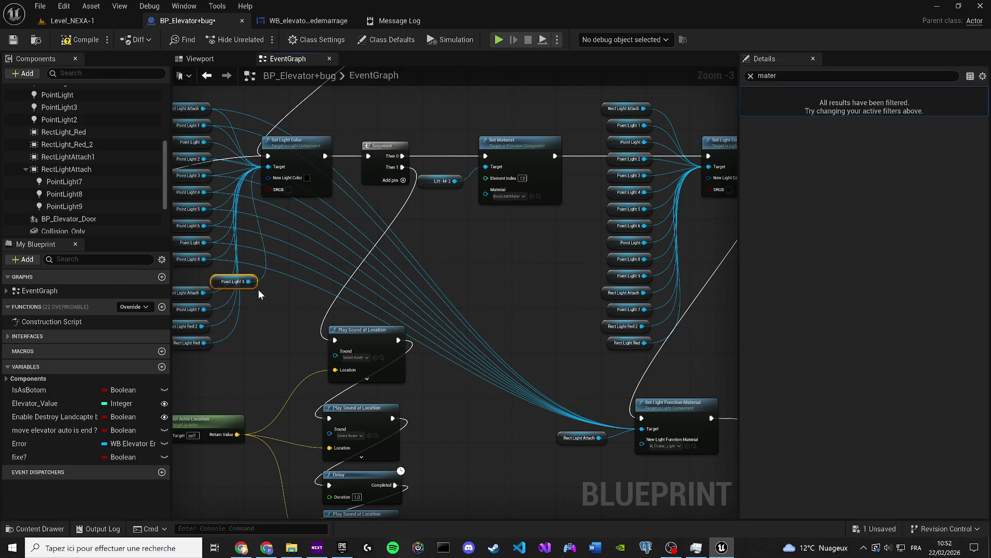
# Move the Point Light 9 and Rect Light Red 2 links onto the light function Target
pyautogui.moveTo(204, 282)
pyautogui.mouseDown()
pyautogui.moveTo(640, 408)
pyautogui.moveTo(642, 429)
pyautogui.moveTo(233, 325)
pyautogui.moveTo(204, 309)
pyautogui.moveTo(597, 405)
pyautogui.moveTo(651, 430)
pyautogui.moveTo(274, 313)
pyautogui.moveTo(209, 282)
pyautogui.moveTo(203, 307)
pyautogui.moveTo(654, 427)
pyautogui.mouseUp()
pyautogui.moveTo(653, 428); pyautogui.dragTo(203, 343)
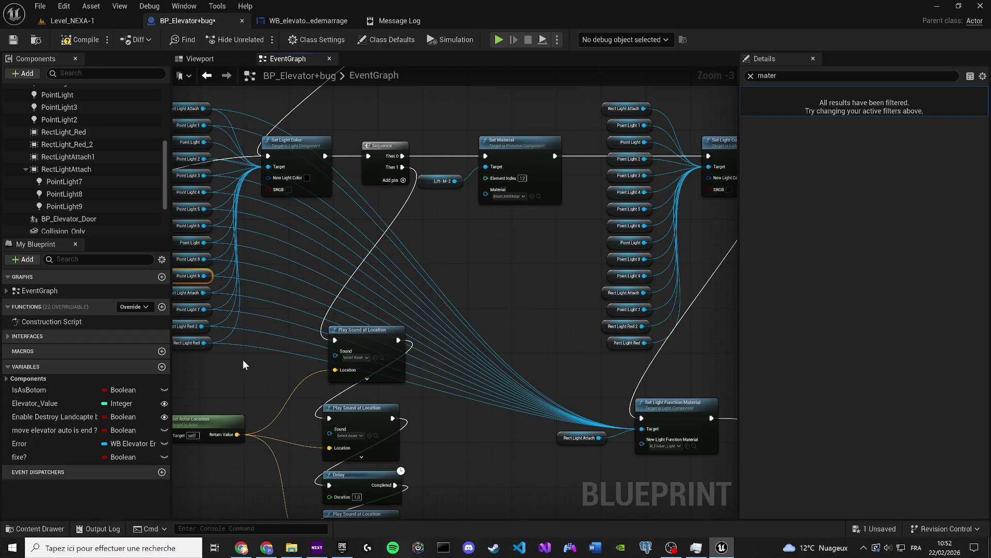
pyautogui.moveTo(264, 327); pyautogui.dragTo(169, 289)
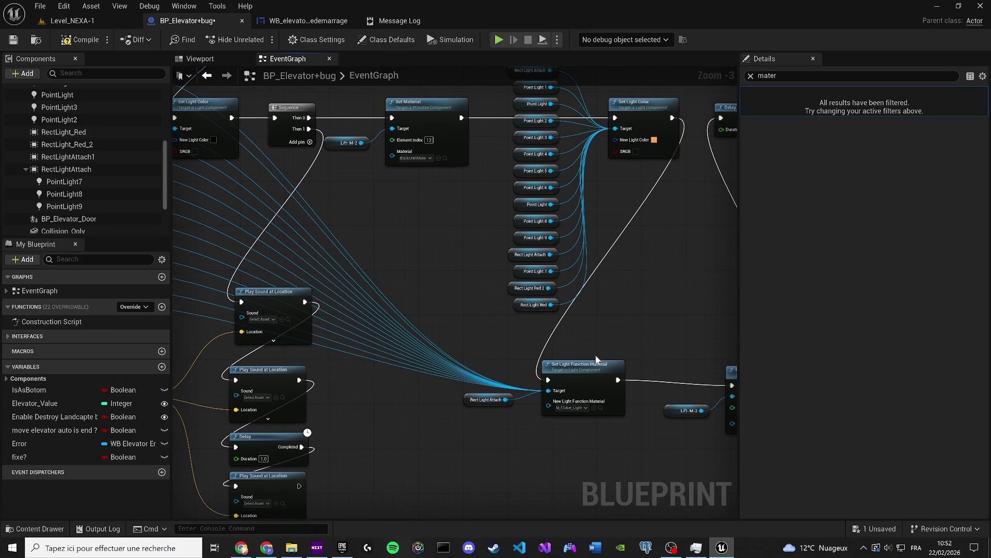
# Tidy the nodes, compile and save the blueprint, and return to Level_NEXA-1
pyautogui.moveTo(577, 364); pyautogui.dragTo(582, 369)
pyautogui.moveTo(471, 404); pyautogui.dragTo(471, 415)
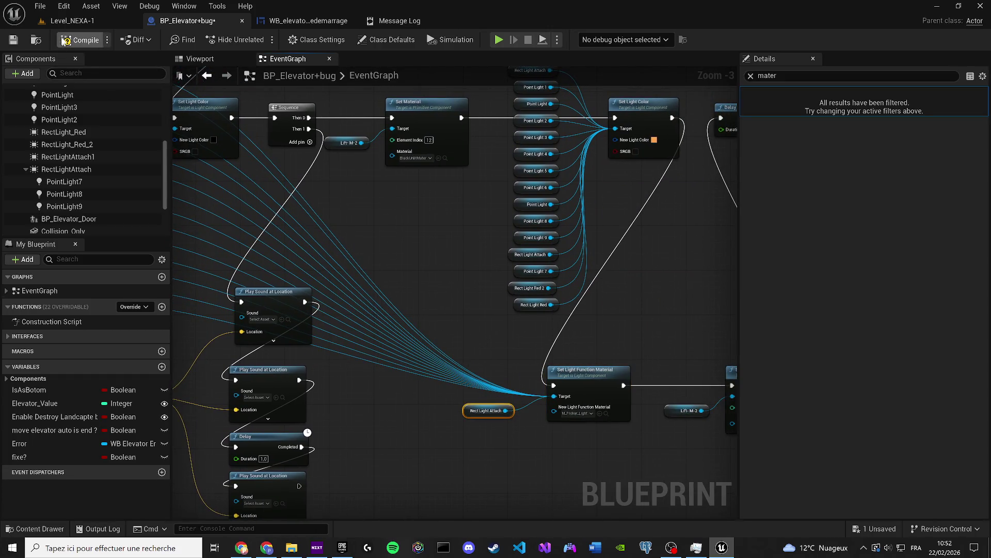
pyautogui.click(17, 42)
pyautogui.click(72, 21)
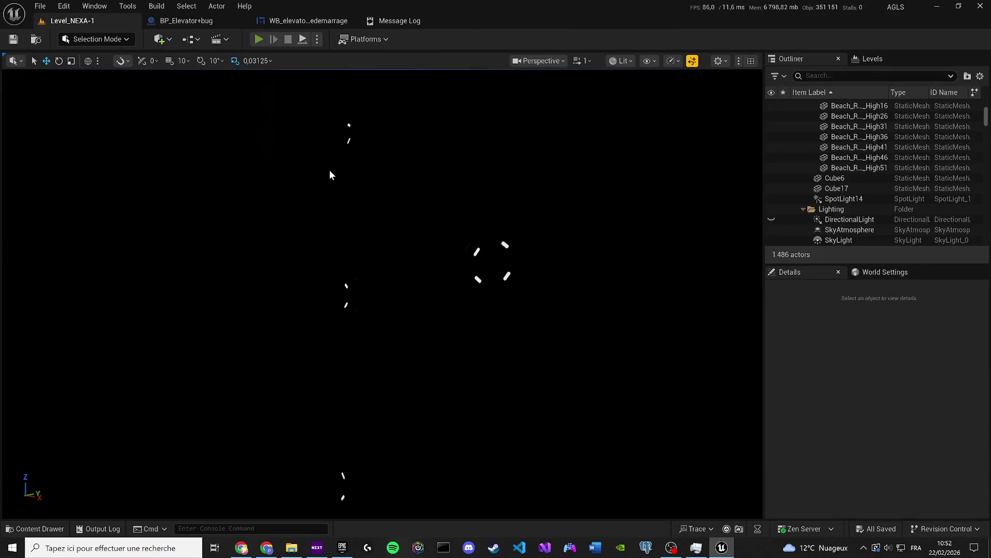
# Play the level, walk to the elevator doorway to watch the red lights flicker, then stop
pyautogui.hotkey('alt', 'p')
pyautogui.press('a')
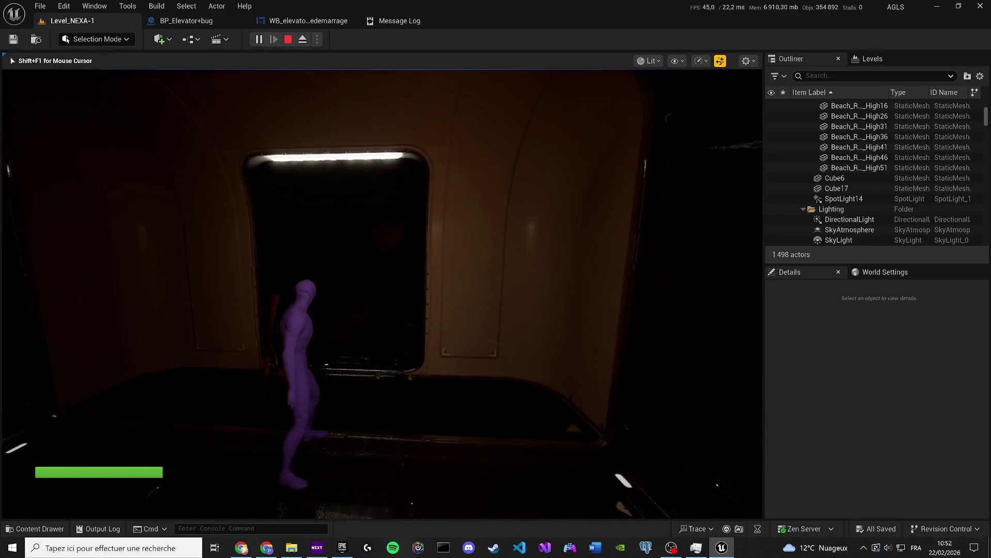
pyautogui.press('w')
pyautogui.press('w')
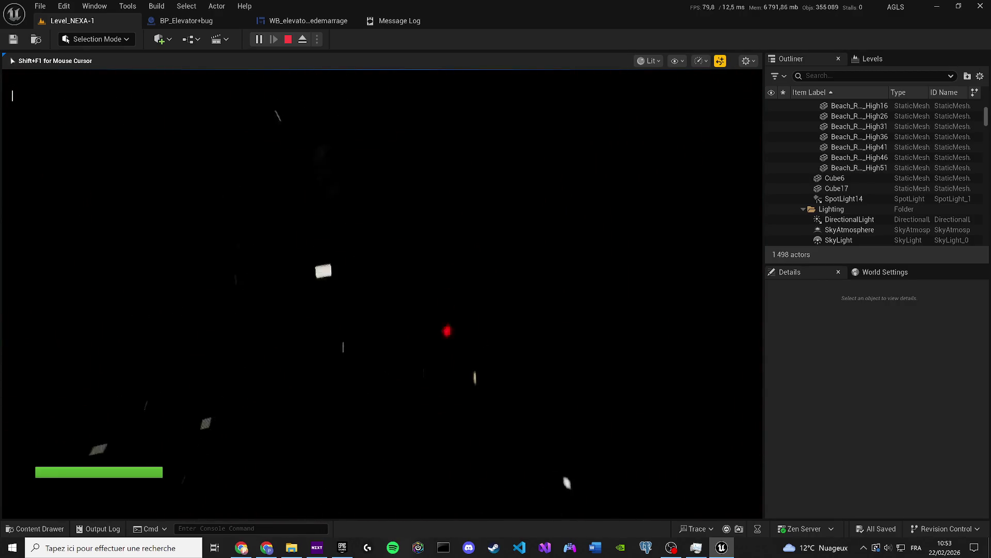
pyautogui.press('w')
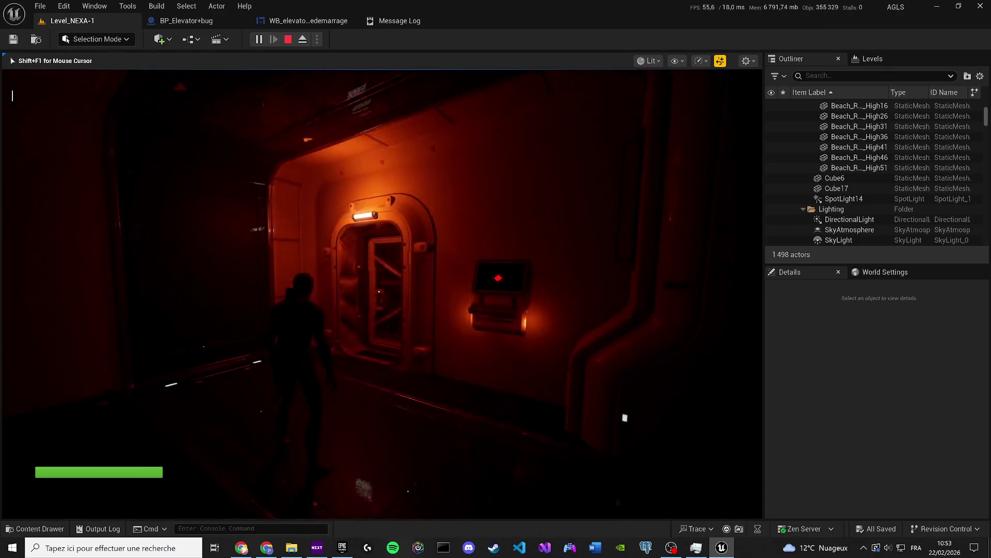
pyautogui.press('w')
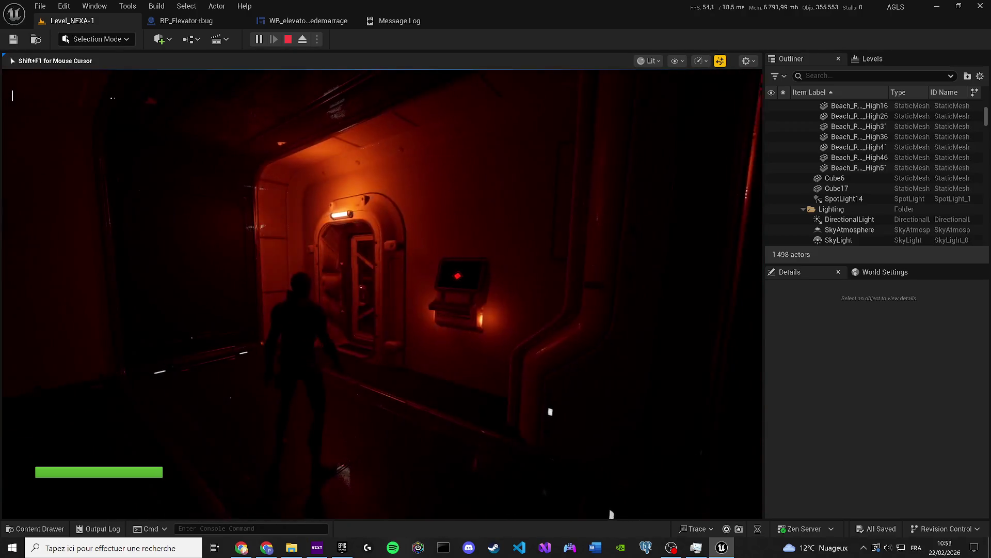
pyautogui.press('Escape')
pyautogui.click(289, 21)
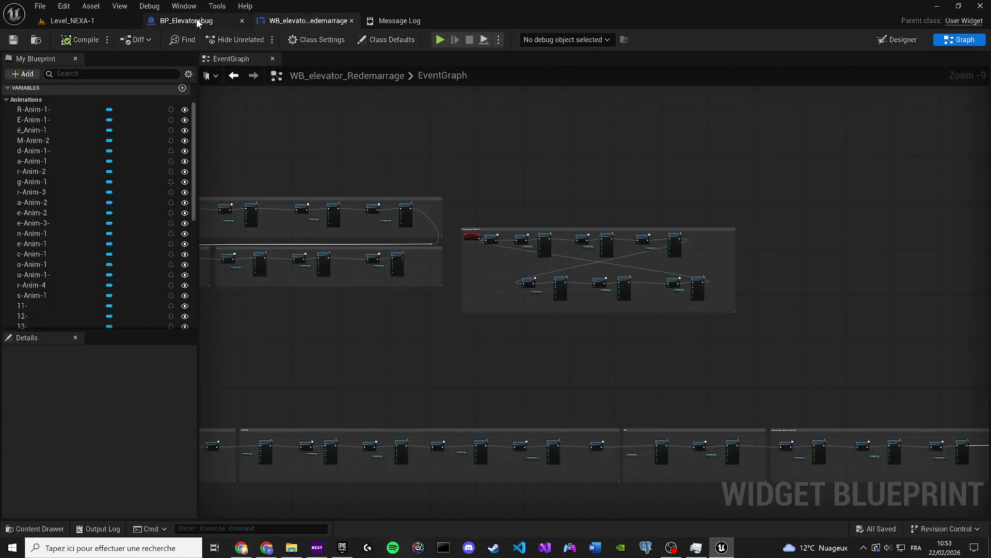
# Add a Do Once node after SET fixe? and wire its Completed output to the Sequence
pyautogui.click(196, 18)
pyautogui.moveTo(470, 305)
pyautogui.mouseDown()
pyautogui.moveTo(393, 267)
pyautogui.moveTo(465, 300)
pyautogui.moveTo(303, 366)
pyautogui.mouseUp()
pyautogui.scroll(3, 429, 281)
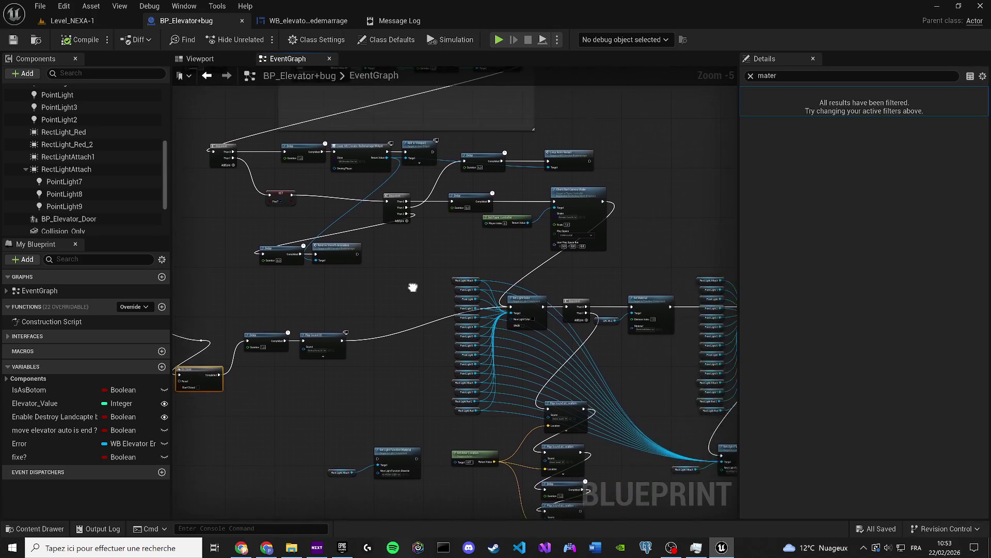
pyautogui.scroll(3, 454, 249)
pyautogui.click(258, 276)
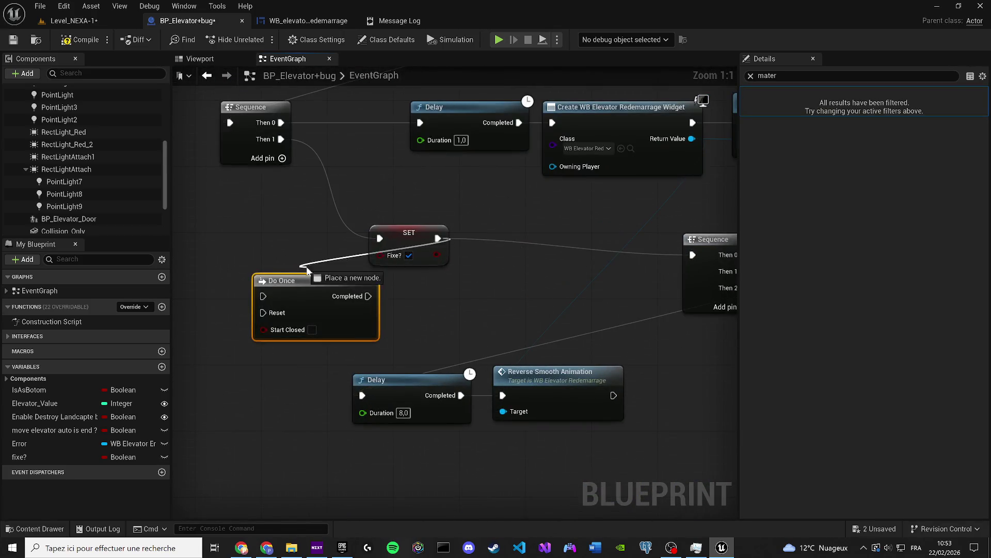
pyautogui.moveTo(293, 294)
pyautogui.mouseDown()
pyautogui.moveTo(498, 280)
pyautogui.moveTo(508, 240)
pyautogui.moveTo(497, 235)
pyautogui.moveTo(509, 230)
pyautogui.mouseUp()
pyautogui.moveTo(583, 238)
pyautogui.mouseDown()
pyautogui.moveTo(686, 245)
pyautogui.moveTo(692, 256)
pyautogui.mouseUp()
# Frame the Do Once node in a comment titled 'ONCE' and save the blueprint
pyautogui.press('c')
pyautogui.moveTo(408, 235); pyautogui.dragTo(350, 235)
pyautogui.doubleClick(462, 191)
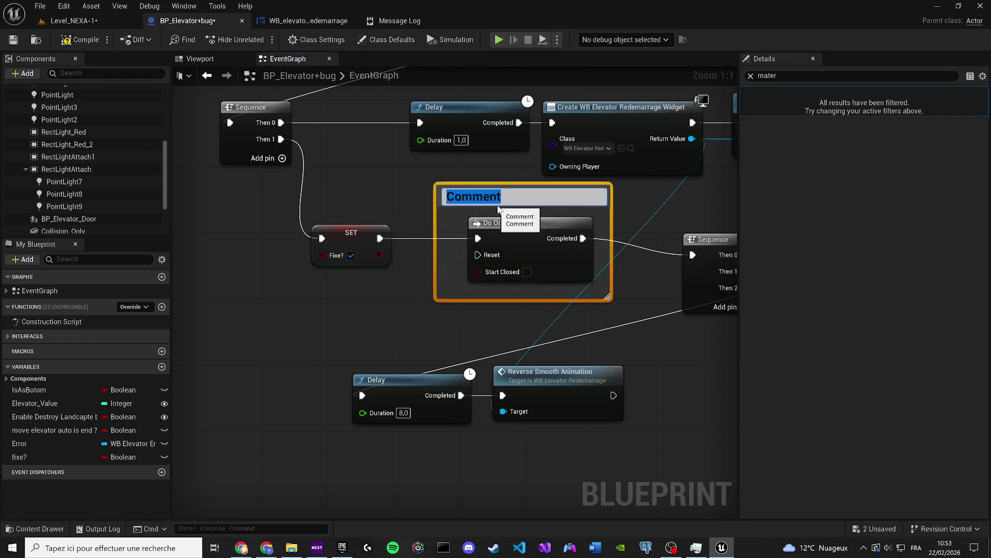
pyautogui.write('ON')
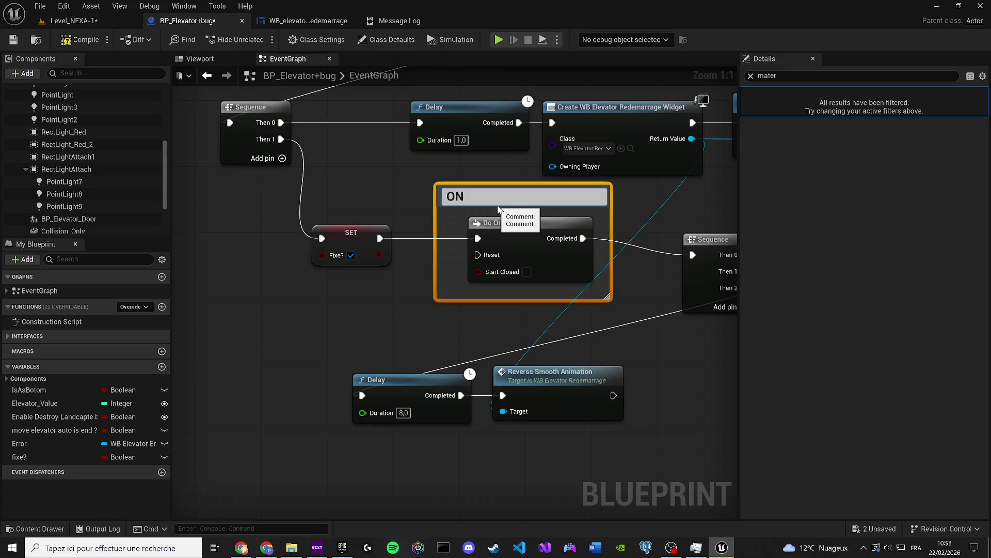
pyautogui.write('CE')
pyautogui.press('Return')
pyautogui.click(74, 21)
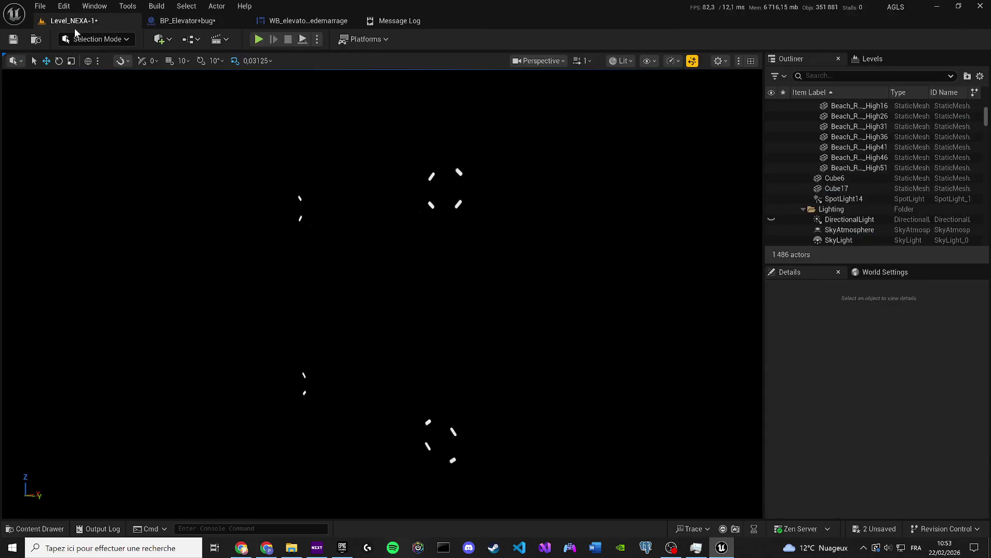
pyautogui.click(178, 20)
pyautogui.click(13, 41)
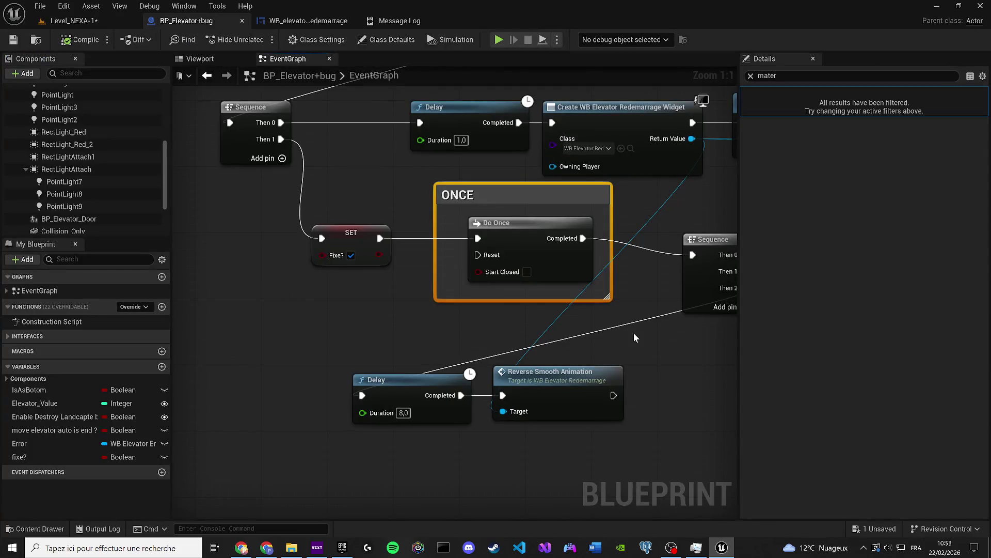
# Shift the light nodes slightly right, then copy, paste and undo the light function nodes
pyautogui.scroll(-3, 633, 333)
pyautogui.moveTo(399, 282); pyautogui.dragTo(424, 288)
pyautogui.scroll(-4, 321, 227)
pyautogui.scroll(3, 442, 305)
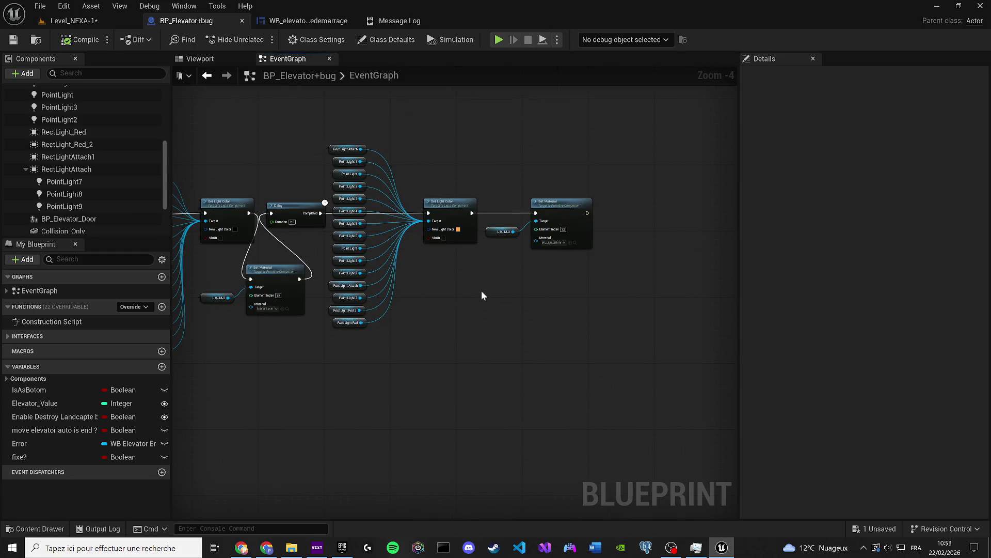
pyautogui.moveTo(547, 350)
pyautogui.mouseDown()
pyautogui.moveTo(401, 159)
pyautogui.moveTo(351, 145)
pyautogui.moveTo(373, 201)
pyautogui.moveTo(476, 243)
pyautogui.moveTo(523, 288)
pyautogui.mouseUp()
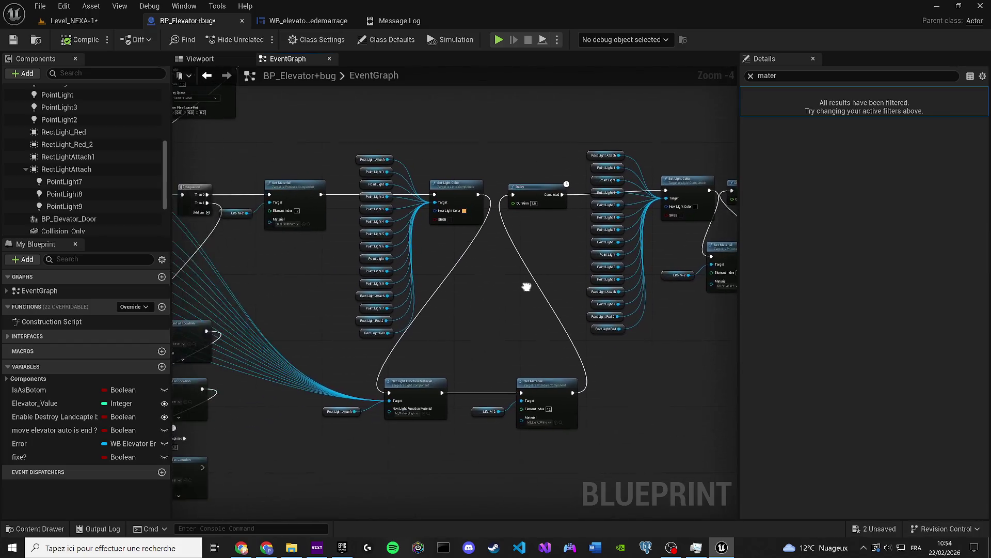
pyautogui.moveTo(439, 437); pyautogui.dragTo(329, 385)
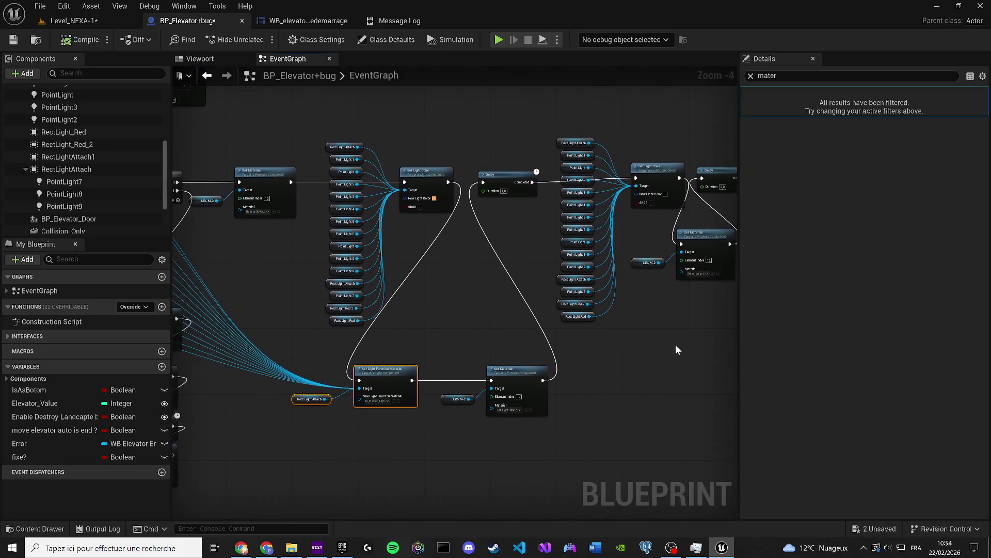
pyautogui.hotkey('ctrl', 'c')
pyautogui.hotkey('ctrl', 'v')
pyautogui.hotkey('ctrl', 'z')
pyautogui.hotkey('ctrl', 'z')
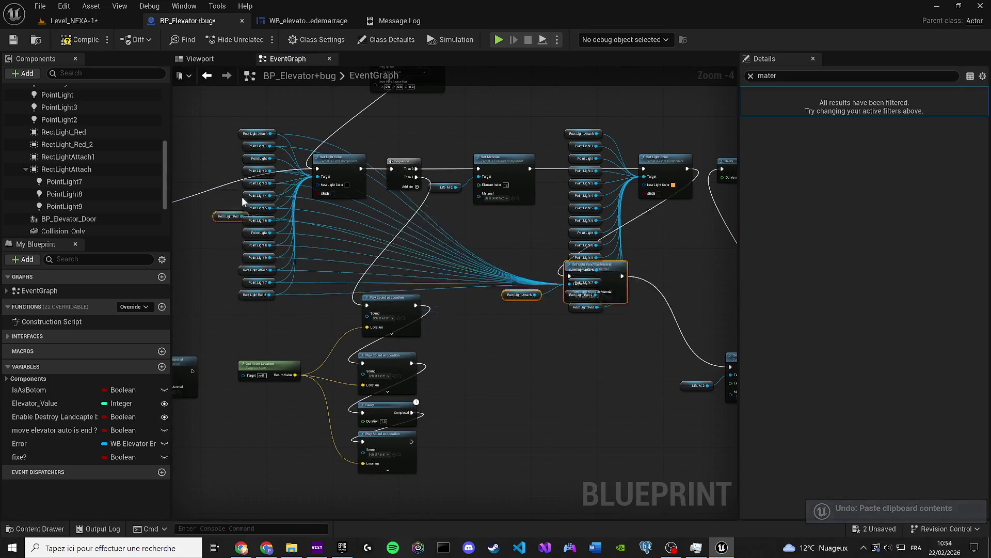
# Move Rect Light Red and the light function nodes left, then select them with the light column
pyautogui.keyDown('ctrl'); pyautogui.click(259, 307); pyautogui.keyUp('ctrl')
pyautogui.moveTo(272, 310); pyautogui.dragTo(272, 314)
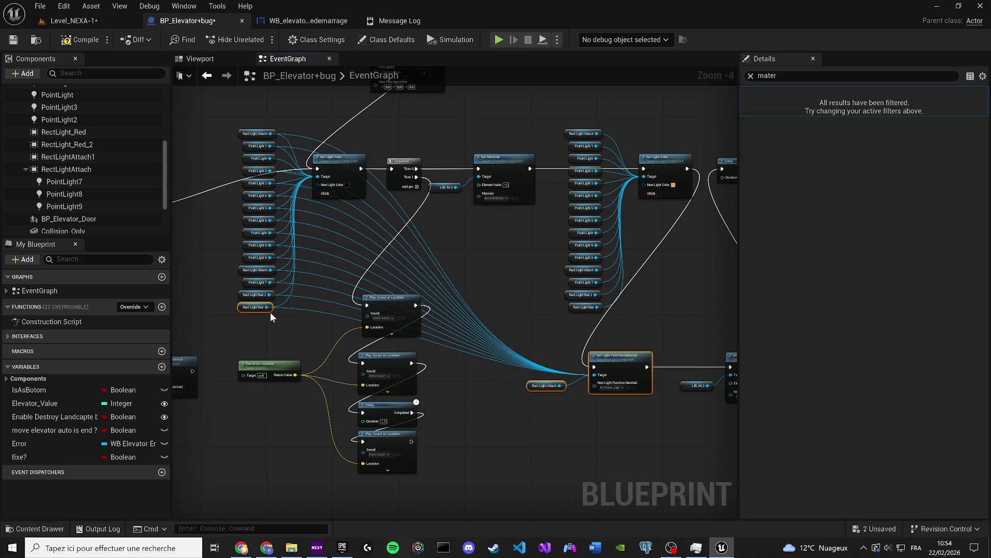
pyautogui.moveTo(232, 125)
pyautogui.mouseDown()
pyautogui.moveTo(297, 244)
pyautogui.moveTo(317, 313)
pyautogui.mouseUp()
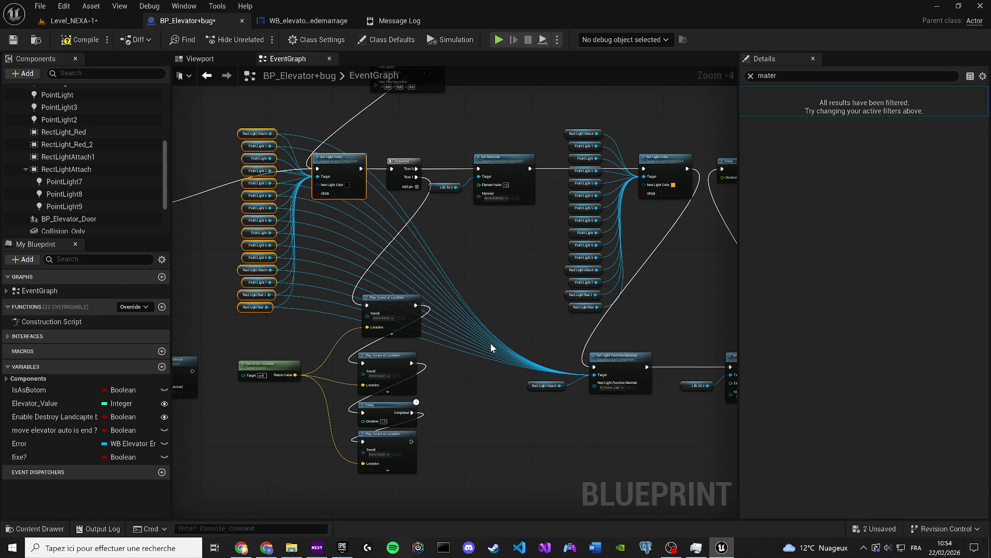
pyautogui.moveTo(623, 416); pyautogui.dragTo(528, 360)
pyautogui.scroll(4, 515, 451)
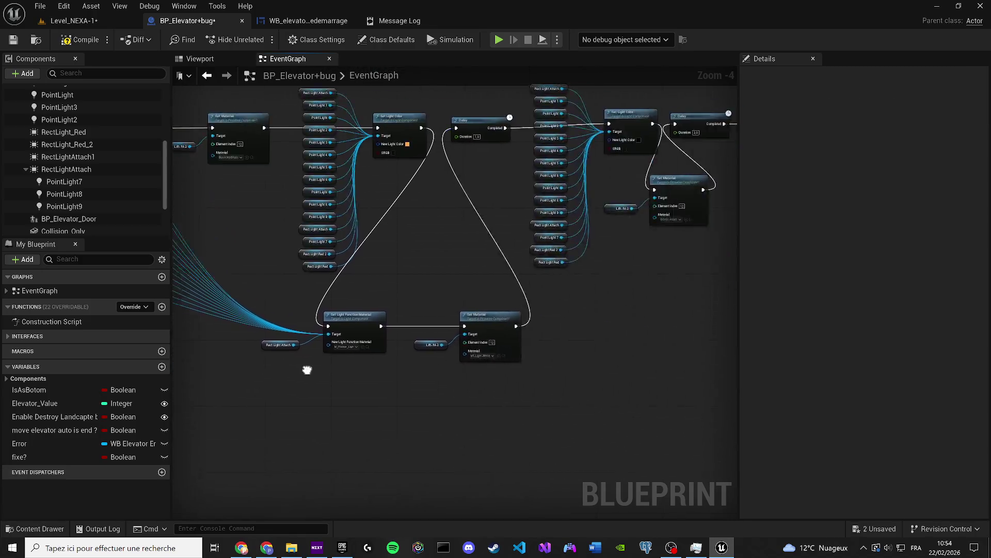
pyautogui.scroll(-2, 580, 244)
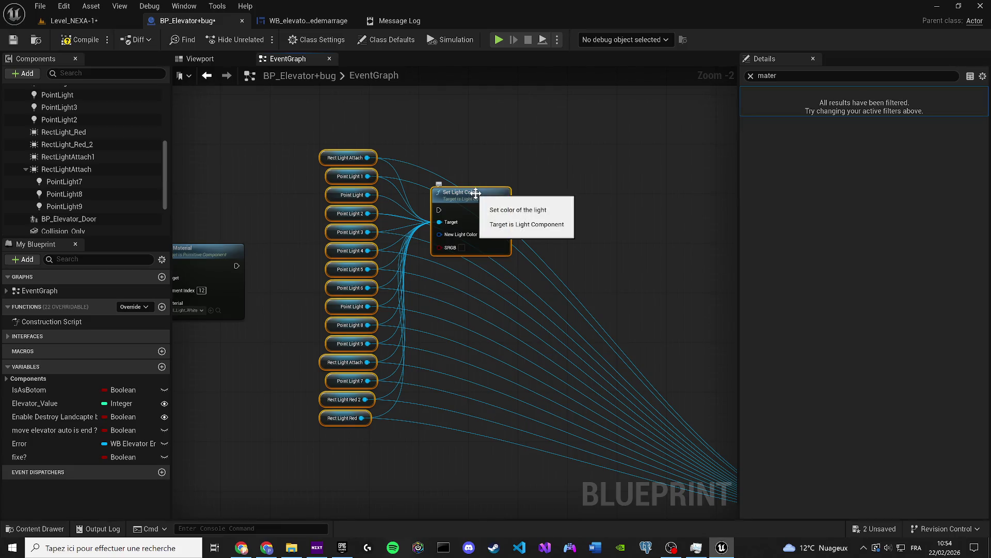
# Delete the extra Set Light Color node and wire Set Material into Set Light Function Material
pyautogui.scroll(-2, 476, 192)
pyautogui.press('Delete')
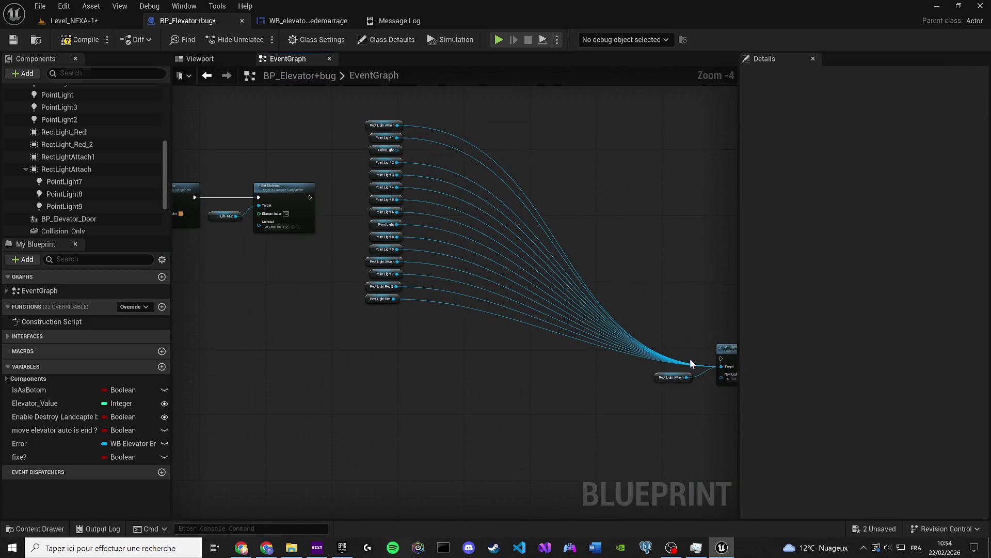
pyautogui.moveTo(709, 417)
pyautogui.mouseDown()
pyautogui.moveTo(682, 349)
pyautogui.moveTo(696, 354)
pyautogui.moveTo(649, 299)
pyautogui.moveTo(651, 437)
pyautogui.mouseUp()
pyautogui.moveTo(653, 349); pyautogui.dragTo(595, 191)
pyautogui.moveTo(221, 197)
pyautogui.mouseDown()
pyautogui.moveTo(574, 202)
pyautogui.moveTo(445, 200)
pyautogui.mouseUp()
# Frame the light-reset nodes in a comment titled 'STOP FLICKER', then compile and save
pyautogui.moveTo(628, 373)
pyautogui.mouseDown()
pyautogui.moveTo(536, 302)
pyautogui.moveTo(281, 150)
pyautogui.moveTo(203, 144)
pyautogui.moveTo(235, 146)
pyautogui.mouseUp()
pyautogui.write('cSTOP F')
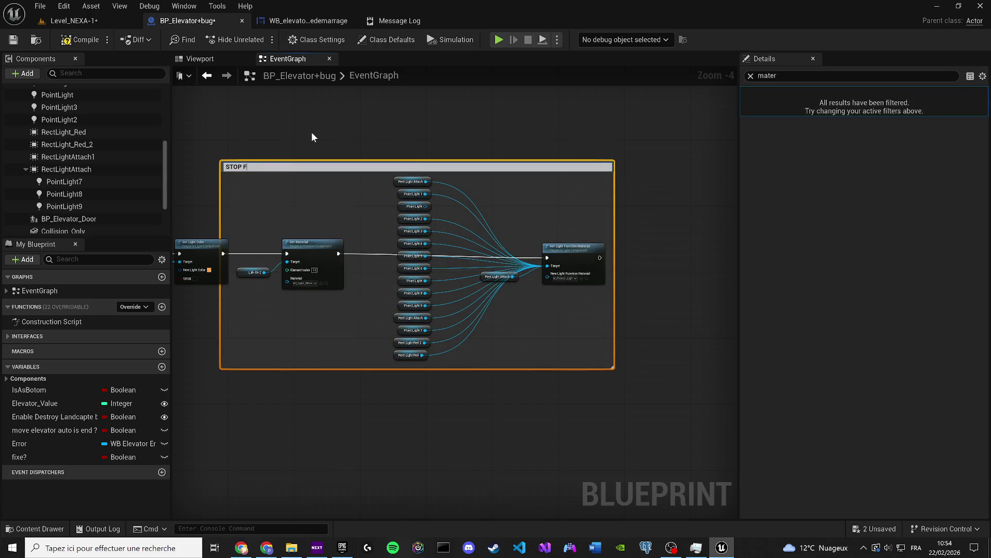
pyautogui.write('ICER')
pyautogui.press('Return')
pyautogui.doubleClick(333, 163)
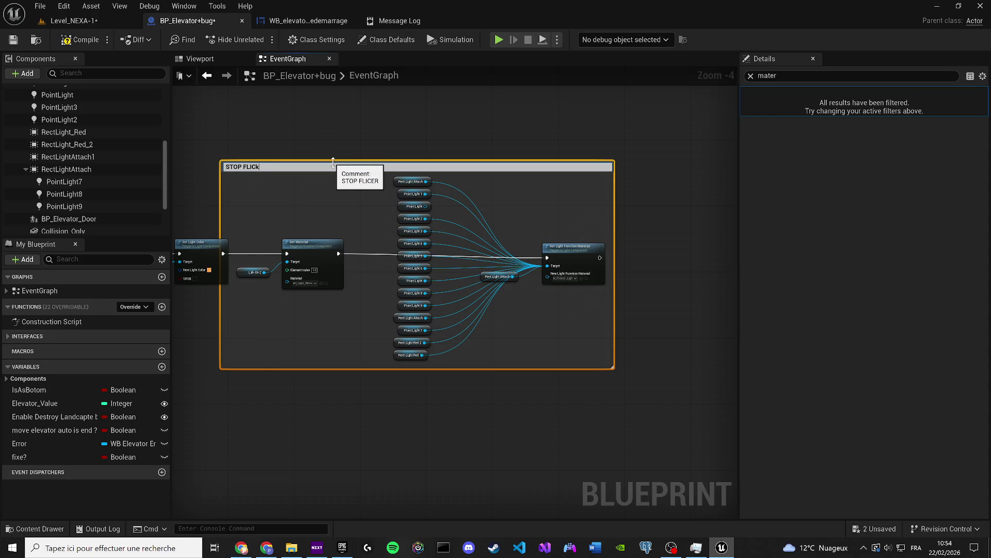
pyautogui.write('KER')
pyautogui.click(243, 149)
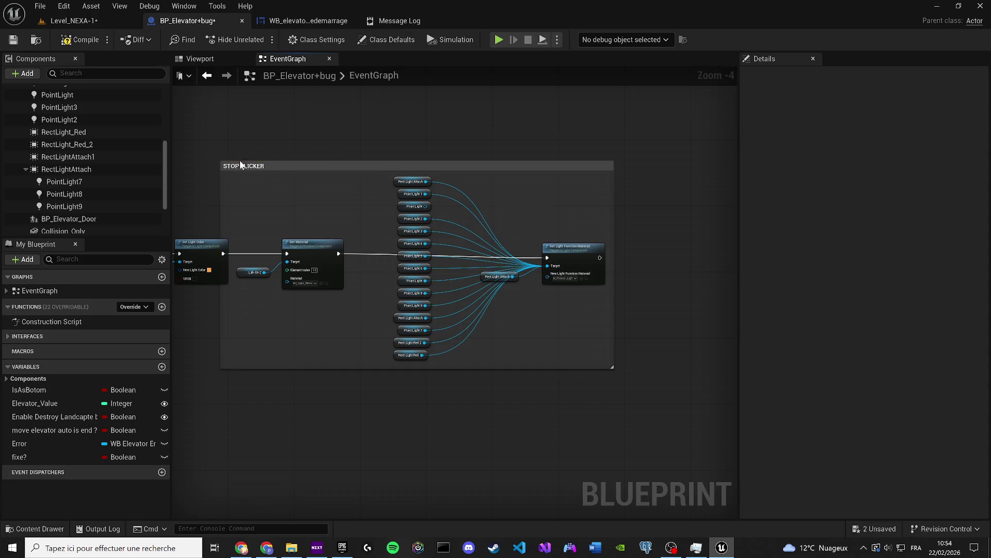
pyautogui.click(241, 165)
pyautogui.moveTo(241, 166); pyautogui.dragTo(269, 165)
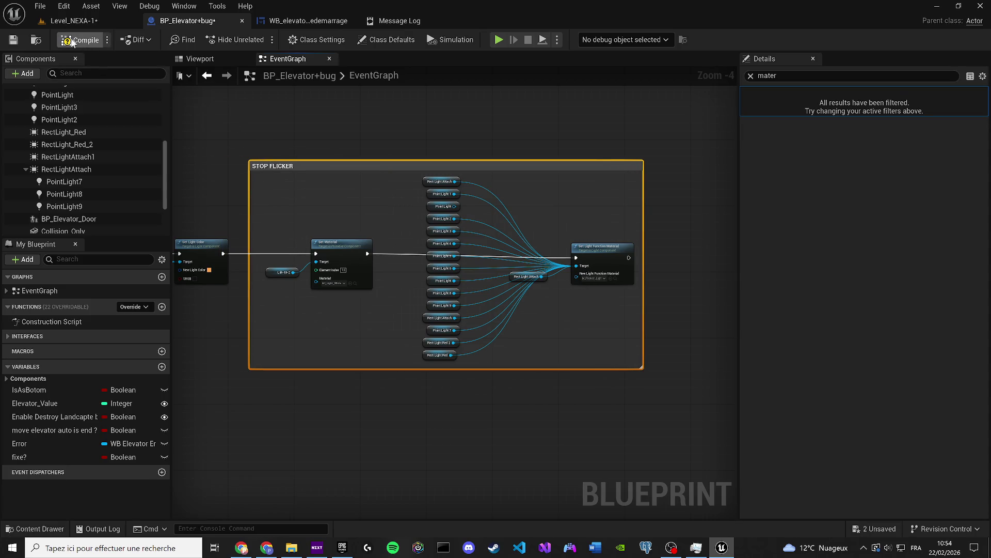
pyautogui.click(10, 41)
pyautogui.click(343, 136)
pyautogui.scroll(-3, 346, 140)
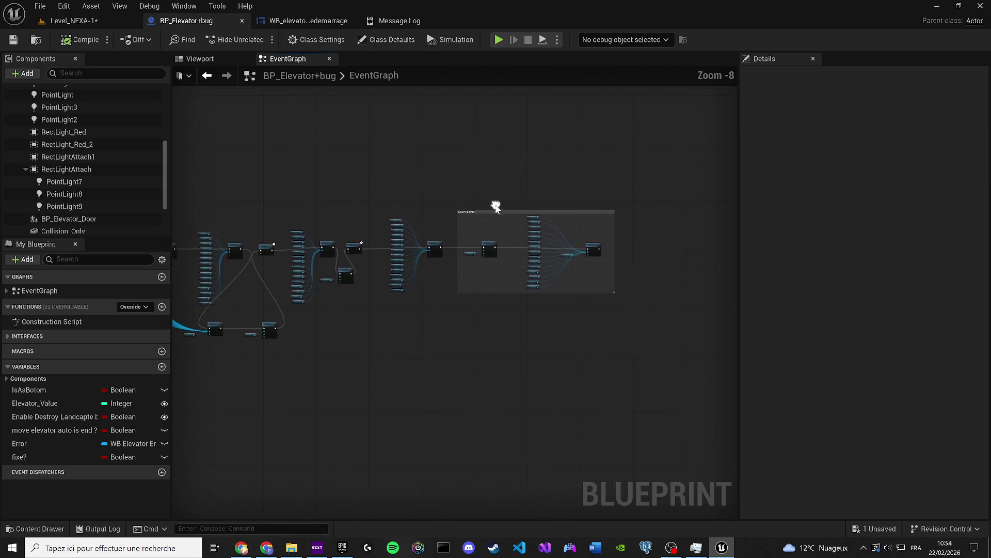
# Move the sound and delay nodes down-right and delete the leftover Set Light Function Material nodes
pyautogui.moveTo(418, 248); pyautogui.dragTo(678, 325)
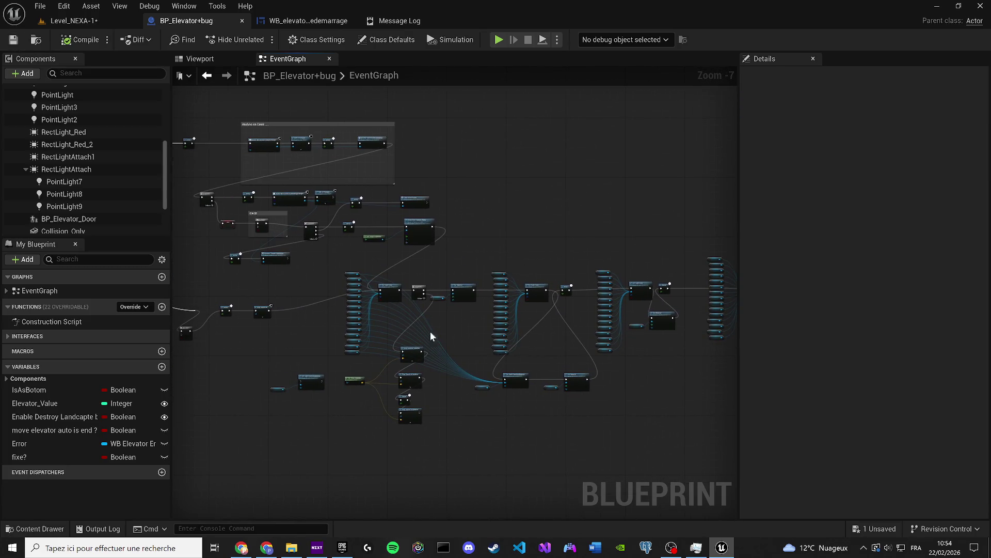
pyautogui.scroll(2, 441, 339)
pyautogui.moveTo(474, 408)
pyautogui.mouseDown()
pyautogui.moveTo(413, 298)
pyautogui.moveTo(432, 343)
pyautogui.mouseUp()
pyautogui.moveTo(341, 346)
pyautogui.mouseDown()
pyautogui.moveTo(353, 358)
pyautogui.moveTo(331, 394)
pyautogui.moveTo(458, 381)
pyautogui.mouseUp()
pyautogui.moveTo(374, 365); pyautogui.dragTo(314, 319)
pyautogui.press('Delete')
pyautogui.moveTo(330, 259); pyautogui.dragTo(369, 265)
pyautogui.press('Escape')
# Place Do Once beside the Delay, tidy the reroute point, then compile and save everything
pyautogui.scroll(3, 381, 222)
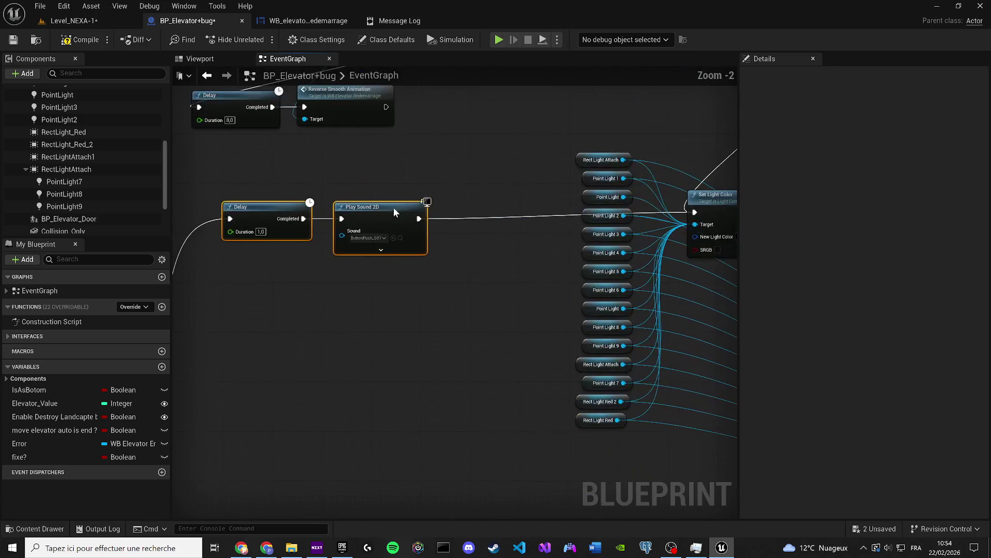
pyautogui.scroll(-1, 388, 207)
pyautogui.moveTo(405, 445)
pyautogui.mouseDown()
pyautogui.moveTo(470, 330)
pyautogui.moveTo(454, 323)
pyautogui.mouseUp()
pyautogui.moveTo(402, 384)
pyautogui.mouseDown()
pyautogui.moveTo(386, 352)
pyautogui.moveTo(305, 318)
pyautogui.moveTo(289, 323)
pyautogui.mouseUp()
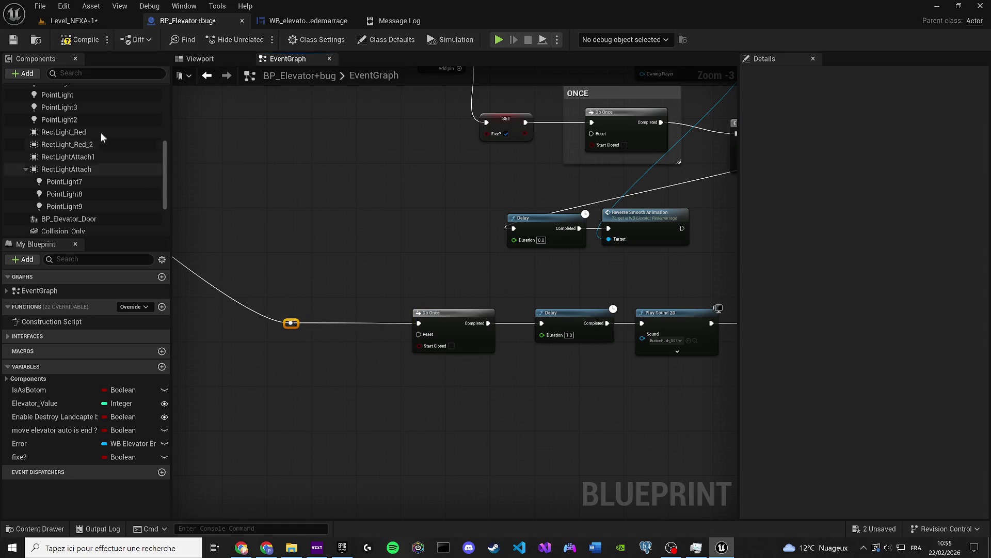
pyautogui.click(11, 44)
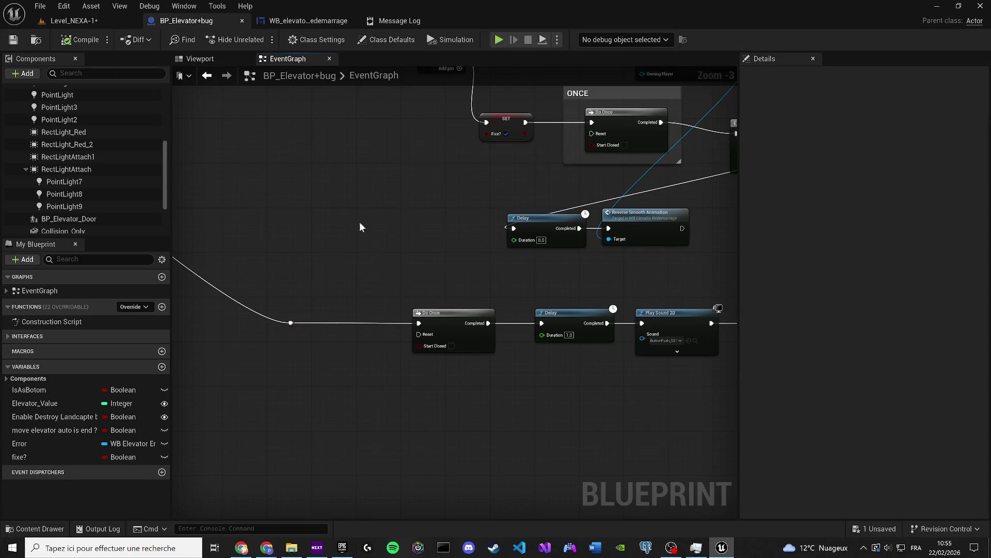
pyautogui.scroll(-4, 342, 215)
pyautogui.scroll(2, 398, 310)
pyautogui.click(88, 21)
pyautogui.hotkey('ctrl', 's')
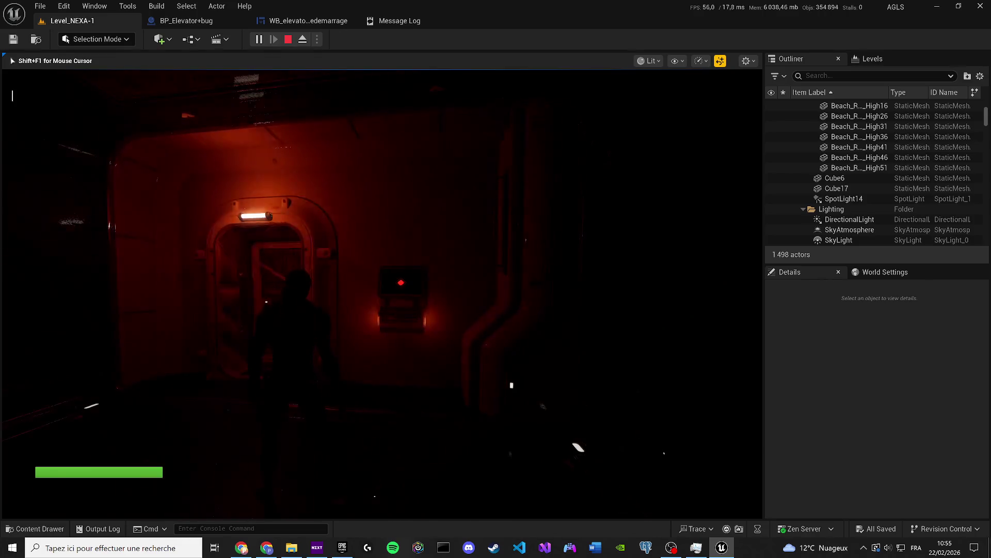
# Stop the play session and bring back the BP_Elevator+bug Event Graph
pyautogui.press('Escape')
pyautogui.click(193, 17)
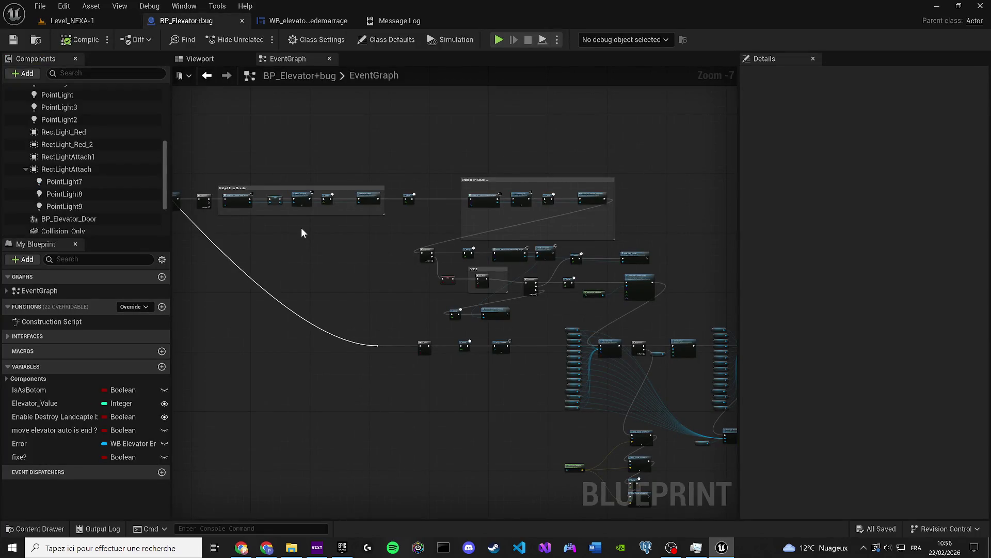
# Reroute the incoming wire so it feeds the SET node's exec input instead of Do Once
pyautogui.scroll(2, 301, 227)
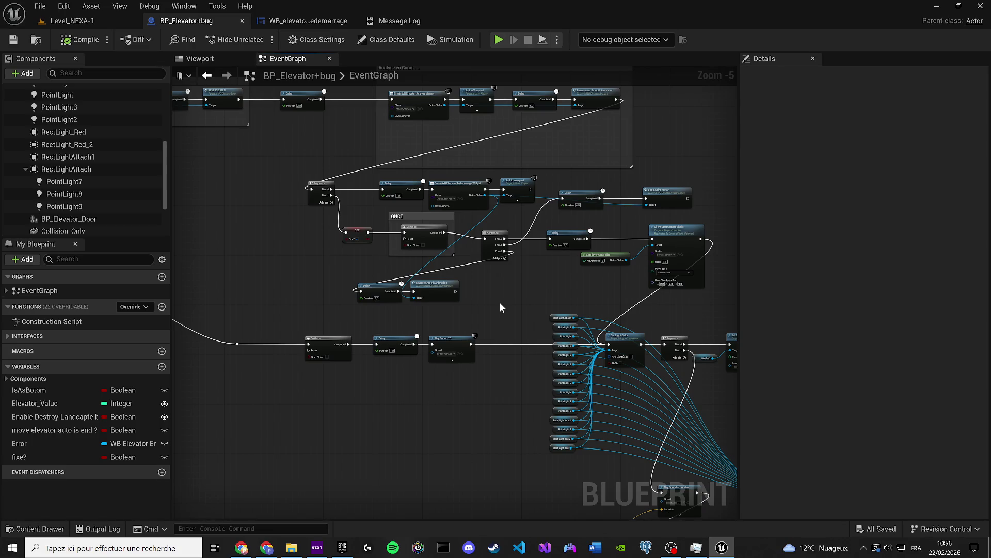
pyautogui.moveTo(507, 265)
pyautogui.mouseDown()
pyautogui.moveTo(574, 301)
pyautogui.moveTo(645, 259)
pyautogui.moveTo(671, 217)
pyautogui.mouseUp()
pyautogui.moveTo(642, 455); pyautogui.dragTo(647, 488)
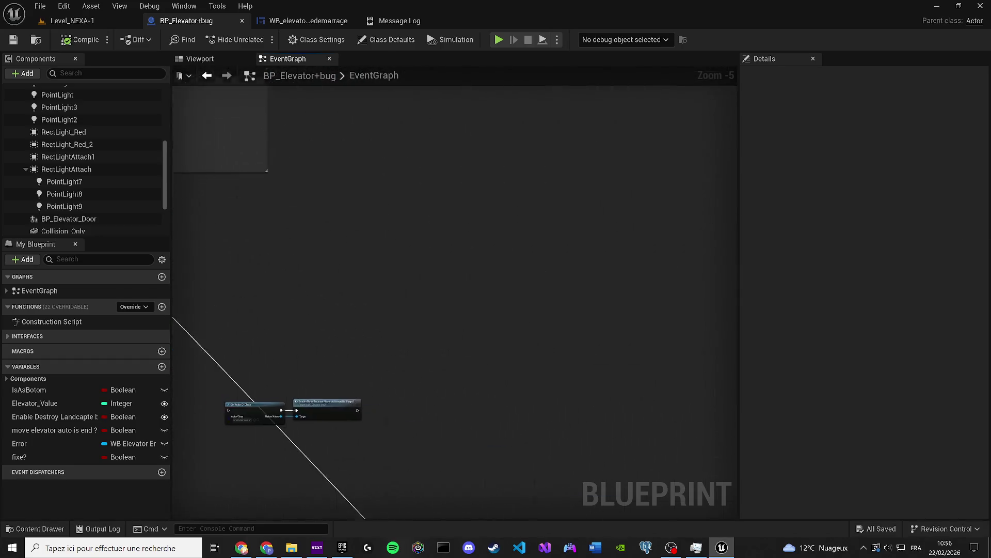
pyautogui.moveTo(488, 362)
pyautogui.mouseDown()
pyautogui.moveTo(488, 268)
pyautogui.moveTo(373, 285)
pyautogui.mouseUp()
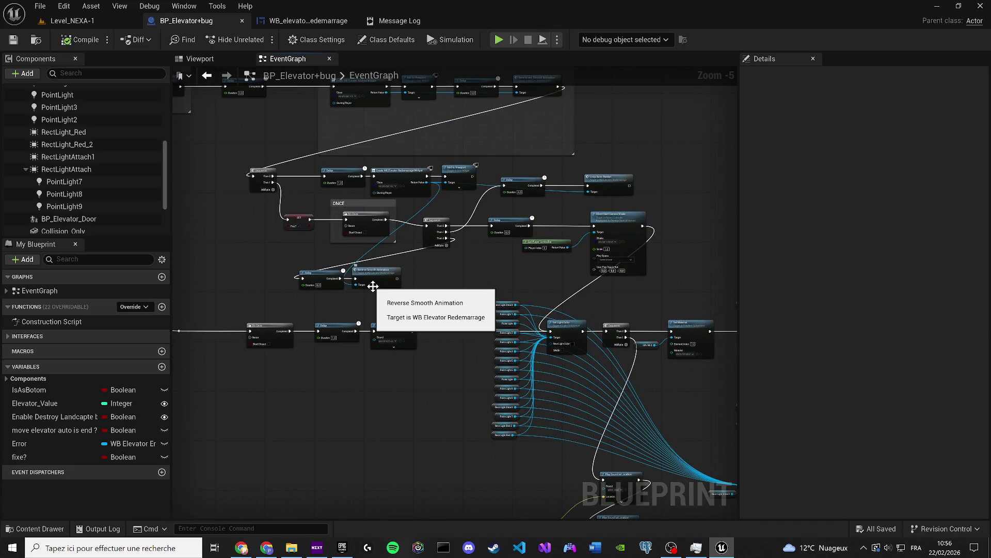
pyautogui.scroll(2, 320, 353)
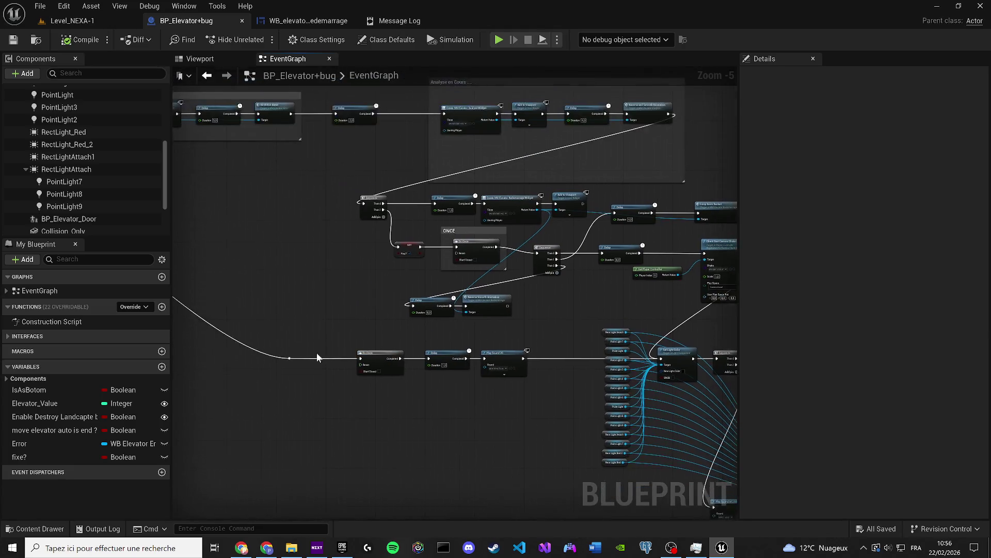
pyautogui.moveTo(276, 363); pyautogui.dragTo(281, 421)
pyautogui.scroll(-1, 280, 421)
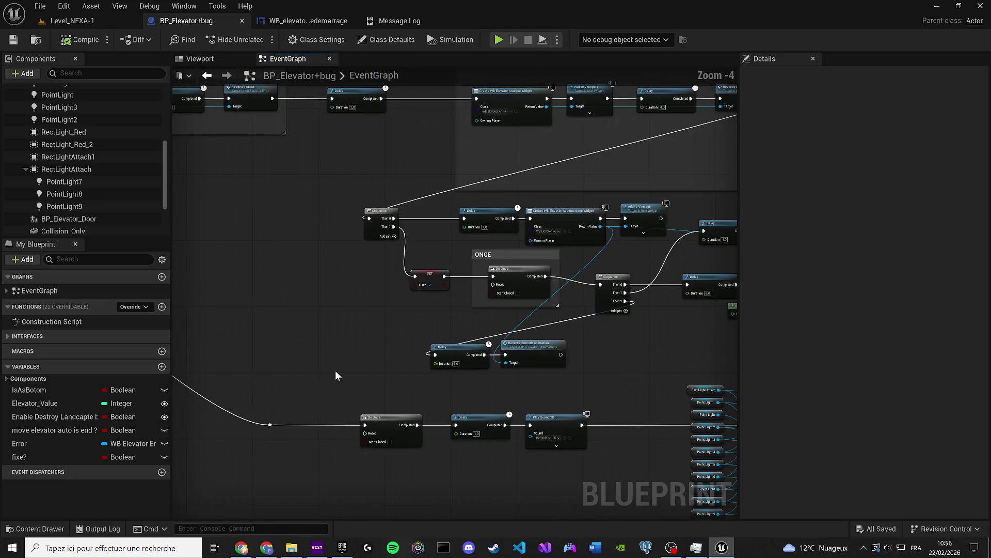
pyautogui.doubleClick(267, 424)
pyautogui.moveTo(269, 424)
pyautogui.mouseDown()
pyautogui.moveTo(432, 295)
pyautogui.moveTo(415, 277)
pyautogui.mouseUp()
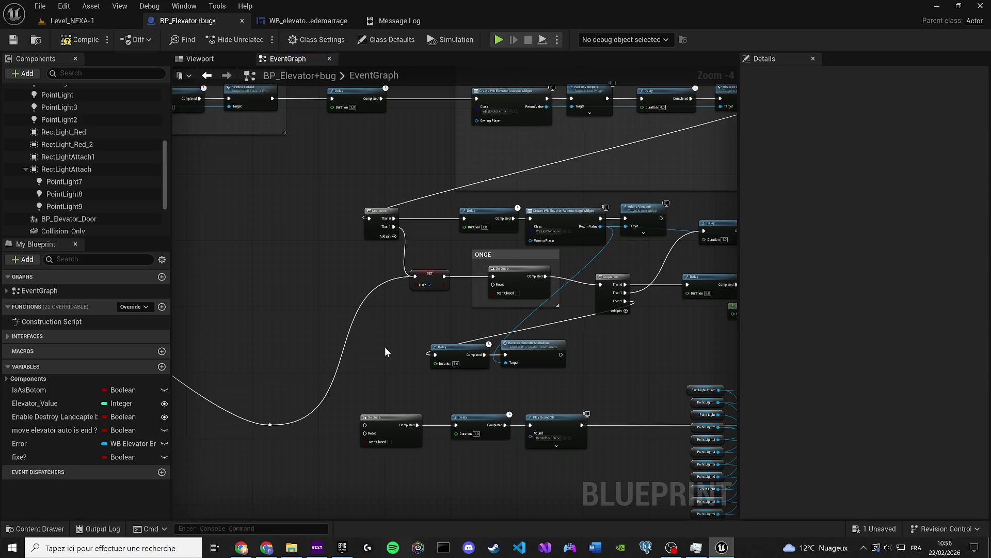
# Compile the elevator blueprint and review the STOP FLICKER group
pyautogui.moveTo(385, 351); pyautogui.dragTo(298, 324)
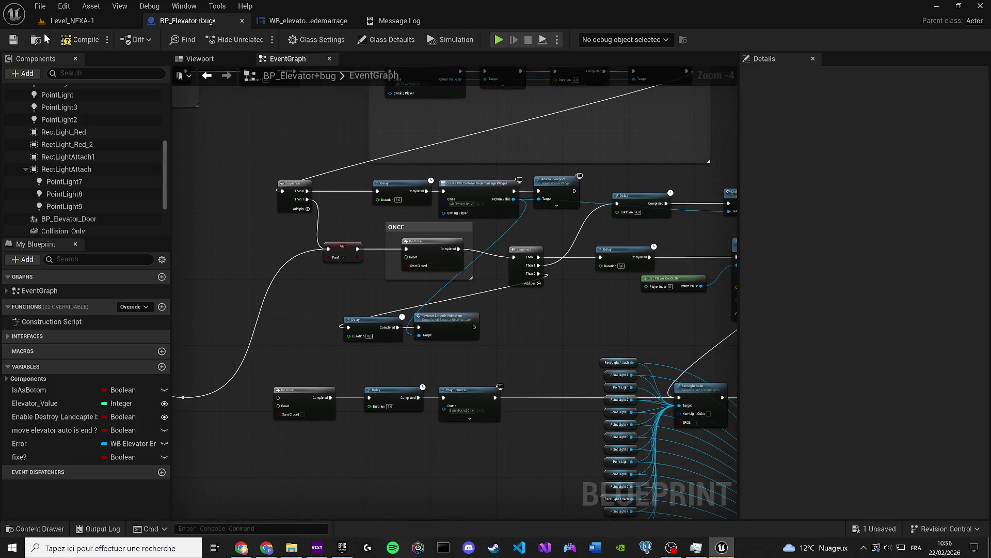
pyautogui.click(9, 40)
pyautogui.scroll(-1, 497, 156)
pyautogui.moveTo(497, 156)
pyautogui.mouseDown()
pyautogui.moveTo(454, 170)
pyautogui.moveTo(363, 279)
pyautogui.mouseUp()
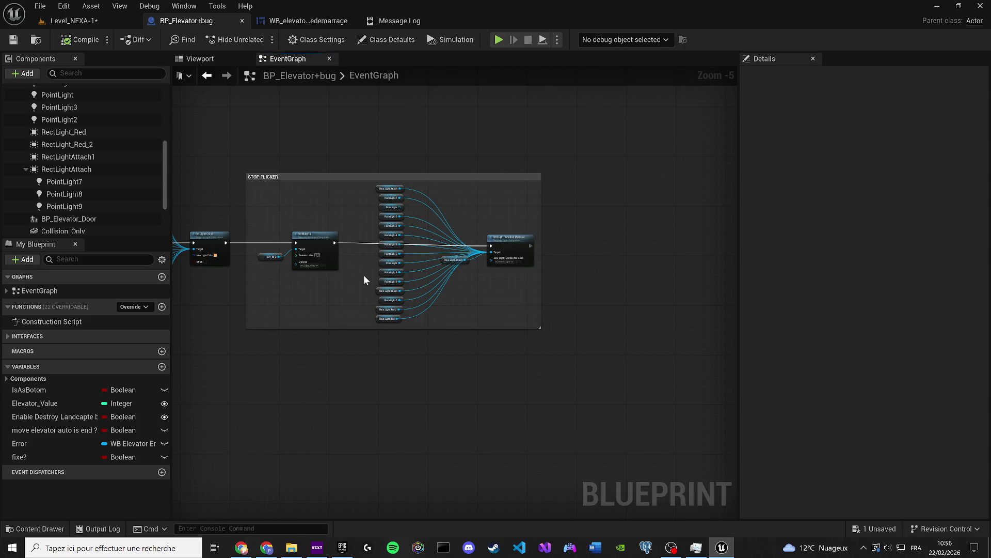
pyautogui.scroll(4, 299, 266)
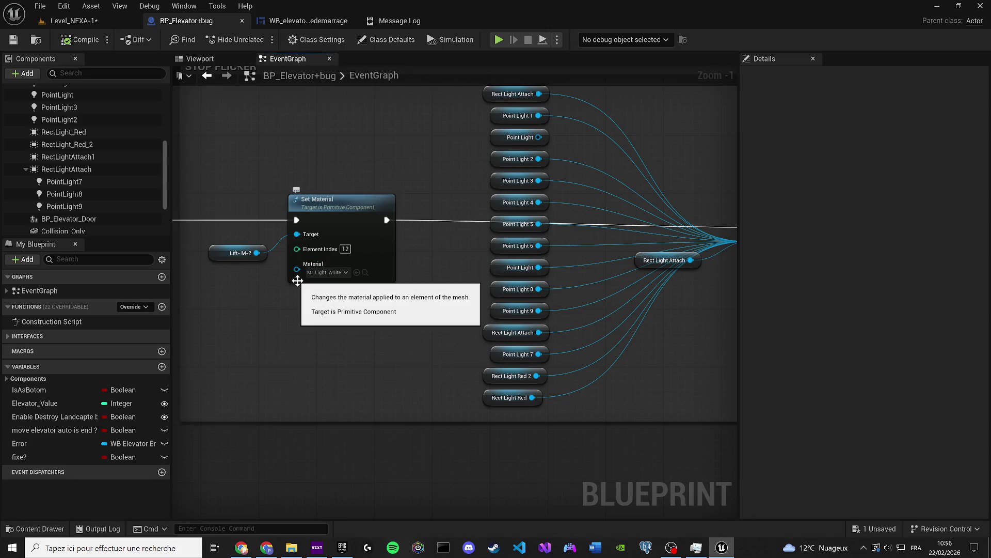
# Save Level_NEXA-1, play-test walking to the elevator doorway, then return to BP_Elevator+bug
pyautogui.click(67, 21)
pyautogui.hotkey('ctrl', 's')
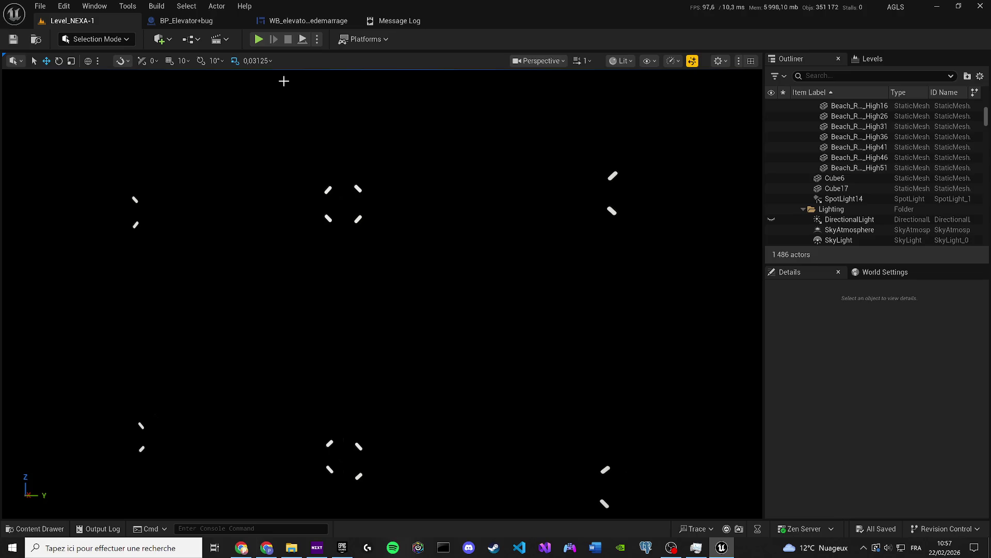
pyautogui.click(258, 39)
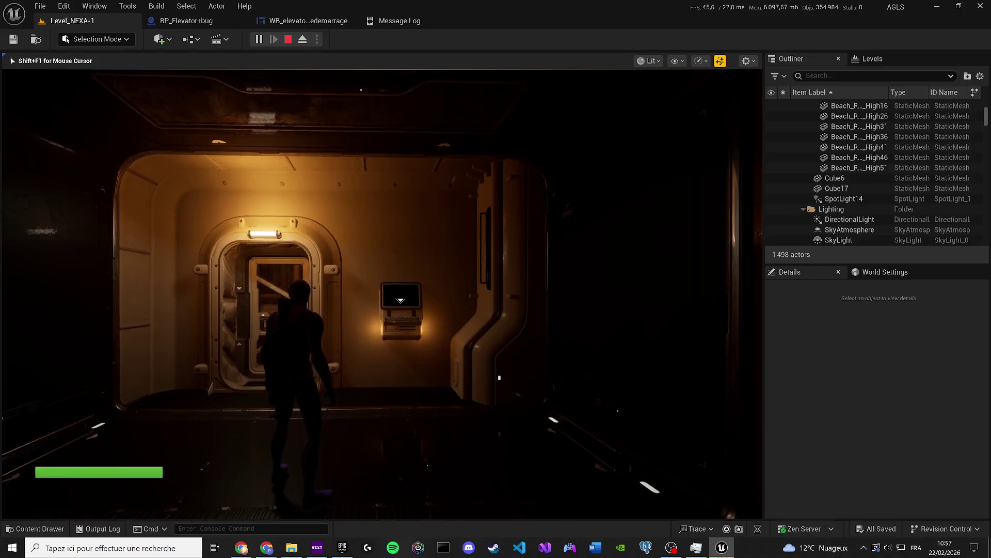
pyautogui.press('w')
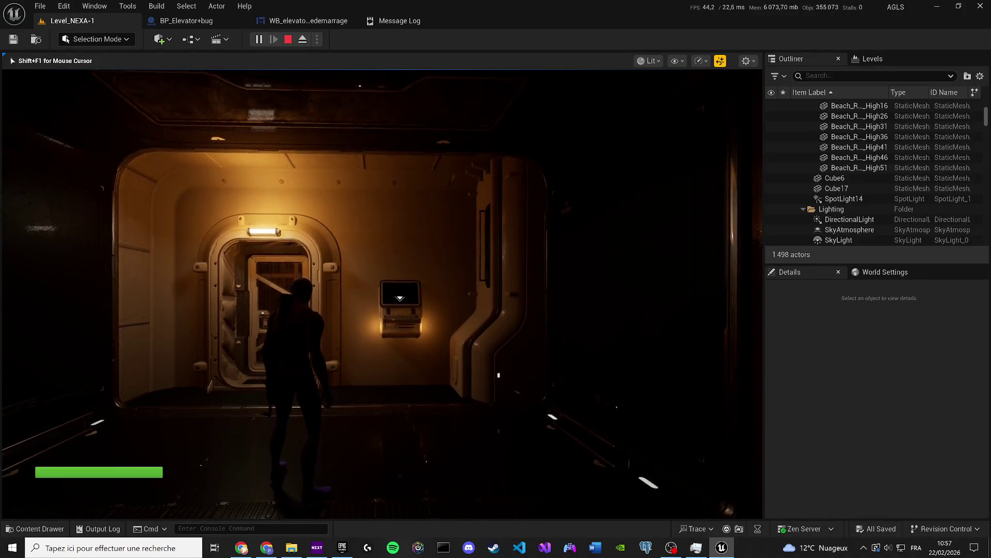
pyautogui.press('Escape')
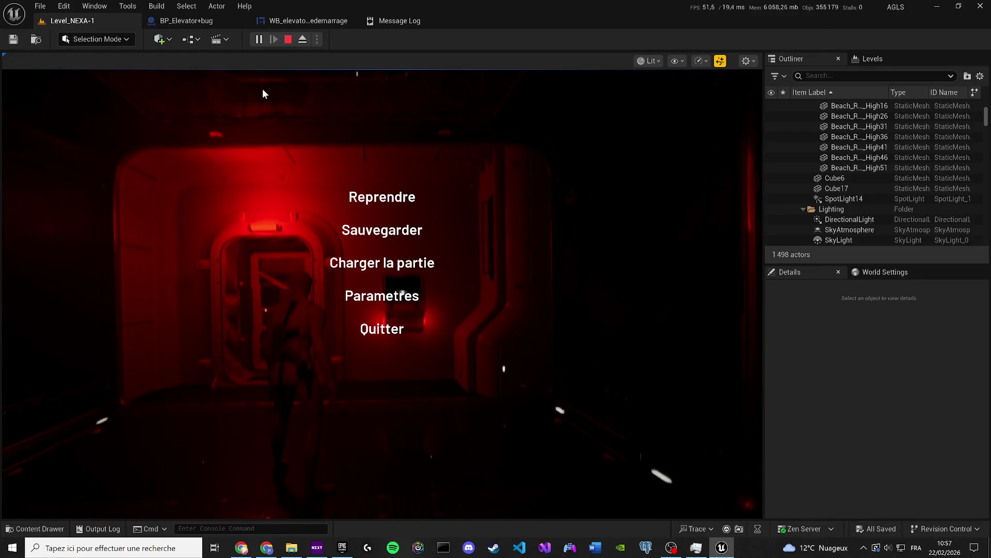
pyautogui.click(383, 201)
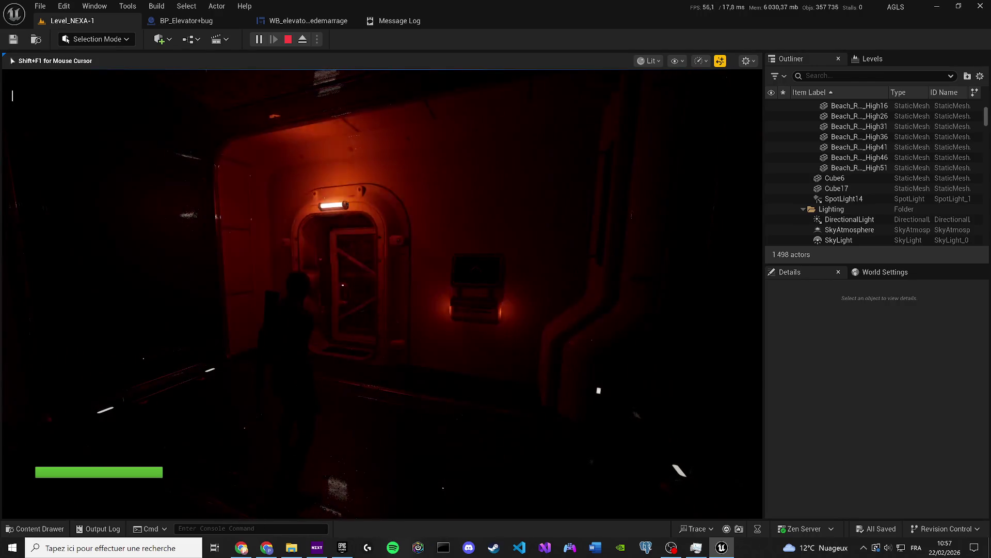
pyautogui.press('Escape')
pyautogui.click(206, 22)
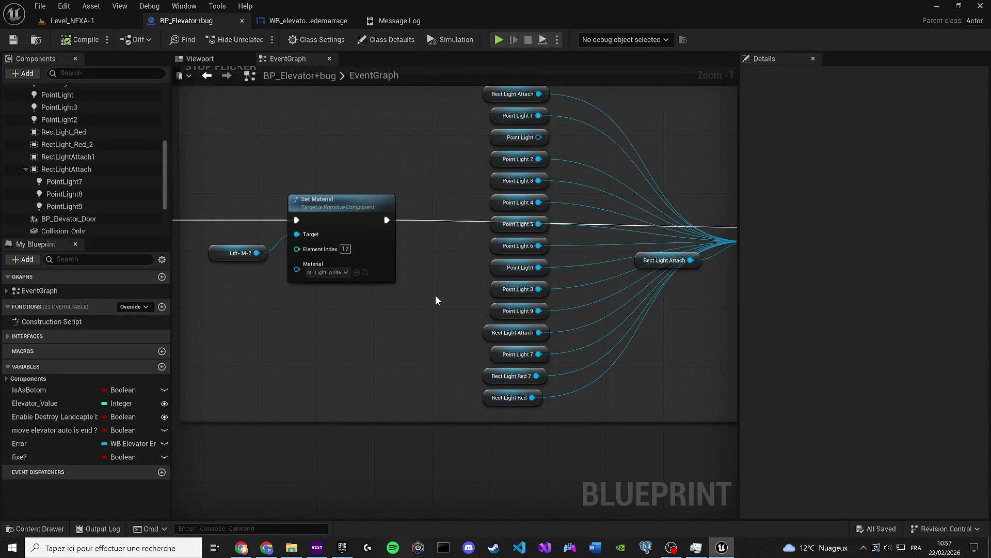
# Move the Delay and Loop Anim Restart nodes to the right
pyautogui.scroll(-10, 435, 301)
pyautogui.scroll(5, 322, 254)
pyautogui.scroll(4, 330, 353)
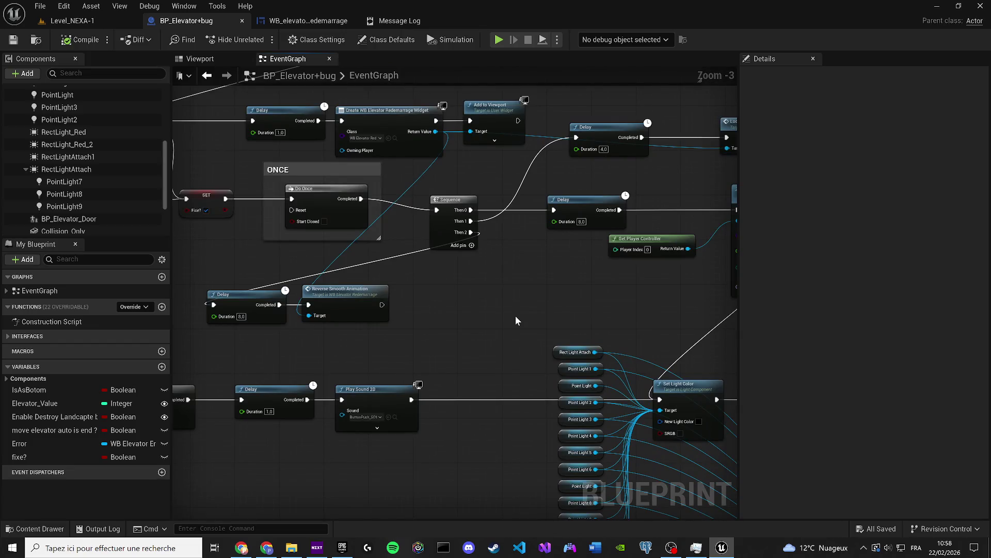
pyautogui.moveTo(509, 255); pyautogui.dragTo(651, 357)
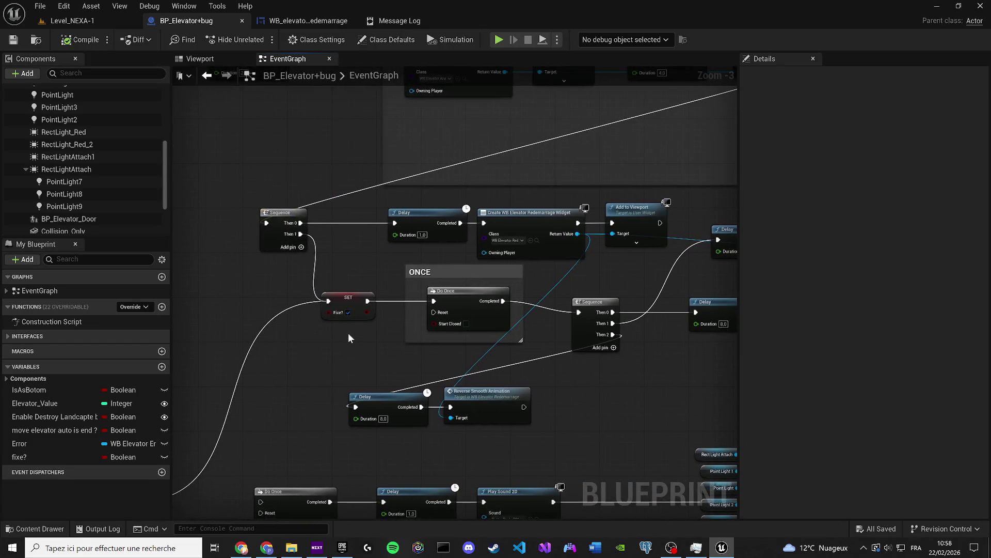
pyautogui.scroll(-2, 390, 316)
pyautogui.scroll(1, 299, 266)
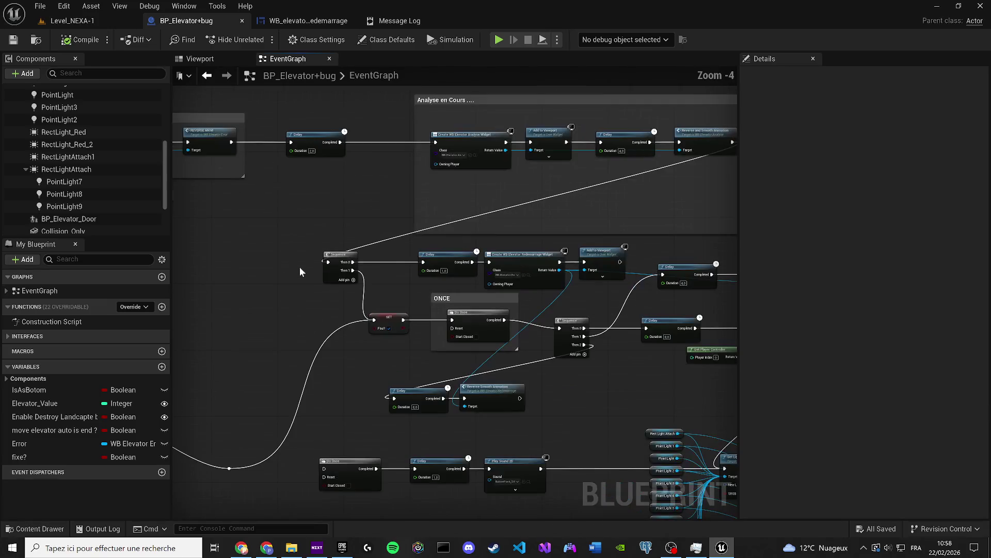
pyautogui.moveTo(567, 356); pyautogui.dragTo(481, 329)
pyautogui.moveTo(568, 321); pyautogui.dragTo(521, 306)
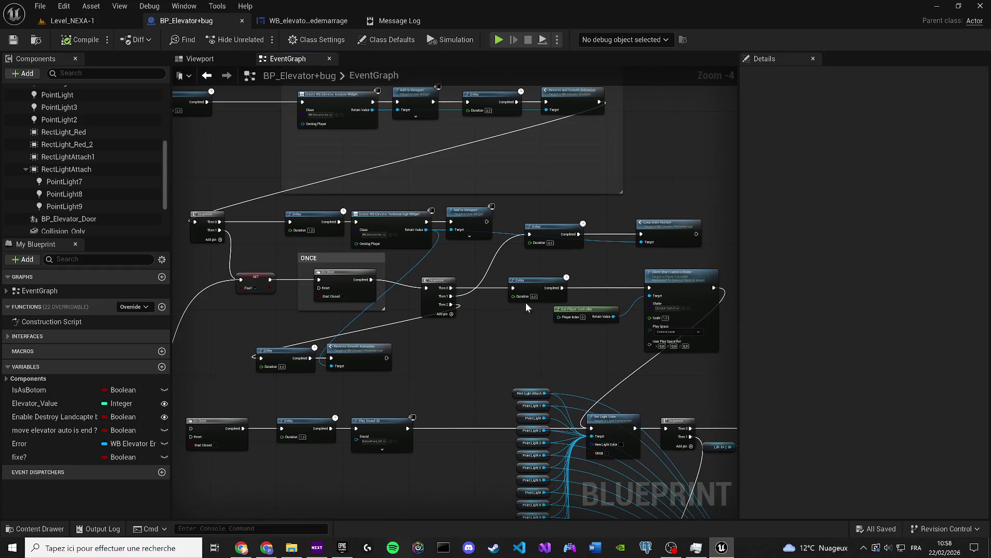
pyautogui.moveTo(535, 229); pyautogui.dragTo(568, 225)
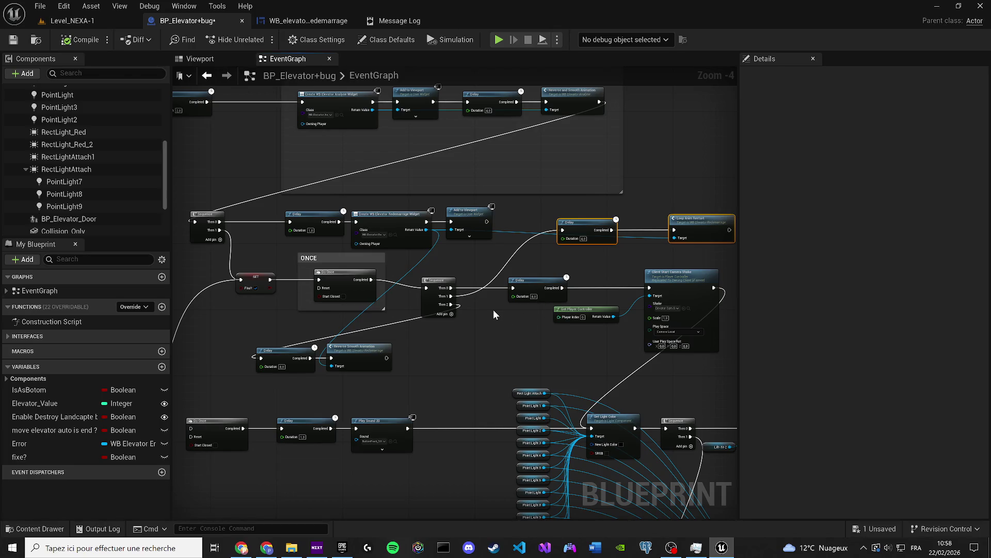
# Shift the Delay, Get Player Controller and camera-shake nodes right, then paste a new Do Once node
pyautogui.moveTo(494, 311); pyautogui.dragTo(454, 274)
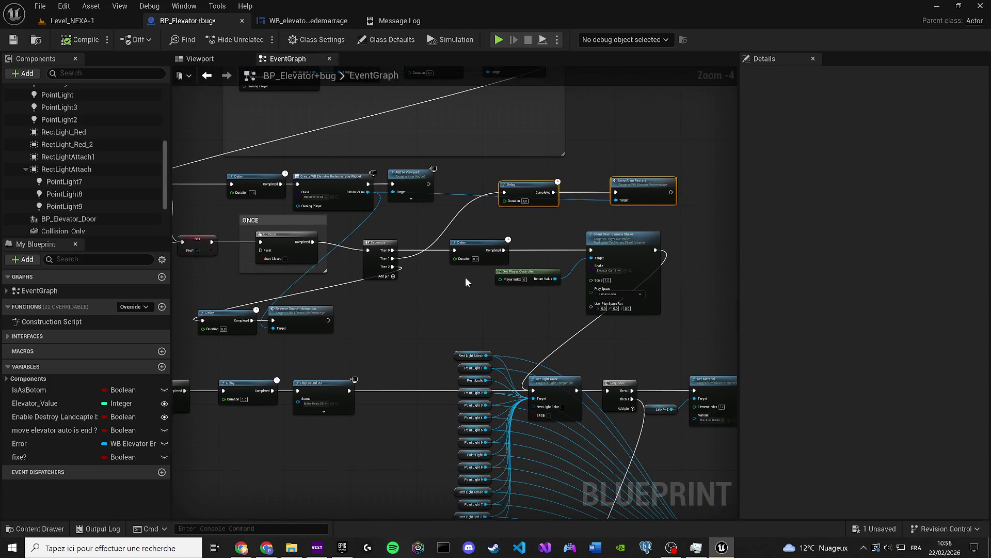
pyautogui.moveTo(629, 329); pyautogui.dragTo(453, 229)
pyautogui.moveTo(463, 244)
pyautogui.mouseDown()
pyautogui.moveTo(519, 246)
pyautogui.moveTo(537, 264)
pyautogui.moveTo(547, 249)
pyautogui.moveTo(560, 252)
pyautogui.mouseUp()
pyautogui.moveTo(417, 296); pyautogui.dragTo(470, 280)
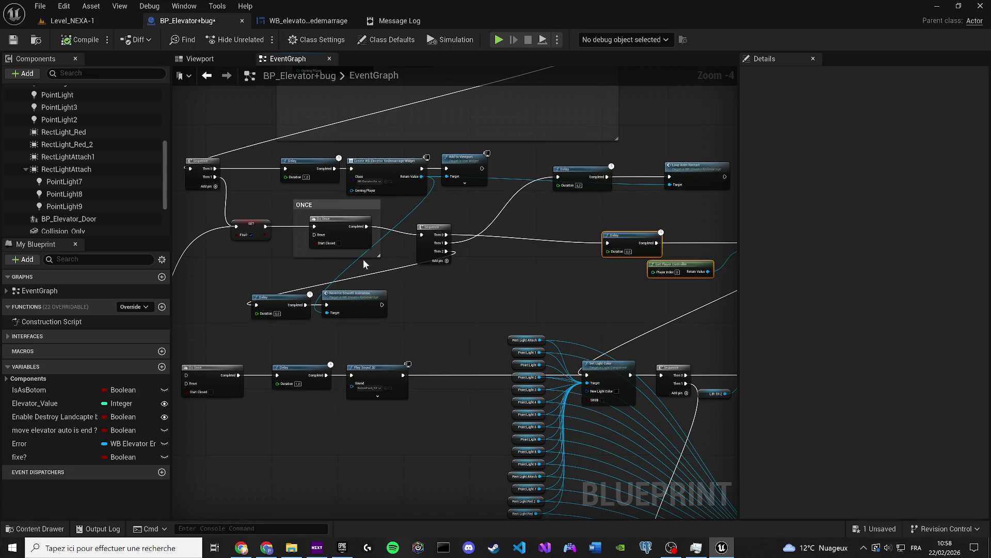
pyautogui.moveTo(372, 249); pyautogui.dragTo(313, 221)
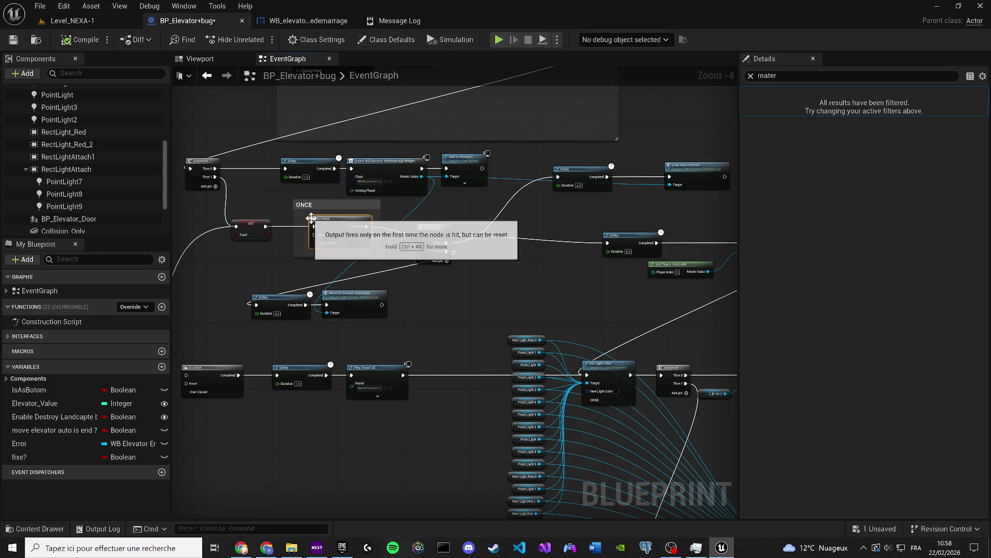
pyautogui.click(412, 327)
pyautogui.moveTo(411, 327)
pyautogui.mouseDown()
pyautogui.moveTo(537, 269)
pyautogui.moveTo(465, 248)
pyautogui.moveTo(480, 237)
pyautogui.moveTo(420, 215)
pyautogui.moveTo(318, 209)
pyautogui.moveTo(272, 188)
pyautogui.mouseUp()
pyautogui.hotkey('ctrl', 'v')
# Wire Sequence Then 0 through the new Do Once and delete the Delay and camera-shake nodes
pyautogui.scroll(2, 373, 219)
pyautogui.moveTo(459, 231)
pyautogui.mouseDown()
pyautogui.moveTo(512, 200)
pyautogui.moveTo(291, 184)
pyautogui.mouseUp()
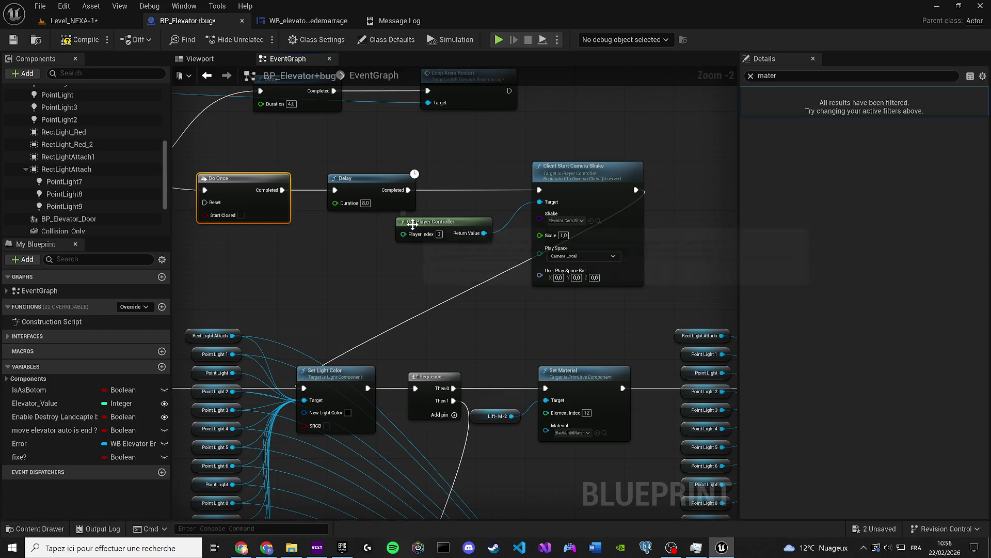
pyautogui.moveTo(603, 301); pyautogui.dragTo(406, 202)
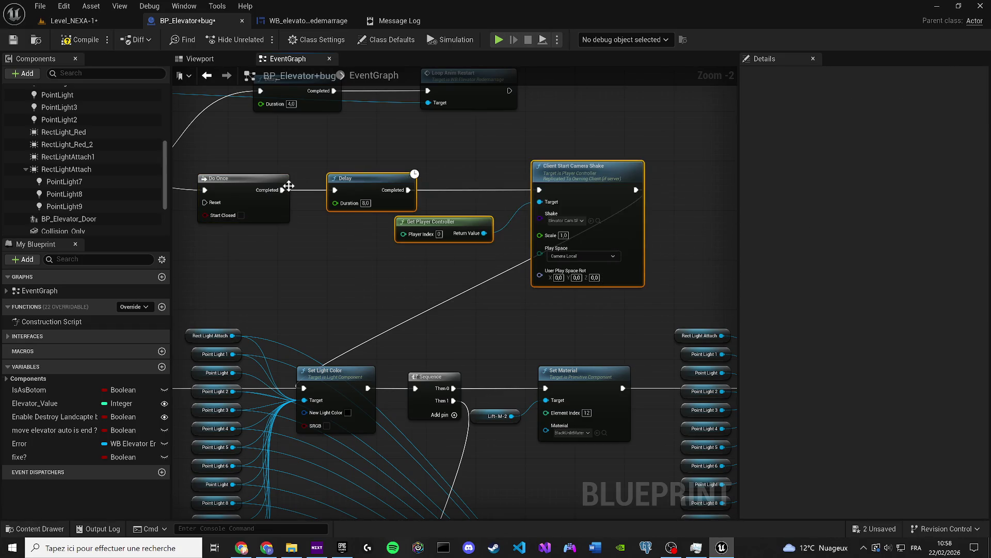
pyautogui.press('Delete')
pyautogui.moveTo(287, 190)
pyautogui.mouseDown()
pyautogui.moveTo(476, 200)
pyautogui.moveTo(304, 376)
pyautogui.moveTo(434, 232)
pyautogui.moveTo(310, 387)
pyautogui.mouseUp()
pyautogui.press('Escape')
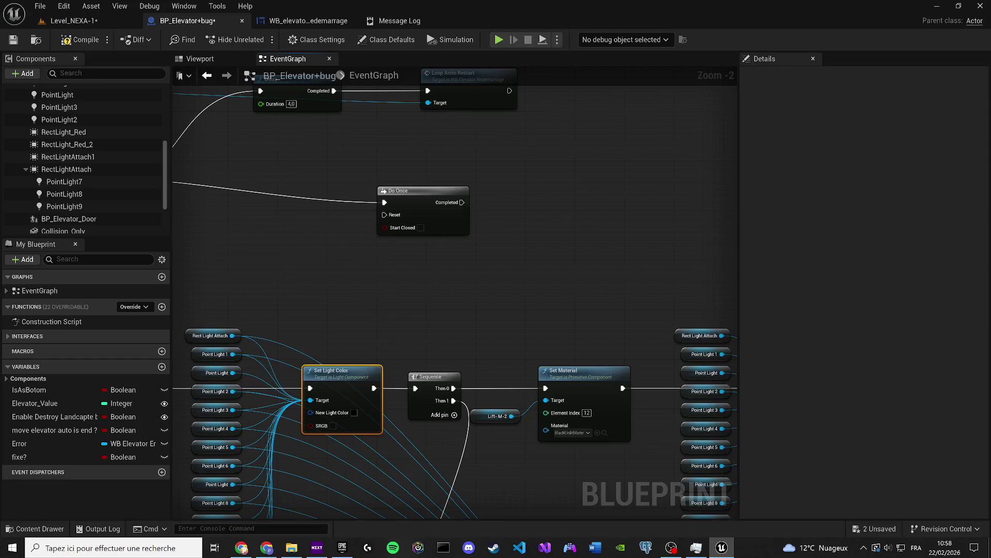
# Remove the extra Do Once, regroup Do Once, Delay and Play Sound 2D, and save
pyautogui.scroll(-1, 650, 181)
pyautogui.scroll(-1, 336, 315)
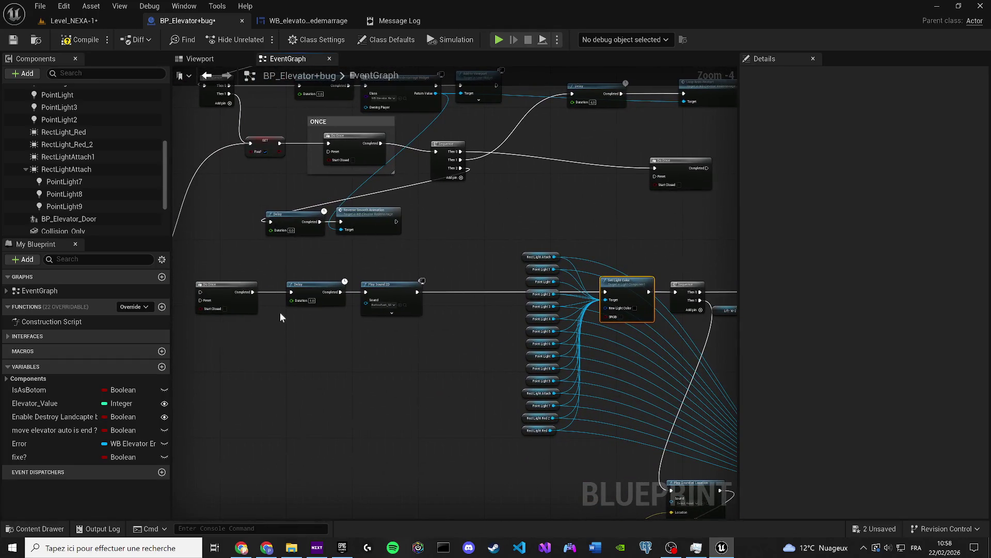
pyautogui.click(226, 283)
pyautogui.press('Delete')
pyautogui.moveTo(425, 333)
pyautogui.mouseDown()
pyautogui.moveTo(317, 289)
pyautogui.moveTo(614, 175)
pyautogui.moveTo(651, 223)
pyautogui.moveTo(588, 213)
pyautogui.moveTo(600, 212)
pyautogui.mouseUp()
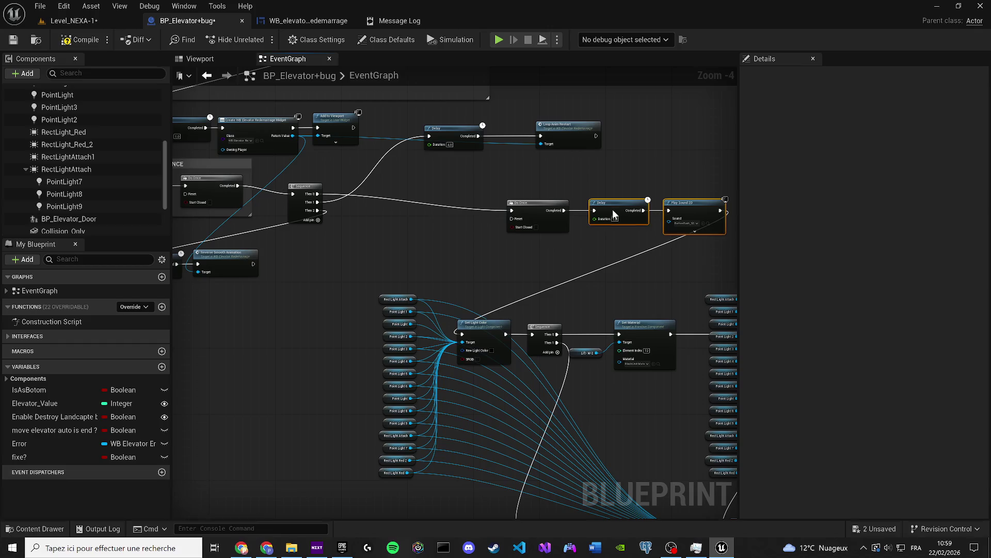
pyautogui.moveTo(681, 253); pyautogui.dragTo(424, 190)
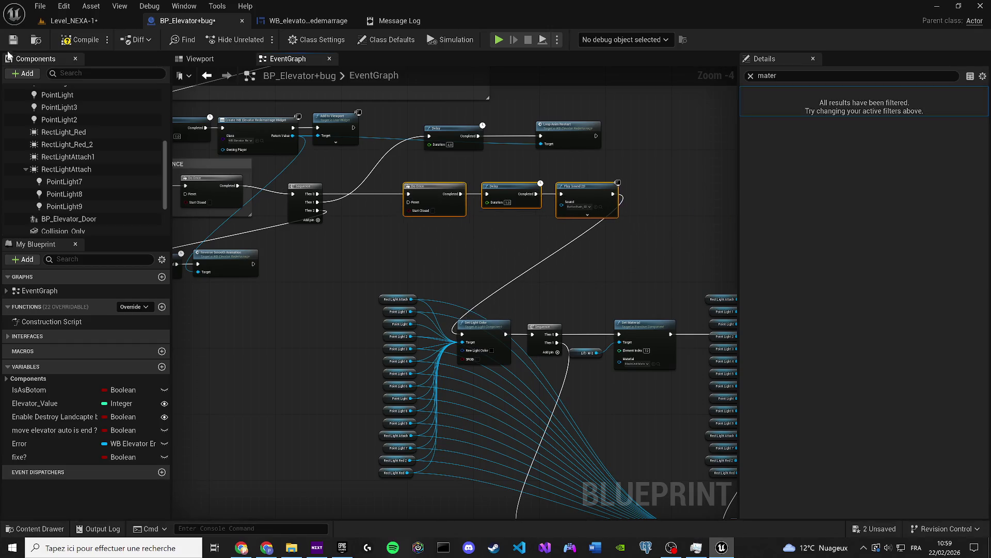
pyautogui.click(13, 40)
# Change the chime Delay's duration to 141 and save the elevator blueprint
pyautogui.moveTo(513, 247)
pyautogui.mouseDown()
pyautogui.moveTo(343, 156)
pyautogui.moveTo(398, 150)
pyautogui.moveTo(382, 88)
pyautogui.moveTo(361, 83)
pyautogui.moveTo(172, 278)
pyautogui.mouseUp()
pyautogui.moveTo(511, 202)
pyautogui.mouseDown()
pyautogui.moveTo(531, 197)
pyautogui.moveTo(370, 209)
pyautogui.mouseUp()
pyautogui.moveTo(418, 169)
pyautogui.mouseDown()
pyautogui.moveTo(419, 188)
pyautogui.moveTo(465, 216)
pyautogui.moveTo(462, 364)
pyautogui.mouseUp()
pyautogui.moveTo(285, 287)
pyautogui.mouseDown()
pyautogui.moveTo(301, 279)
pyautogui.moveTo(385, 304)
pyautogui.moveTo(442, 253)
pyautogui.moveTo(235, 224)
pyautogui.moveTo(333, 236)
pyautogui.mouseUp()
pyautogui.click(370, 248)
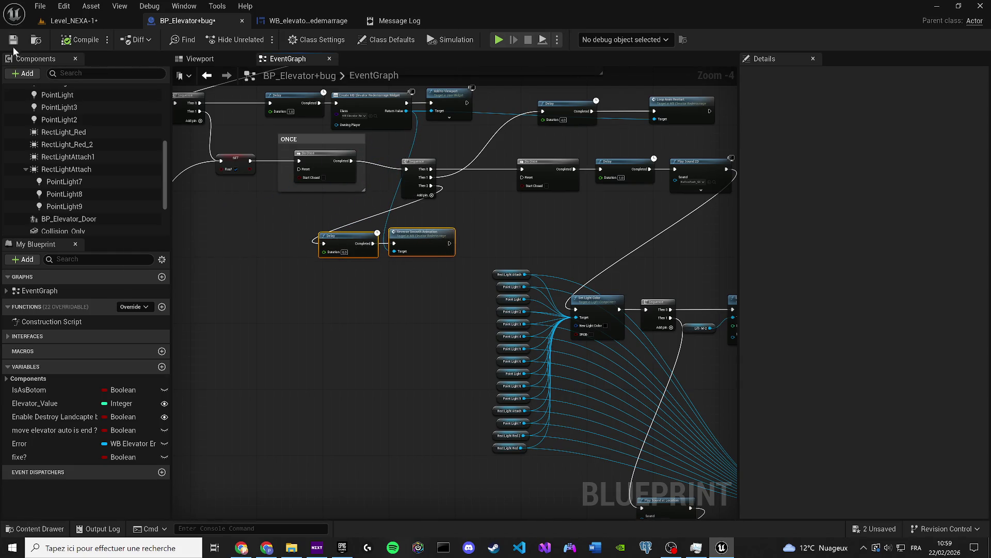
pyautogui.moveTo(571, 202)
pyautogui.mouseDown()
pyautogui.moveTo(413, 212)
pyautogui.moveTo(502, 230)
pyautogui.mouseUp()
pyautogui.moveTo(344, 228); pyautogui.dragTo(473, 241)
pyautogui.click(511, 235)
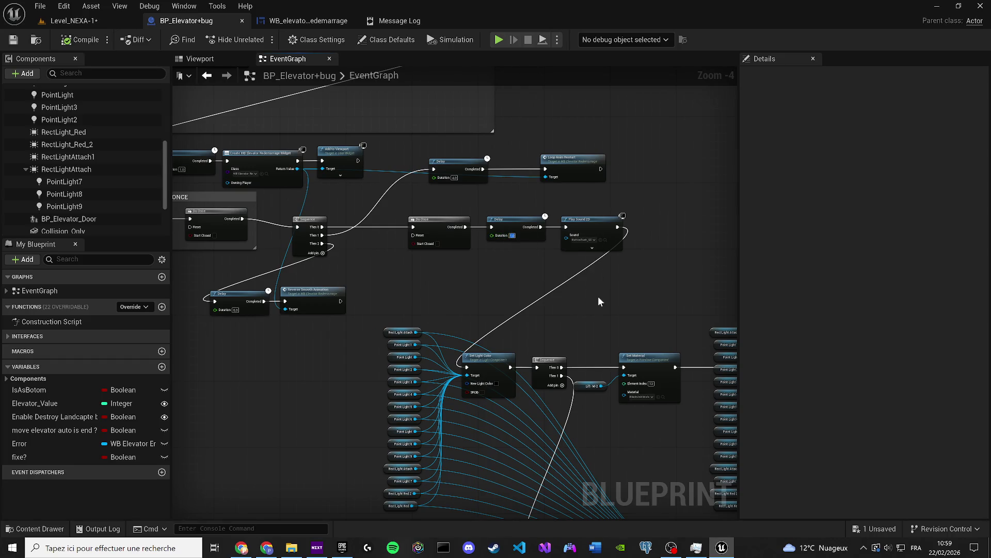
pyautogui.press('BackSpace')
pyautogui.write('141')
pyautogui.press('Return')
pyautogui.click(13, 39)
# Tear off the BP_Elevator+bug editor into its own floating window and enlarge it
pyautogui.moveTo(158, 20); pyautogui.dragTo(362, 76)
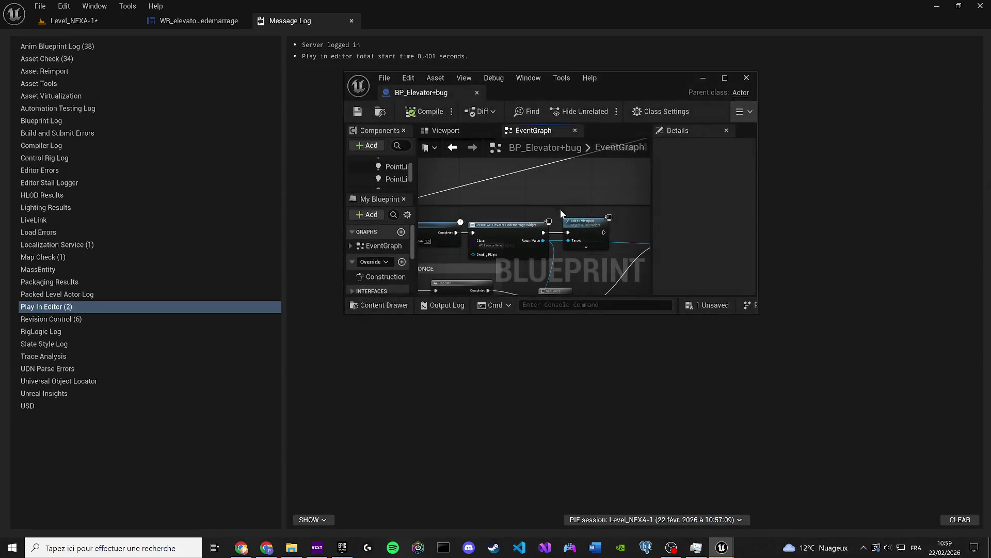
pyautogui.moveTo(758, 313); pyautogui.dragTo(990, 493)
pyautogui.moveTo(744, 343)
pyautogui.mouseDown()
pyautogui.moveTo(660, 326)
pyautogui.moveTo(550, 336)
pyautogui.mouseUp()
# Save the Level_NEXA-1 map from the level editor
pyautogui.click(44, 19)
pyautogui.click(13, 40)
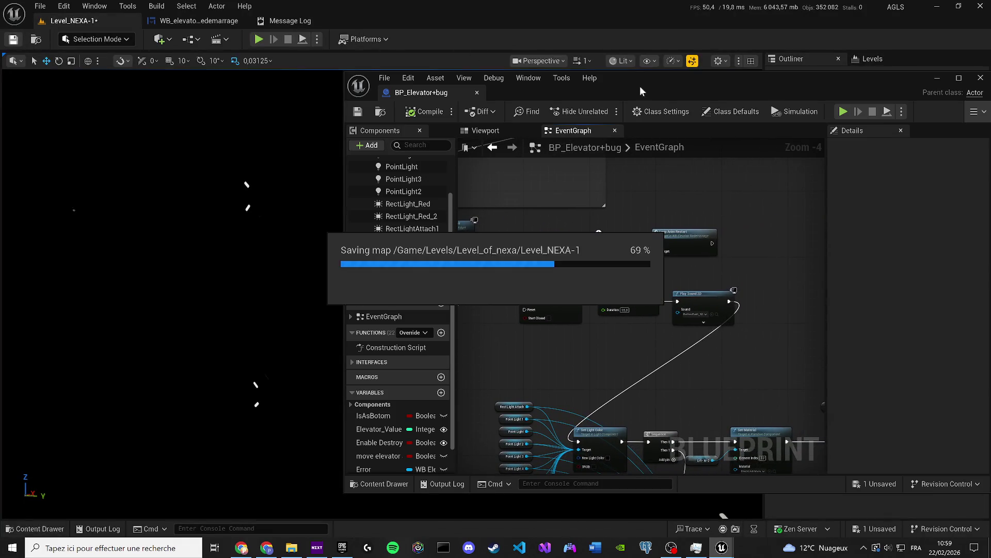
pyautogui.moveTo(725, 91); pyautogui.dragTo(726, 82)
# Play-test the elevator as its lights go red then dark, end the session and redock the blueprint
pyautogui.click(259, 39)
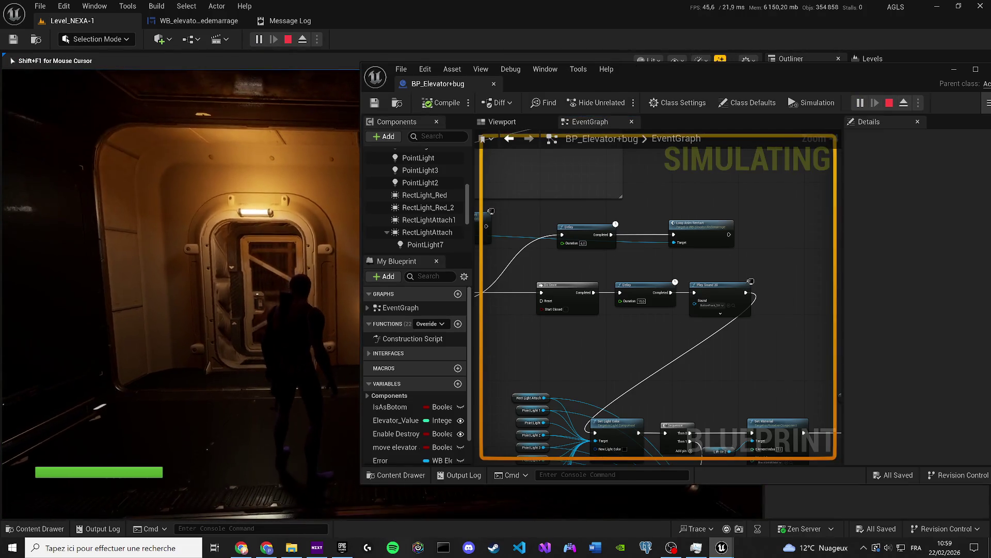
pyautogui.press('super')
pyautogui.moveTo(705, 67); pyautogui.dragTo(758, 70)
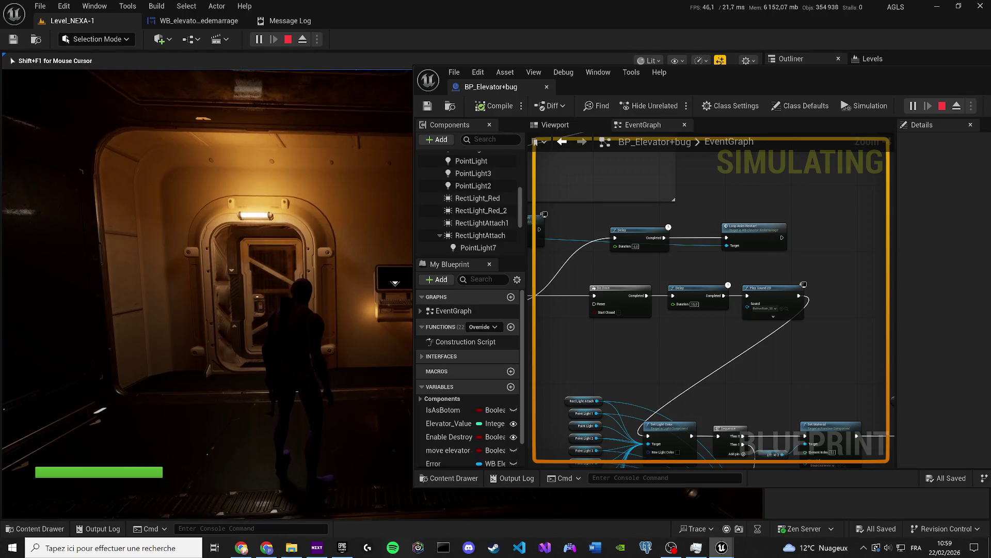
pyautogui.press('super')
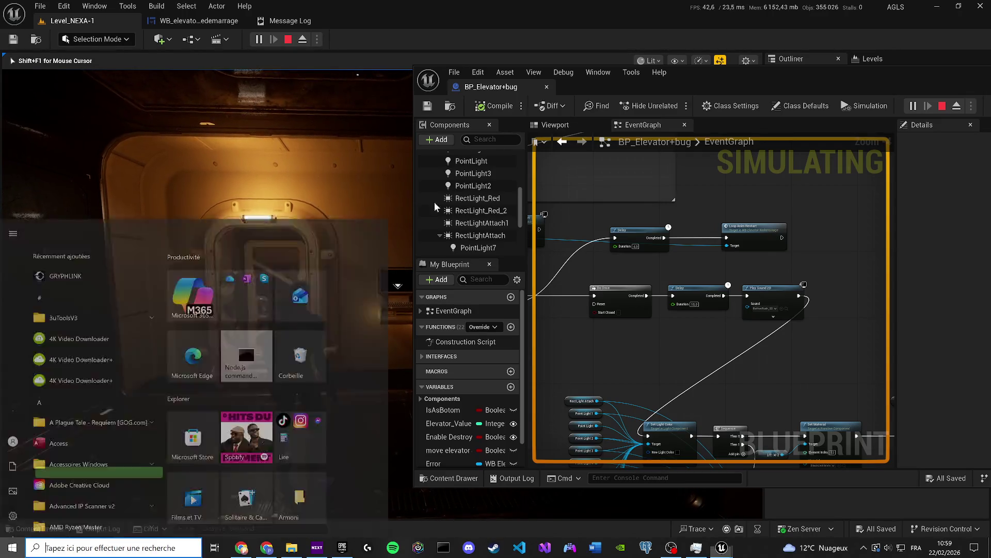
pyautogui.click(690, 86)
pyautogui.click(207, 258)
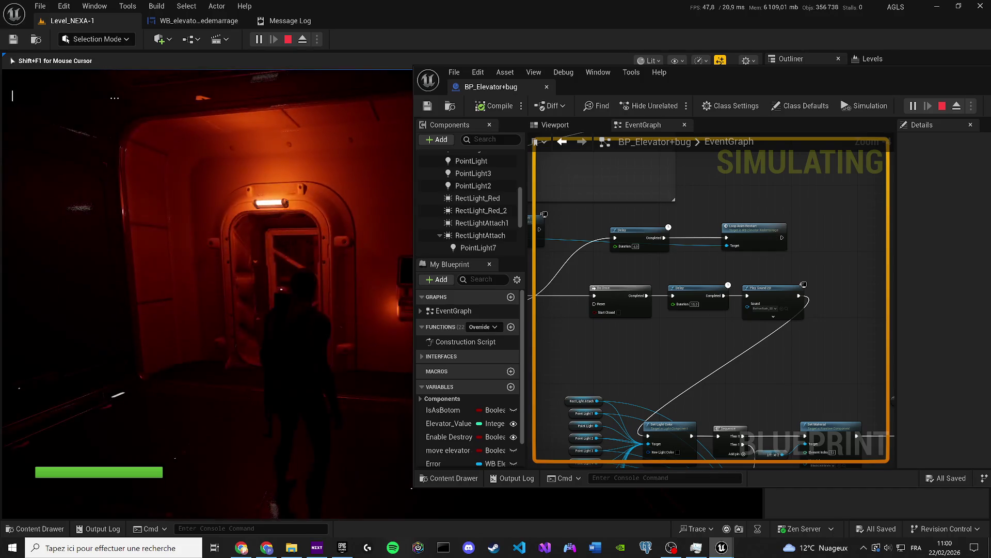
pyautogui.press('Escape')
pyautogui.moveTo(233, 33); pyautogui.dragTo(193, 38)
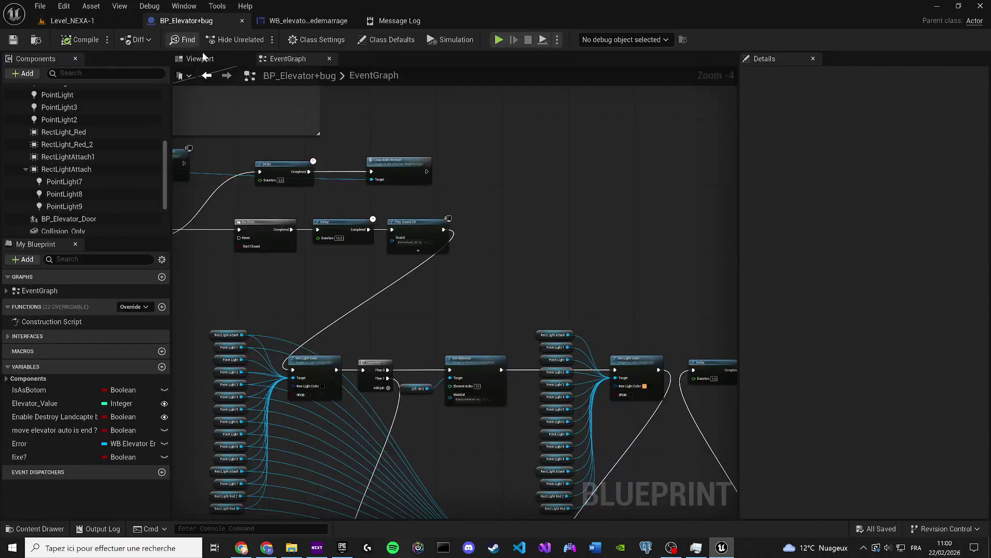
pyautogui.moveTo(579, 347); pyautogui.dragTo(537, 307)
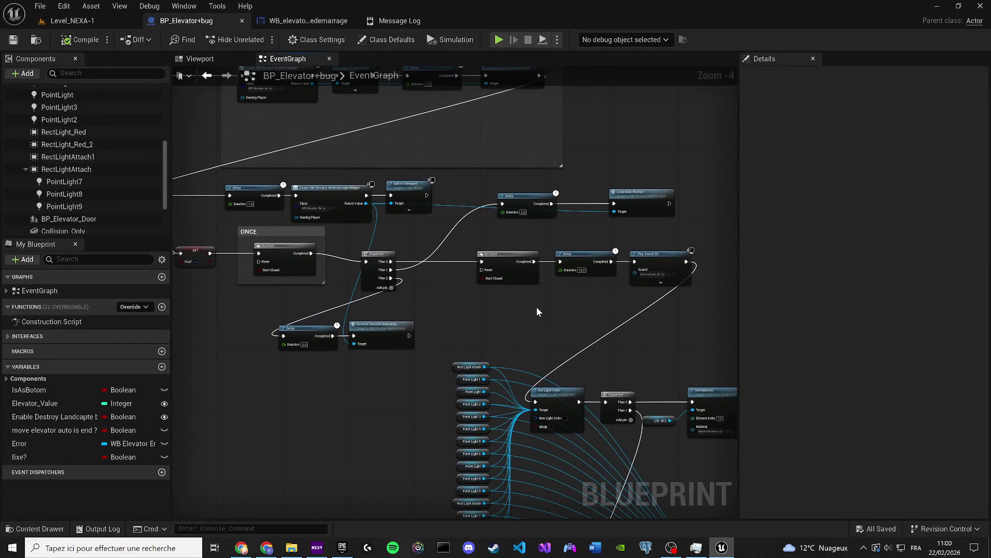
pyautogui.moveTo(639, 229); pyautogui.dragTo(522, 204)
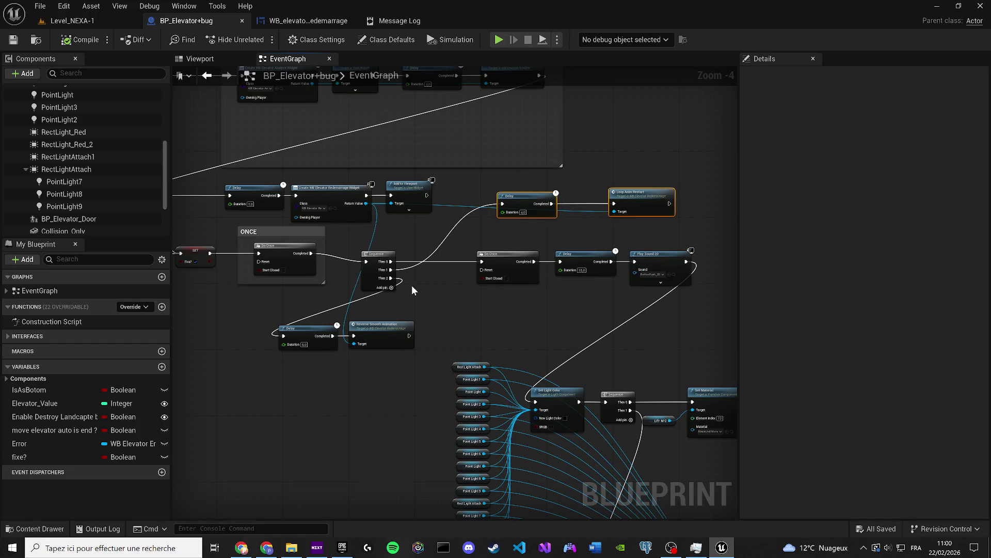
pyautogui.moveTo(502, 298); pyautogui.dragTo(447, 272)
pyautogui.moveTo(563, 287); pyautogui.dragTo(504, 273)
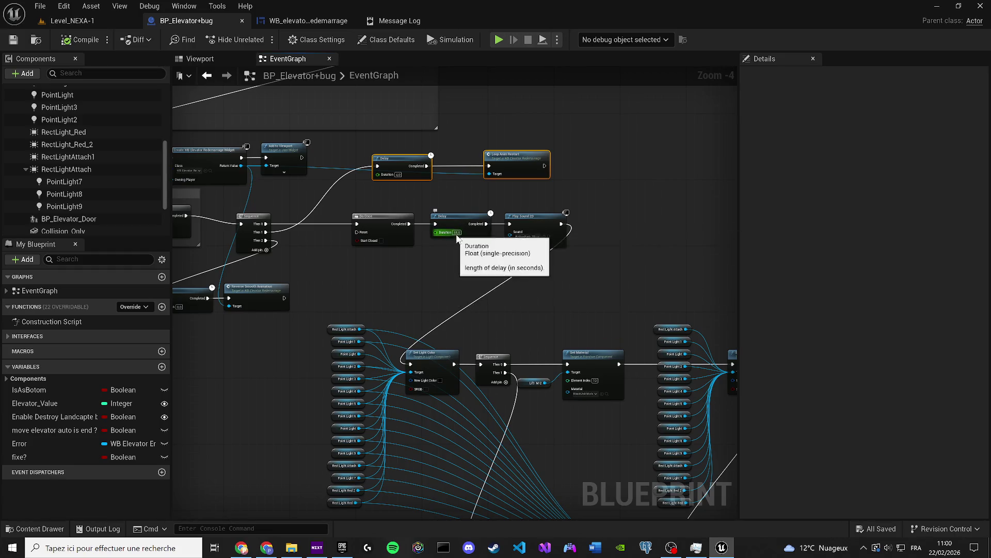
pyautogui.moveTo(508, 279)
pyautogui.mouseDown()
pyautogui.moveTo(478, 249)
pyautogui.moveTo(500, 235)
pyautogui.moveTo(445, 195)
pyautogui.moveTo(452, 26)
pyautogui.mouseUp()
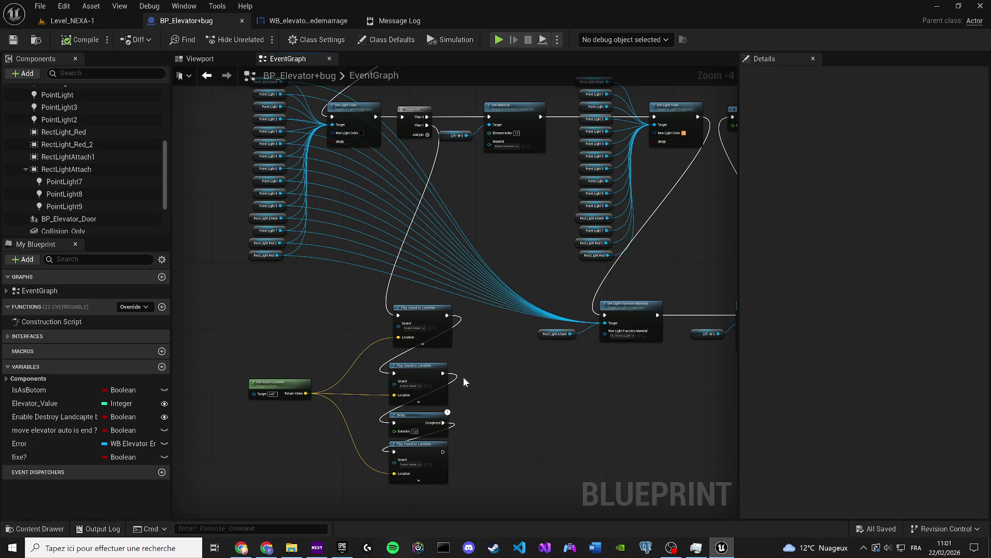
pyautogui.moveTo(515, 266)
pyautogui.mouseDown()
pyautogui.moveTo(327, 250)
pyautogui.moveTo(287, 299)
pyautogui.mouseUp()
pyautogui.moveTo(447, 285)
pyautogui.mouseDown()
pyautogui.moveTo(456, 306)
pyautogui.moveTo(640, 372)
pyautogui.mouseUp()
pyautogui.scroll(1, 448, 295)
pyautogui.scroll(-1, 448, 296)
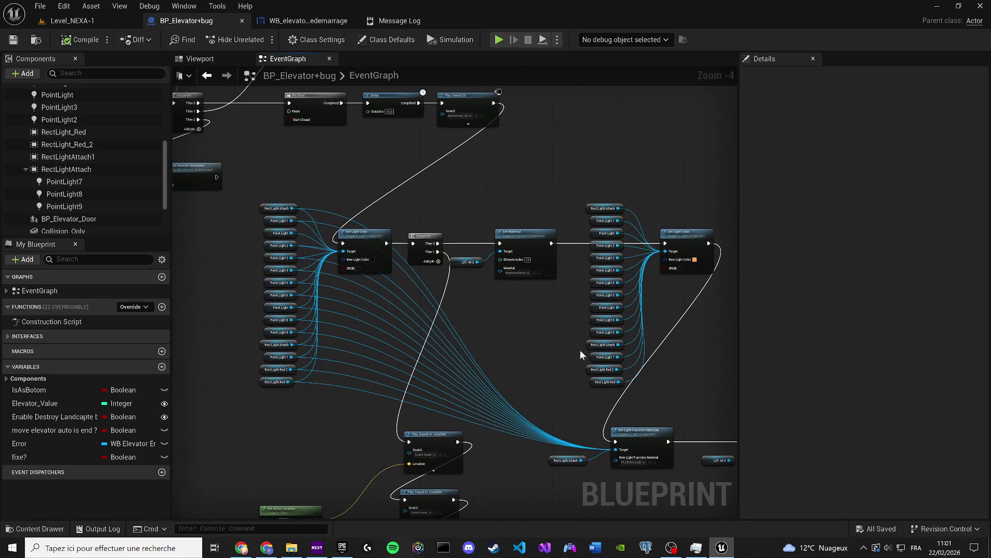
pyautogui.moveTo(497, 318)
pyautogui.mouseDown()
pyautogui.moveTo(382, 295)
pyautogui.moveTo(412, 304)
pyautogui.mouseUp()
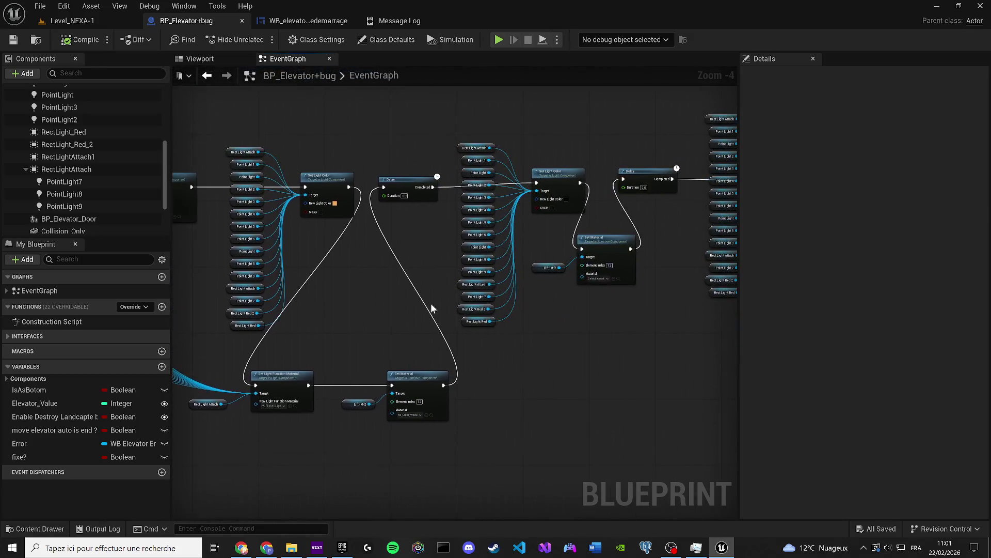
pyautogui.moveTo(535, 317)
pyautogui.mouseDown()
pyautogui.moveTo(432, 365)
pyautogui.moveTo(178, 339)
pyautogui.moveTo(201, 355)
pyautogui.moveTo(324, 372)
pyautogui.moveTo(439, 354)
pyautogui.moveTo(442, 327)
pyautogui.moveTo(424, 439)
pyautogui.mouseUp()
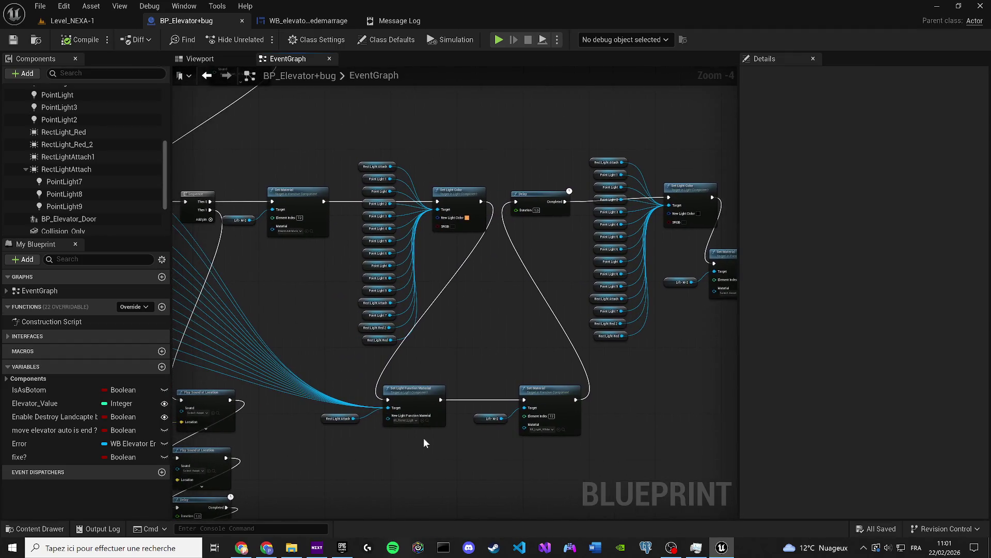
pyautogui.moveTo(328, 407); pyautogui.dragTo(329, 407)
# Wrap the selected nodes in a FLICKER comment, then save and compile the blueprint
pyautogui.press('c')
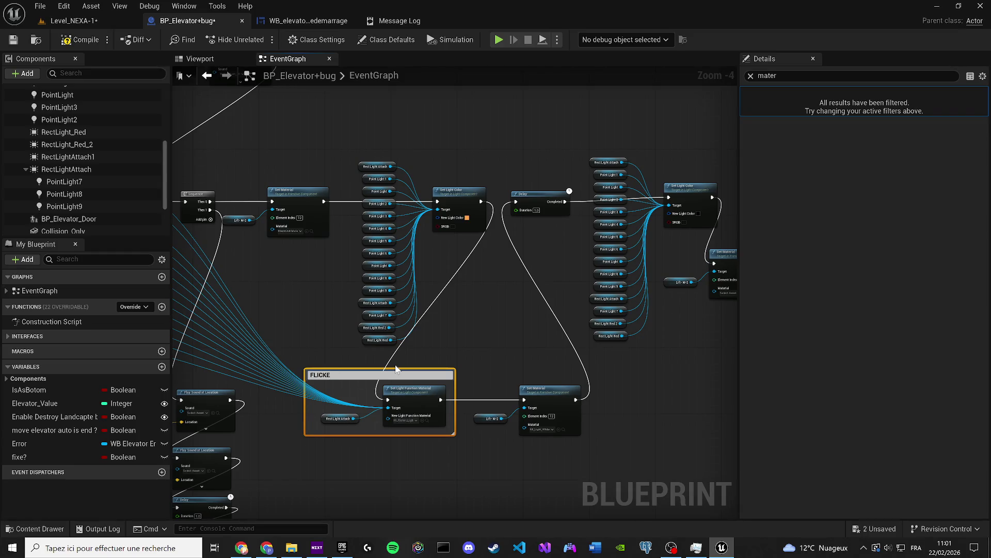
pyautogui.write('R')
pyautogui.press('Return')
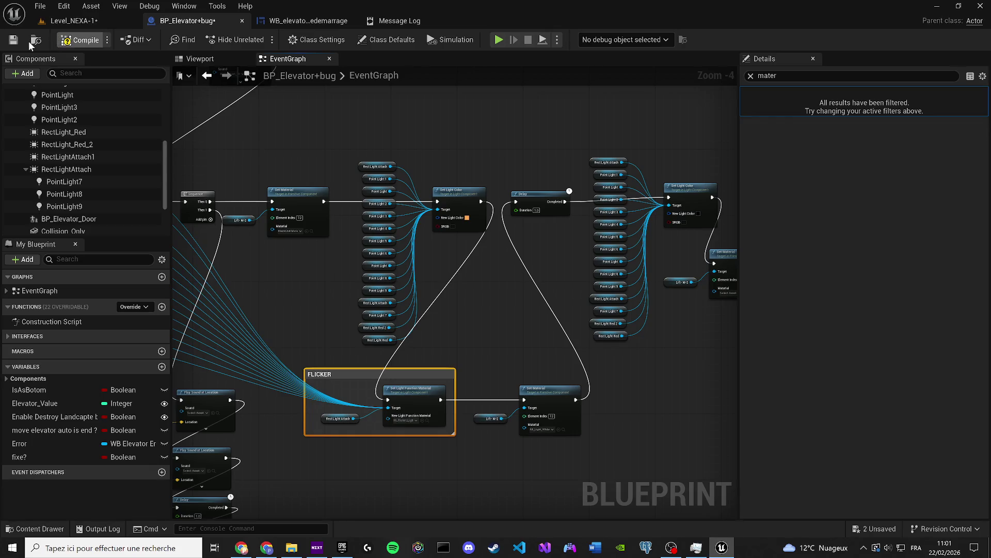
pyautogui.click(13, 40)
pyautogui.click(265, 251)
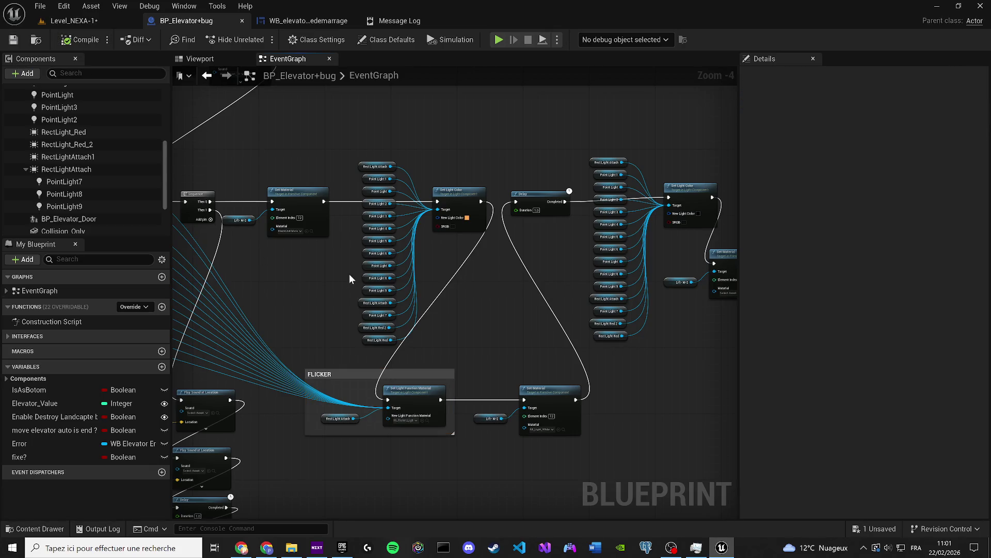
# Review the chime node's sound asset choices, leaving the sound unchanged
pyautogui.moveTo(306, 338); pyautogui.dragTo(529, 402)
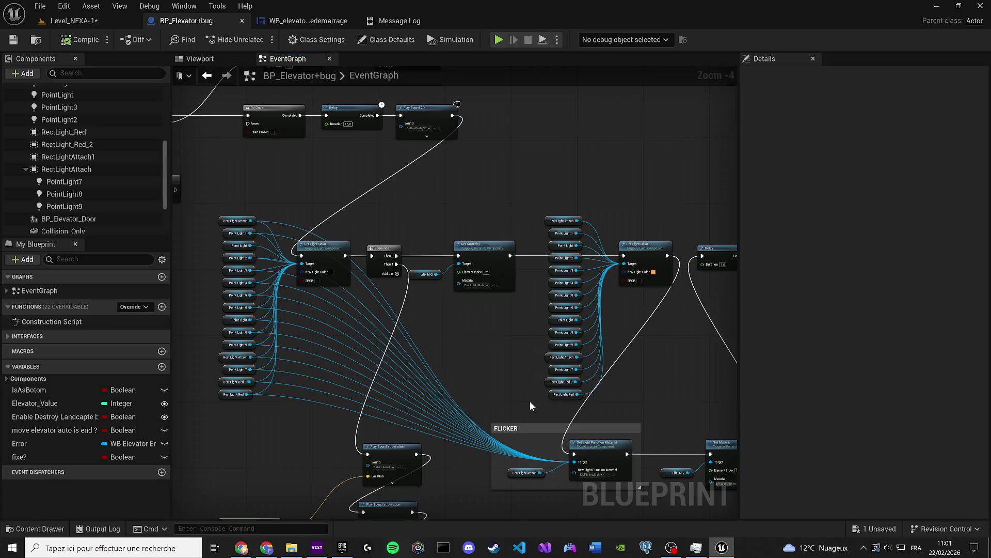
pyautogui.moveTo(426, 216); pyautogui.dragTo(535, 257)
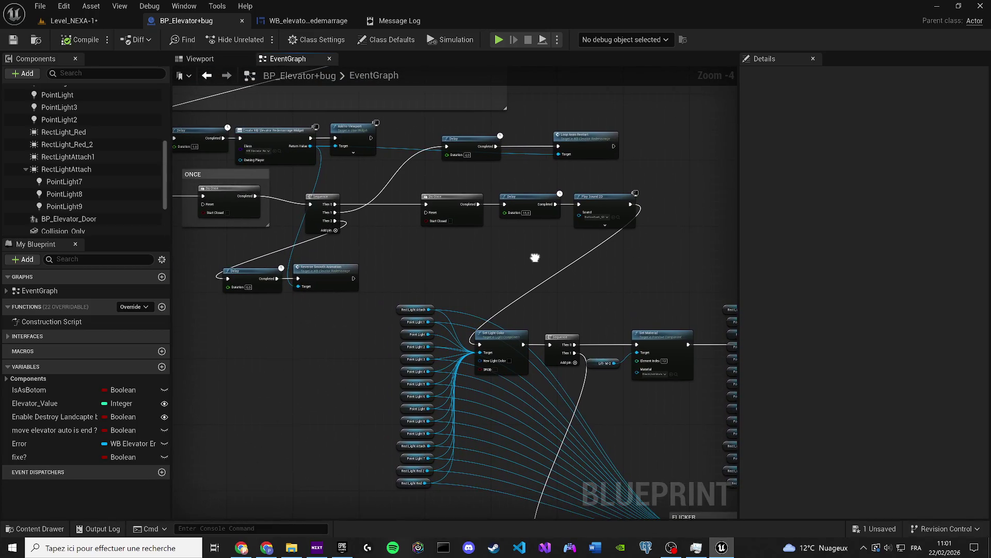
pyautogui.scroll(3, 638, 240)
pyautogui.click(588, 198)
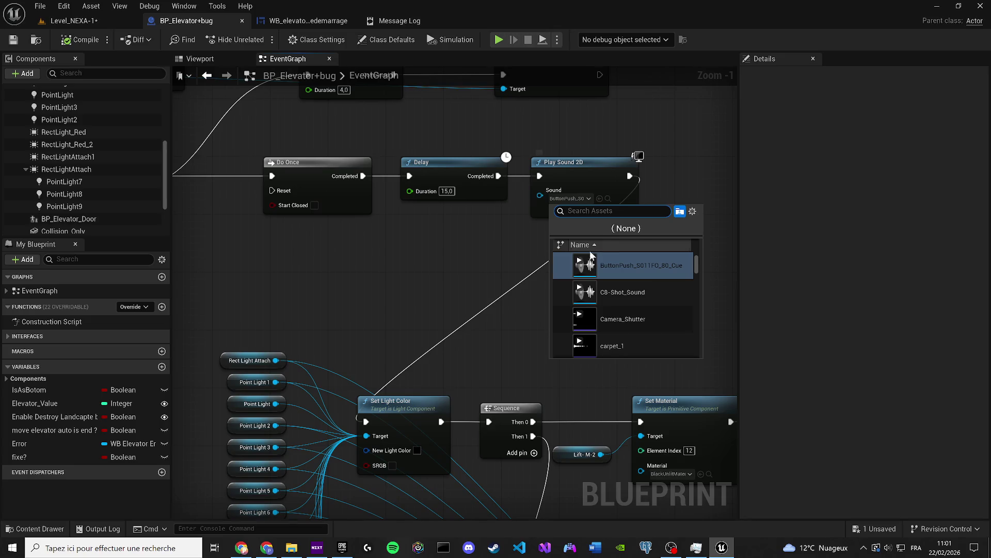
pyautogui.moveTo(588, 296)
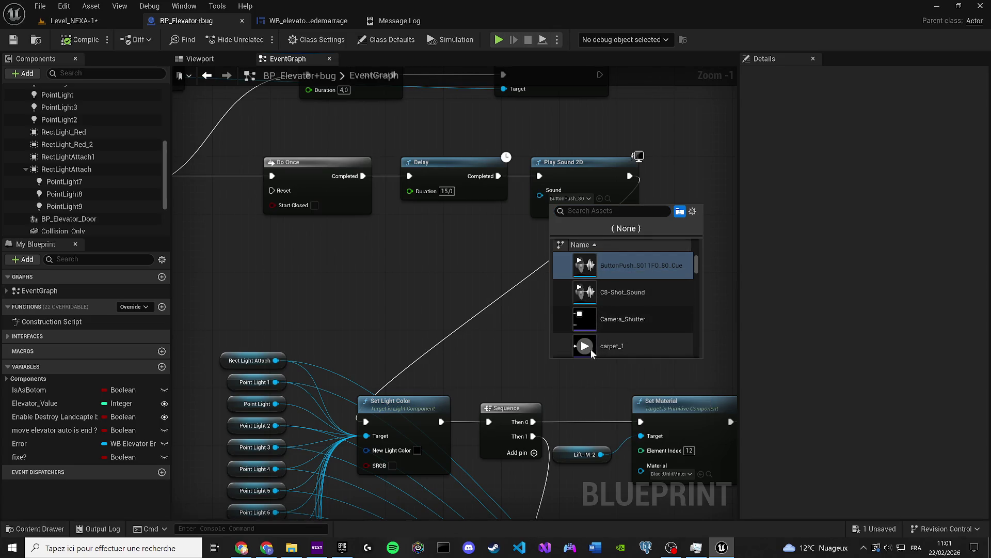
pyautogui.click(35, 61)
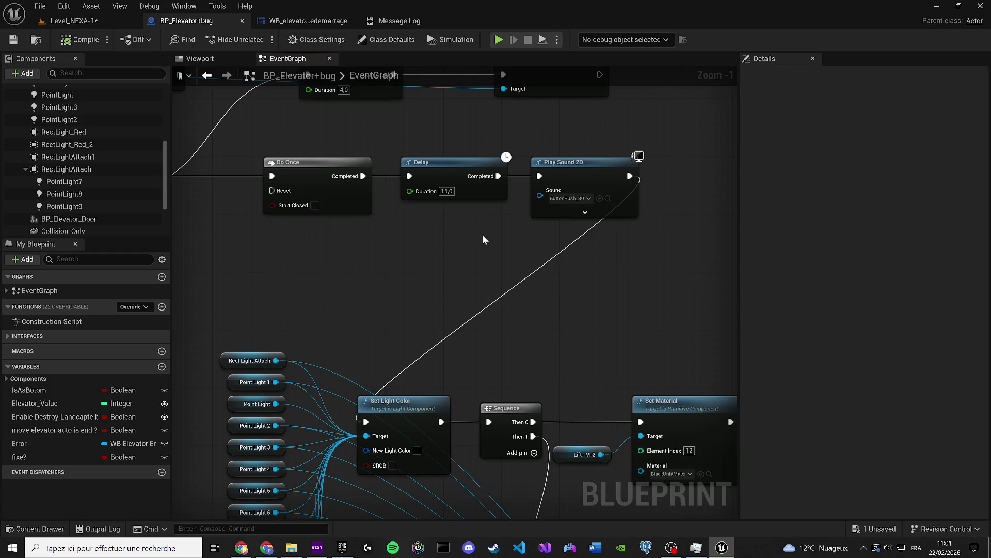
# Set the debug object to the BP_Elevator+bug instance
pyautogui.scroll(-2, 436, 259)
pyautogui.click(609, 45)
pyautogui.click(622, 64)
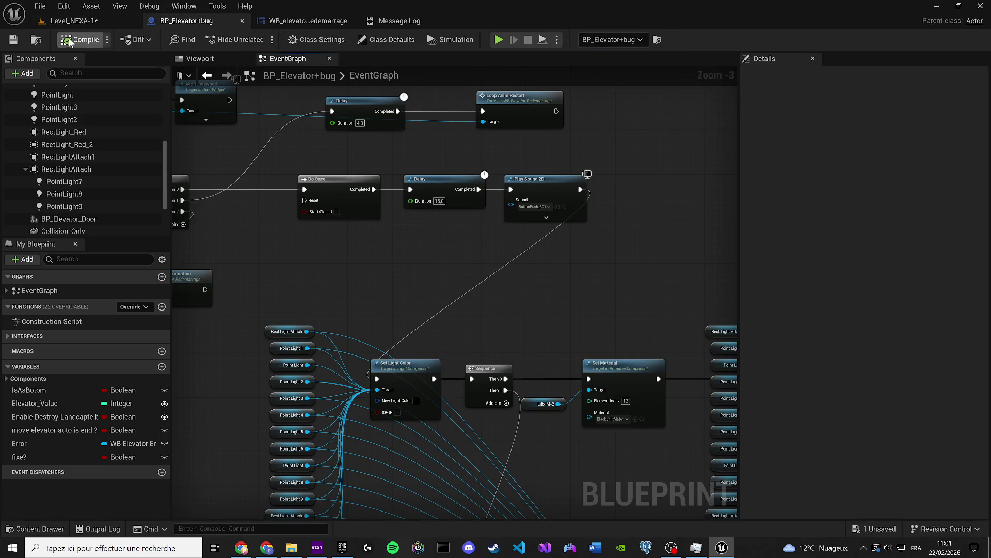
# Launch another play-test and dock the floating BP_Elevator+bug window into the main editor
pyautogui.moveTo(186, 20); pyautogui.dragTo(253, 67)
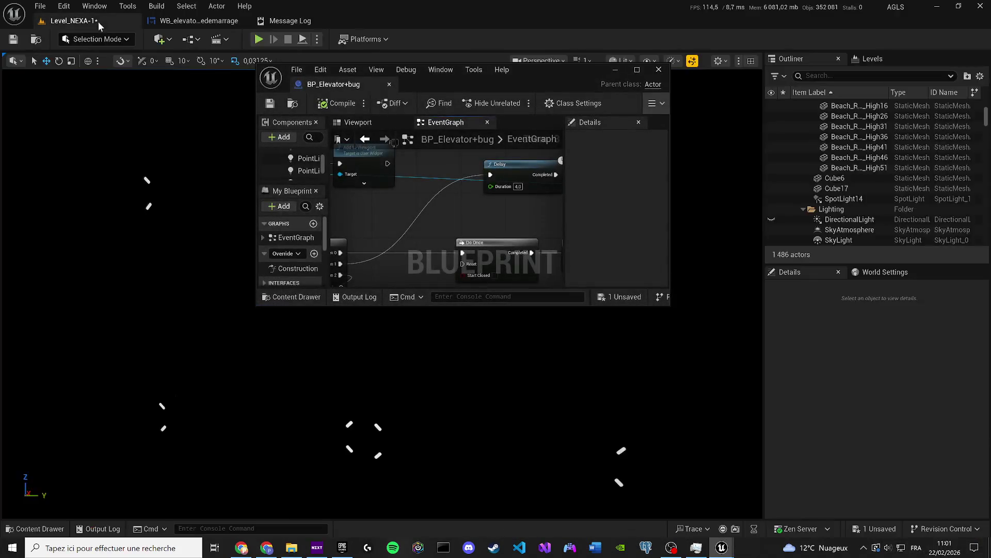
pyautogui.click(259, 39)
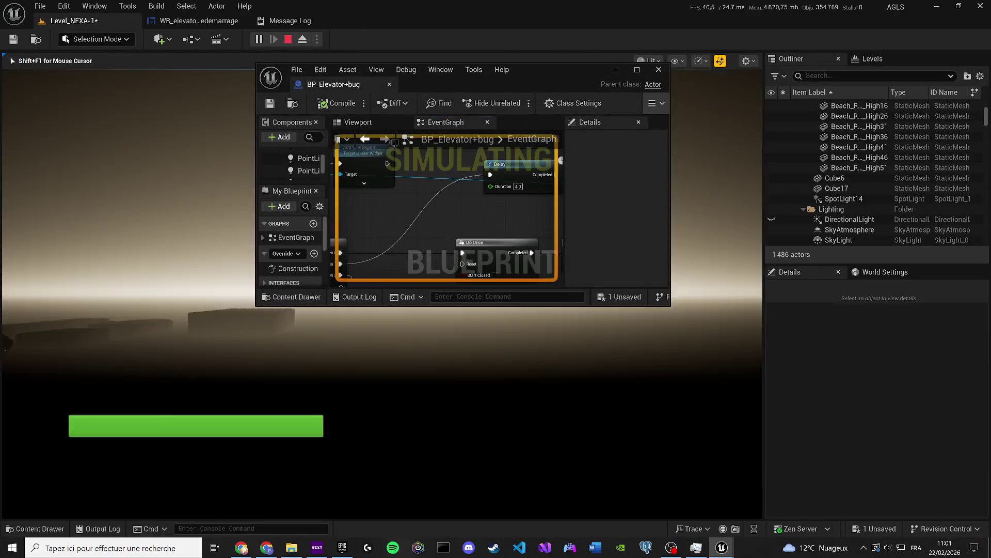
pyautogui.press('super')
pyautogui.moveTo(546, 68)
pyautogui.mouseDown()
pyautogui.moveTo(673, 86)
pyautogui.moveTo(807, 70)
pyautogui.mouseUp()
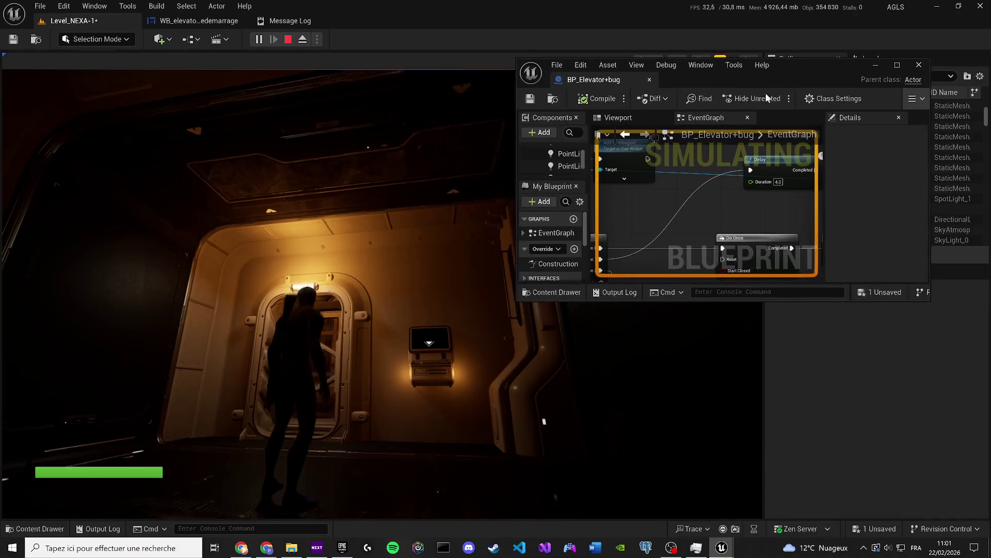
pyautogui.press('super')
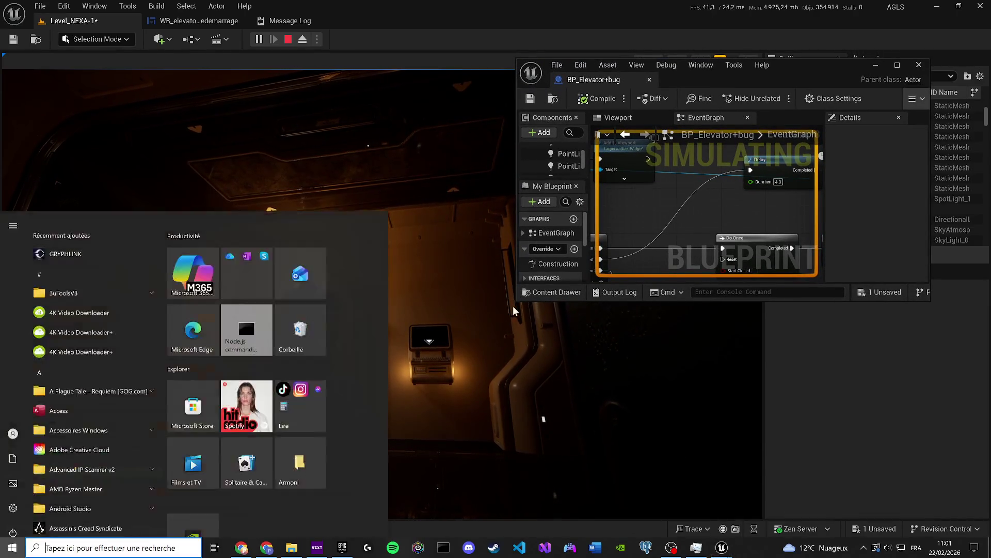
pyautogui.moveTo(517, 301); pyautogui.dragTo(360, 444)
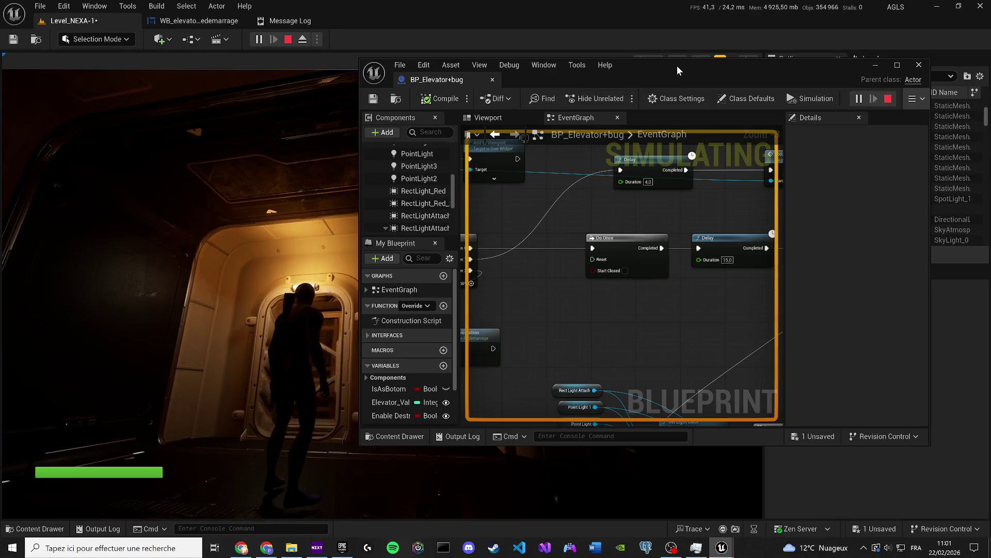
pyautogui.moveTo(677, 66); pyautogui.dragTo(717, 77)
pyautogui.moveTo(709, 217); pyautogui.dragTo(593, 229)
pyautogui.scroll(-2, 593, 229)
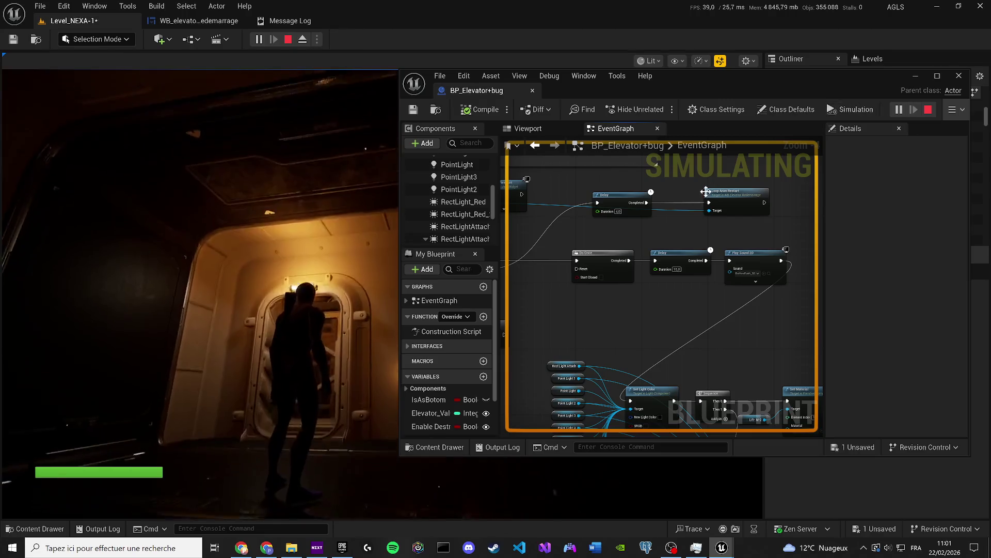
pyautogui.moveTo(399, 70)
pyautogui.mouseDown()
pyautogui.moveTo(221, 48)
pyautogui.moveTo(155, 22)
pyautogui.mouseUp()
pyautogui.moveTo(464, 36); pyautogui.dragTo(569, 83)
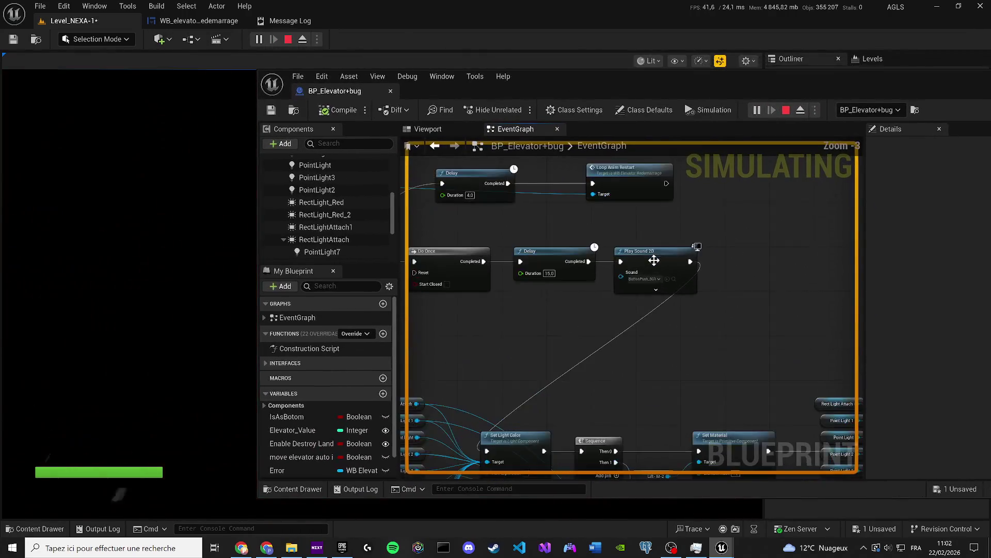
pyautogui.moveTo(378, 92); pyautogui.dragTo(192, 20)
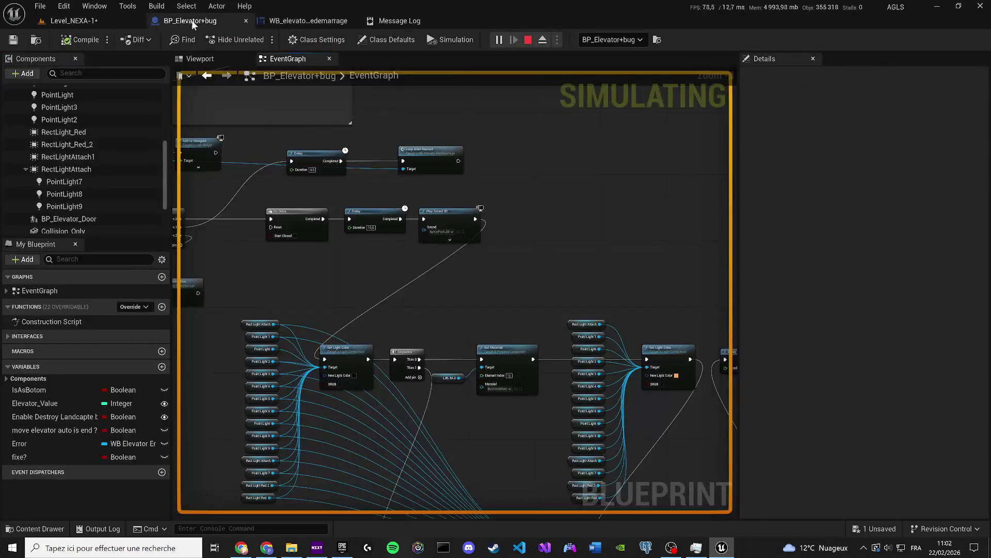
# Follow the elevator logic, switching between the running Level_NEXA-1 view and the blueprint graphs
pyautogui.scroll(-3, 330, 163)
pyautogui.scroll(5, 532, 289)
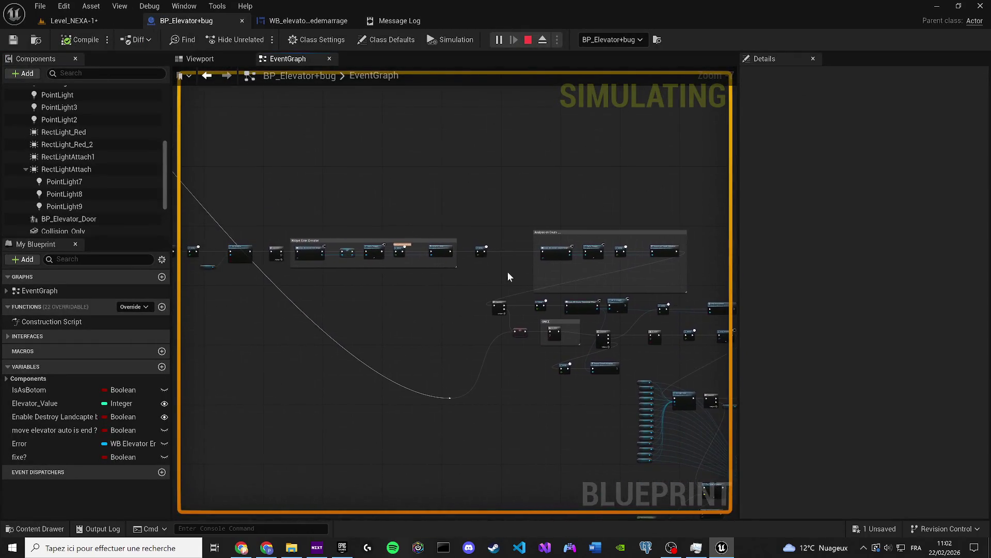
pyautogui.scroll(-3, 363, 232)
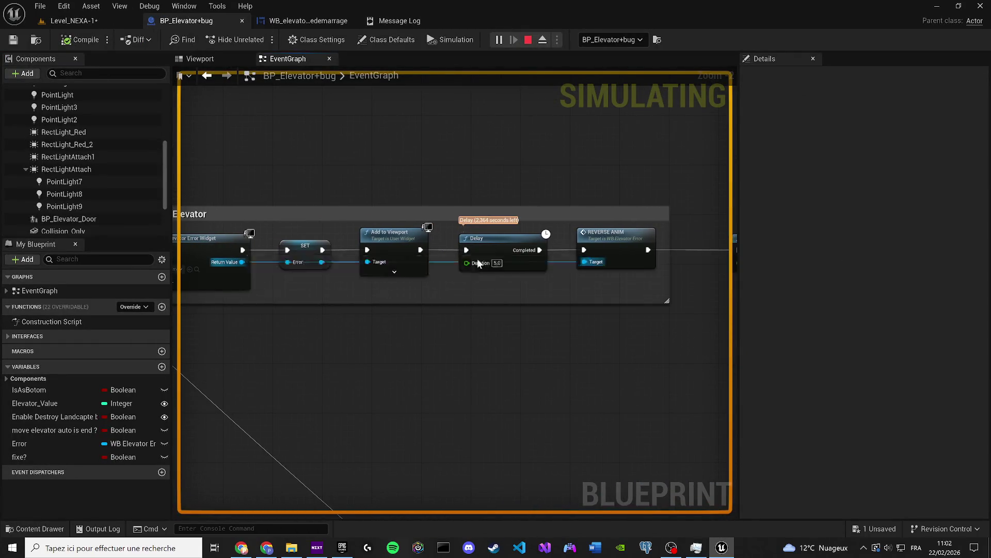
pyautogui.scroll(3, 491, 303)
pyautogui.moveTo(491, 302)
pyautogui.mouseDown()
pyautogui.moveTo(629, 344)
pyautogui.moveTo(344, 337)
pyautogui.mouseUp()
pyautogui.scroll(-2, 536, 339)
pyautogui.scroll(2, 536, 337)
pyautogui.click(91, 22)
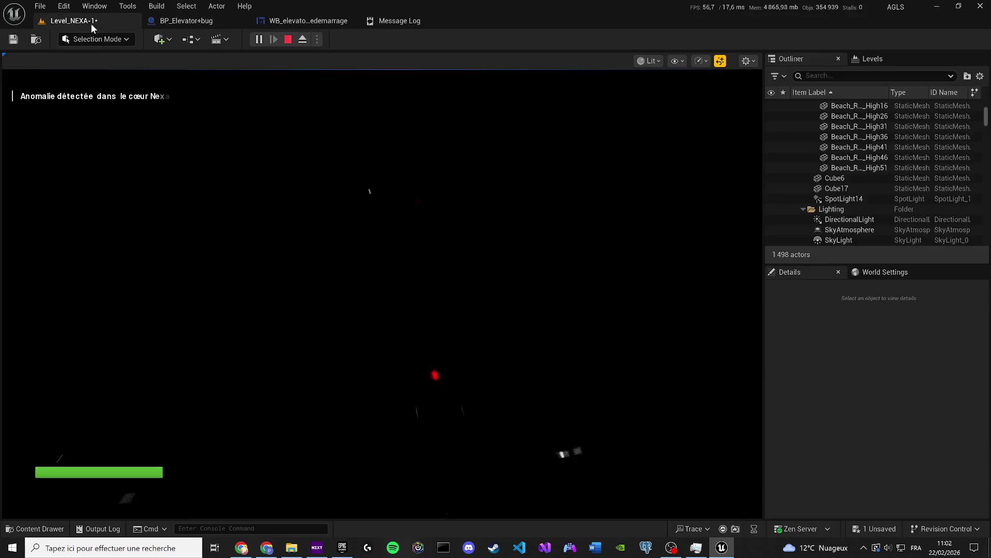
pyautogui.click(206, 21)
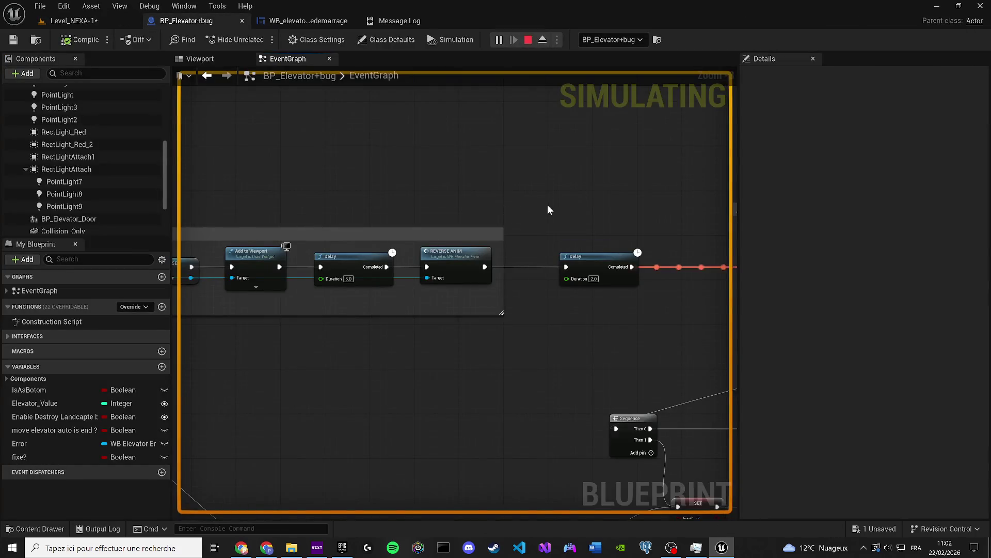
pyautogui.scroll(-4, 520, 288)
pyautogui.scroll(2, 520, 287)
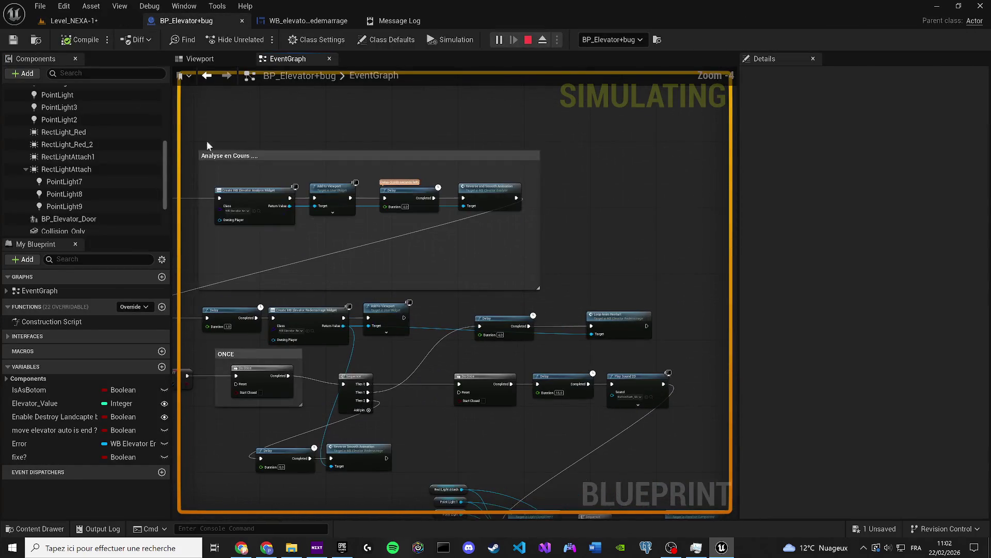
pyautogui.click(123, 22)
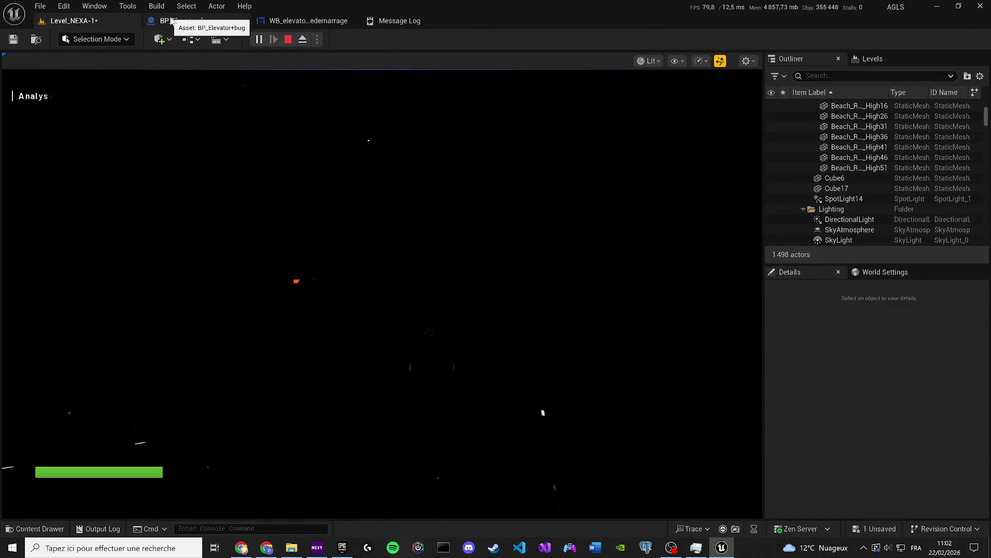
pyautogui.click(171, 20)
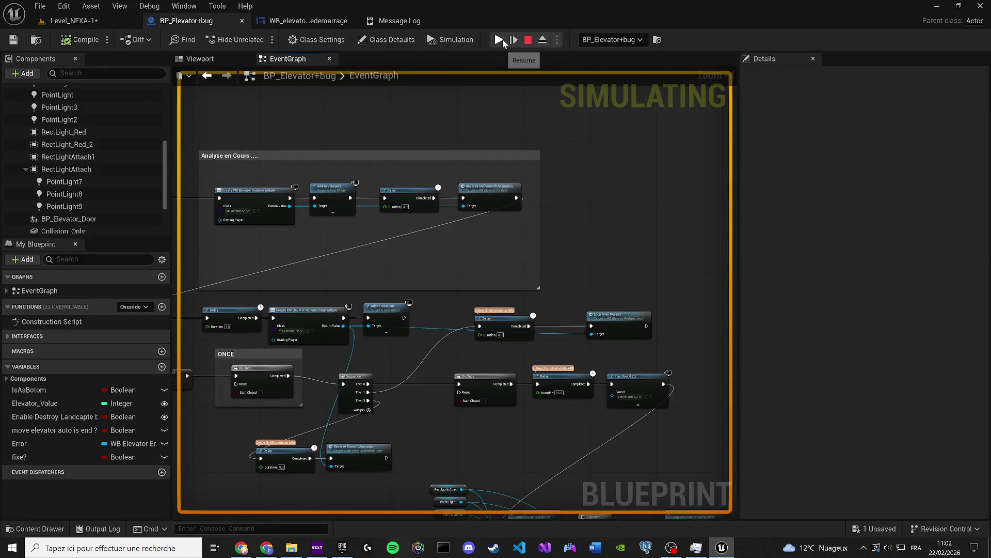
pyautogui.click(121, 21)
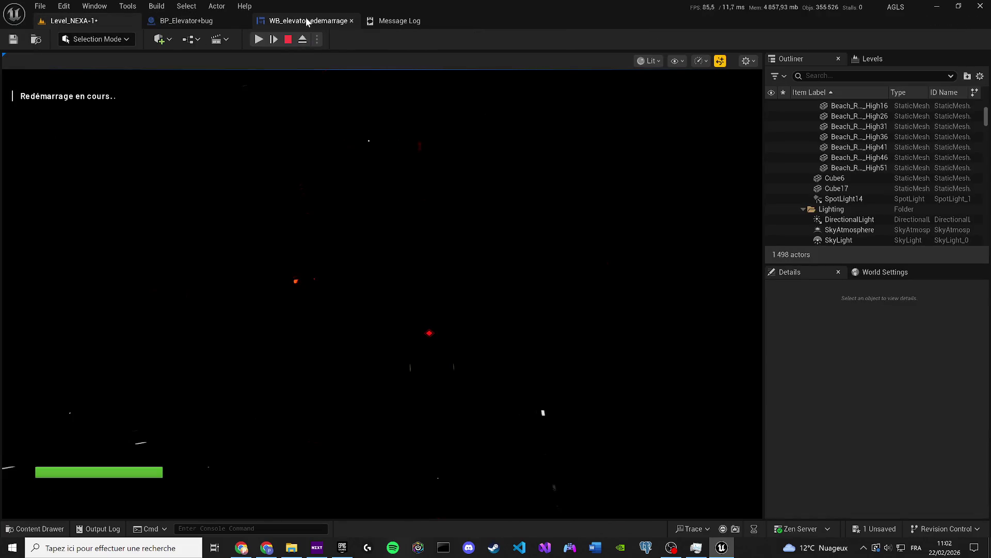
pyautogui.click(308, 22)
pyautogui.click(221, 21)
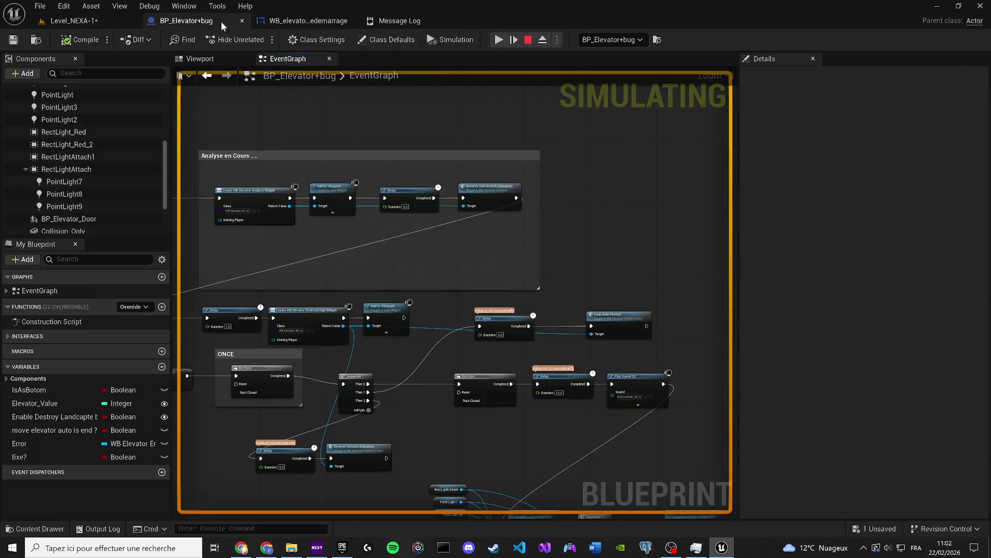
pyautogui.scroll(2, 489, 347)
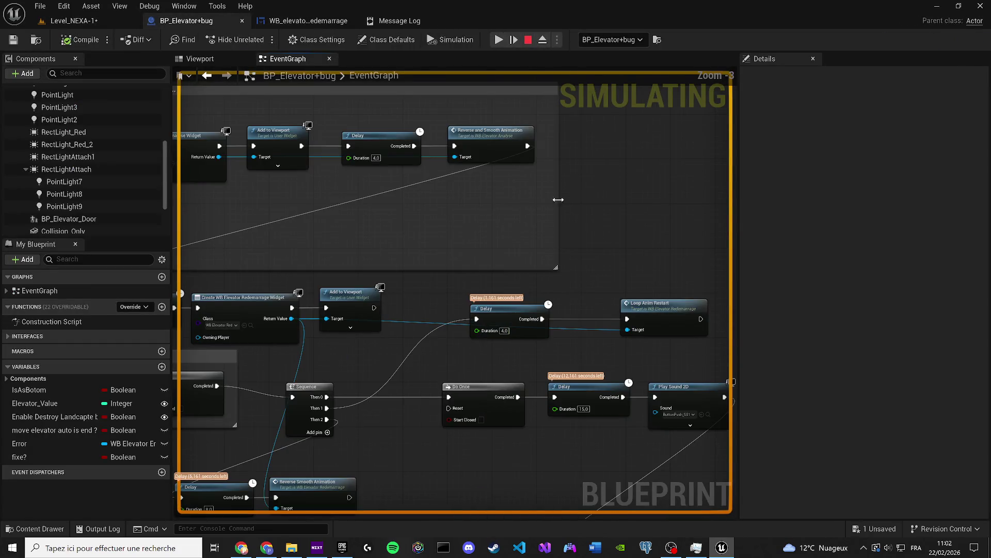
# Resume the paused simulation, watch the elevator reach the red-lit door, then stop the play-test
pyautogui.click(499, 40)
pyautogui.moveTo(448, 336); pyautogui.dragTo(457, 283)
pyautogui.scroll(-1, 458, 283)
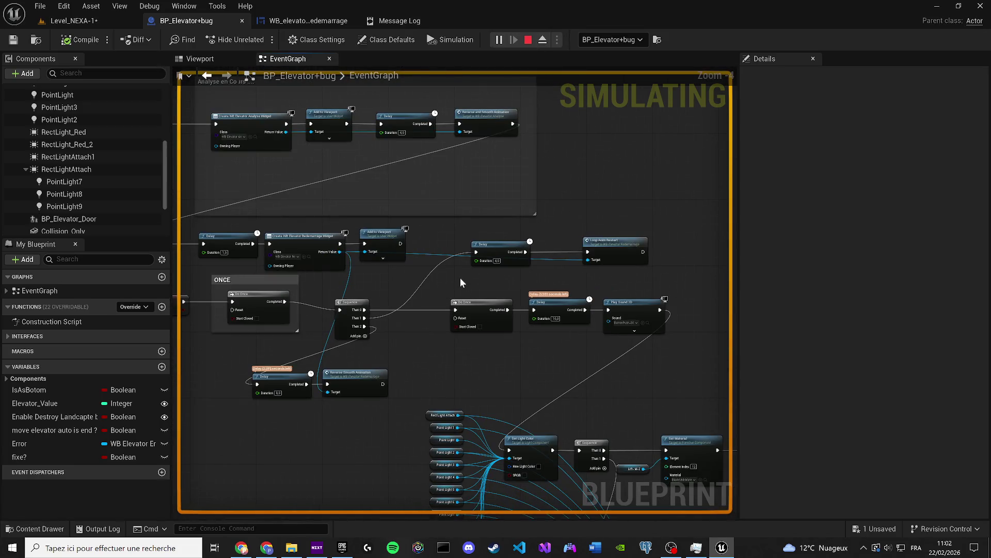
pyautogui.click(91, 6)
pyautogui.click(56, 22)
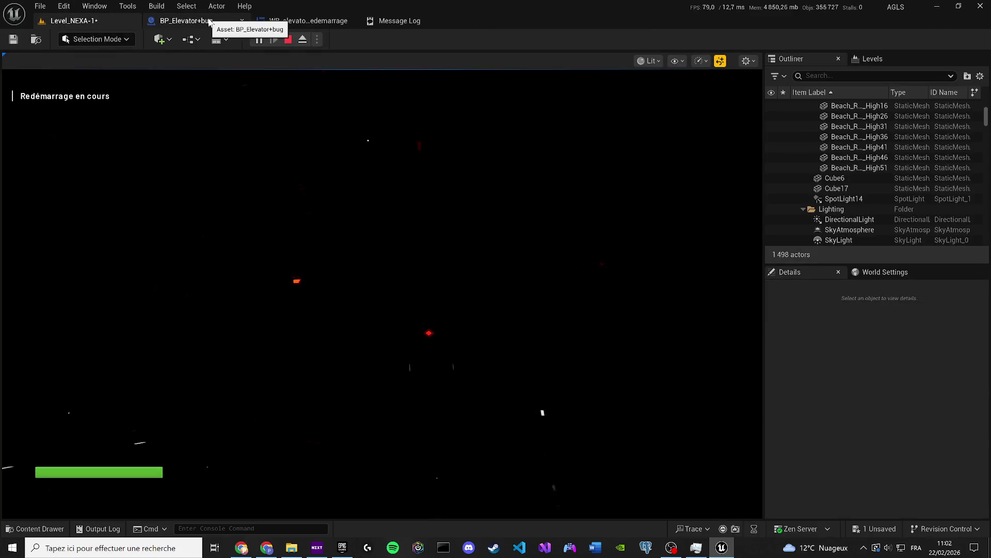
pyautogui.click(209, 22)
pyautogui.click(83, 22)
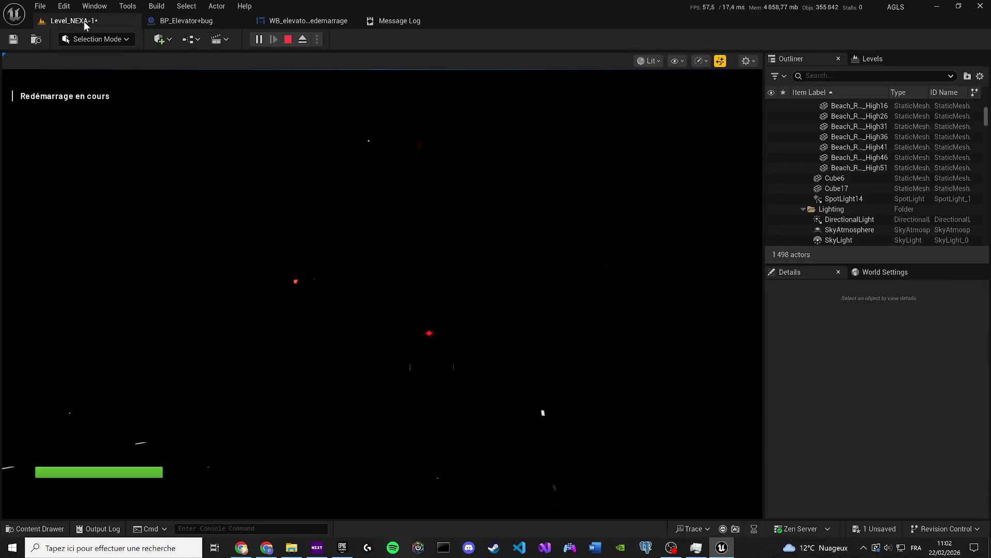
pyautogui.click(178, 21)
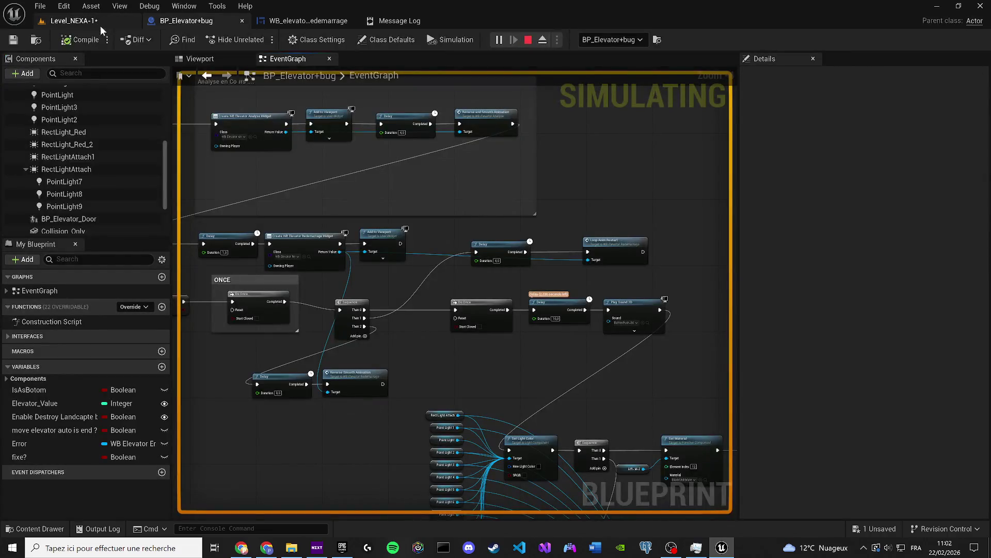
pyautogui.click(93, 22)
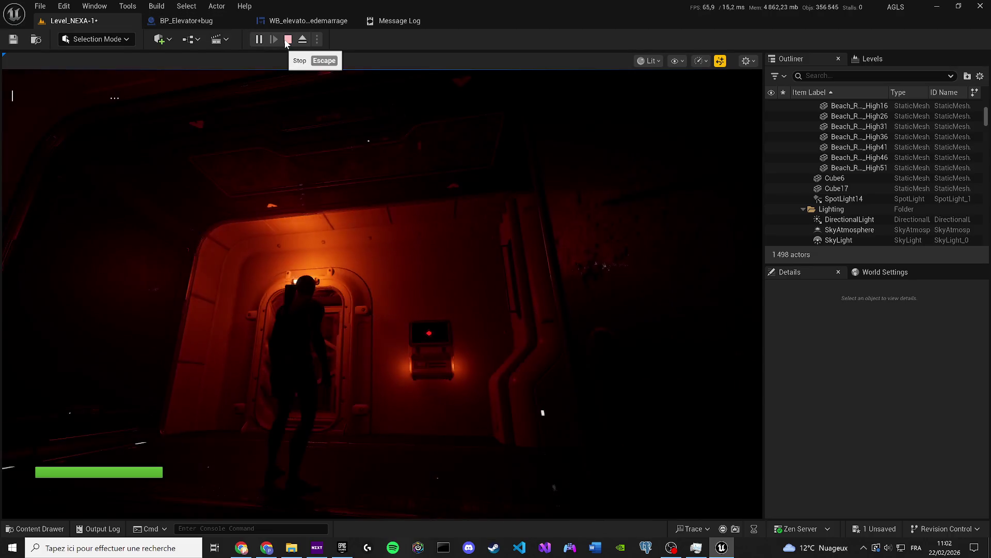
pyautogui.click(287, 40)
pyautogui.click(182, 23)
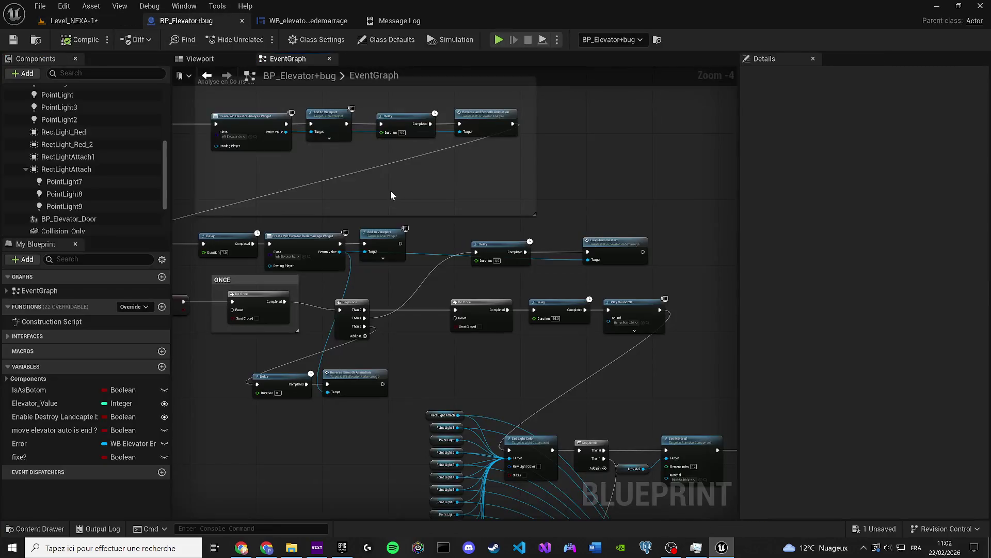
# Set the chime Delay Duration to 10 seconds and save the blueprint
pyautogui.scroll(1, 564, 318)
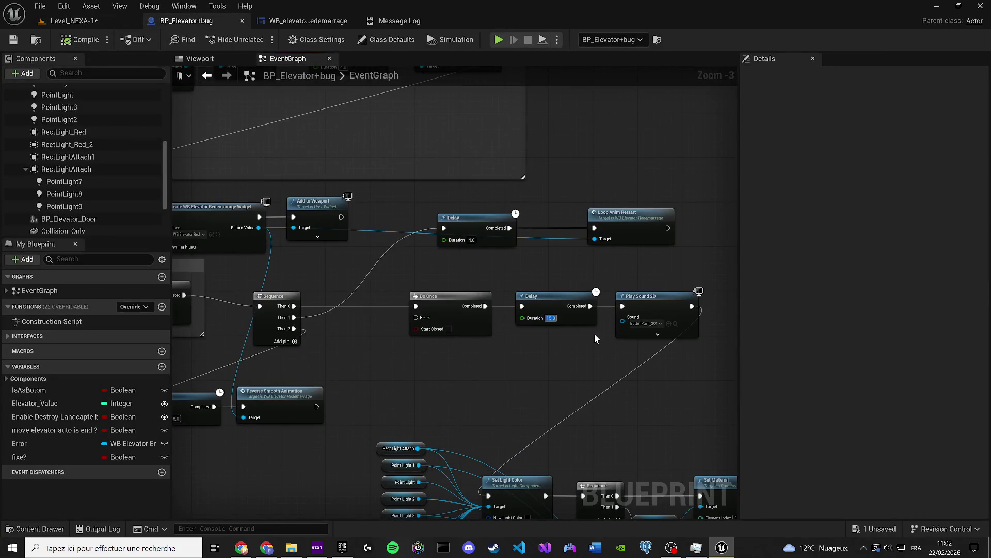
pyautogui.write('10')
pyautogui.press('Return')
pyautogui.moveTo(586, 357); pyautogui.dragTo(377, 276)
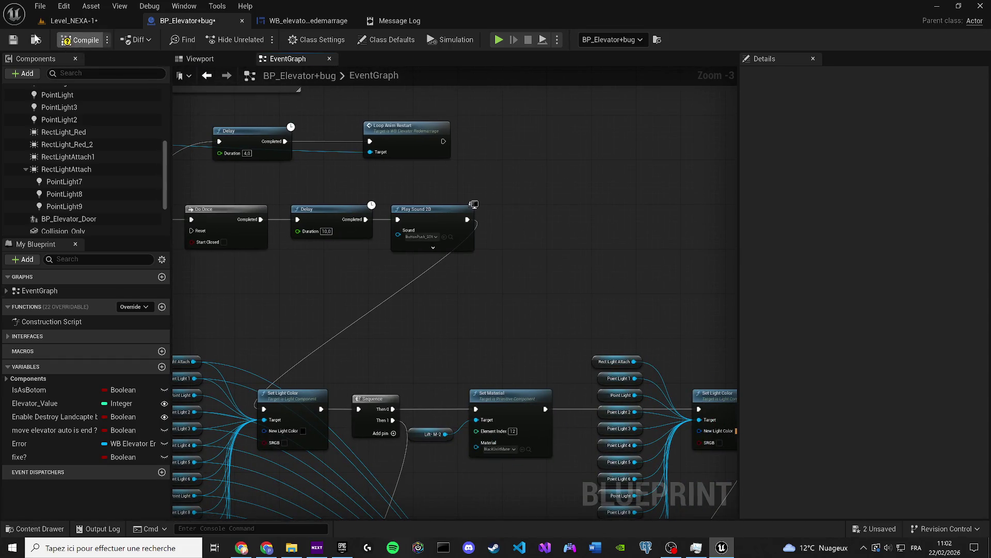
pyautogui.click(13, 40)
# Find the elevator-chime sound in the Content Drawer and assign it to Play Sound 2D's Sound pin
pyautogui.scroll(3, 339, 383)
pyautogui.click(35, 528)
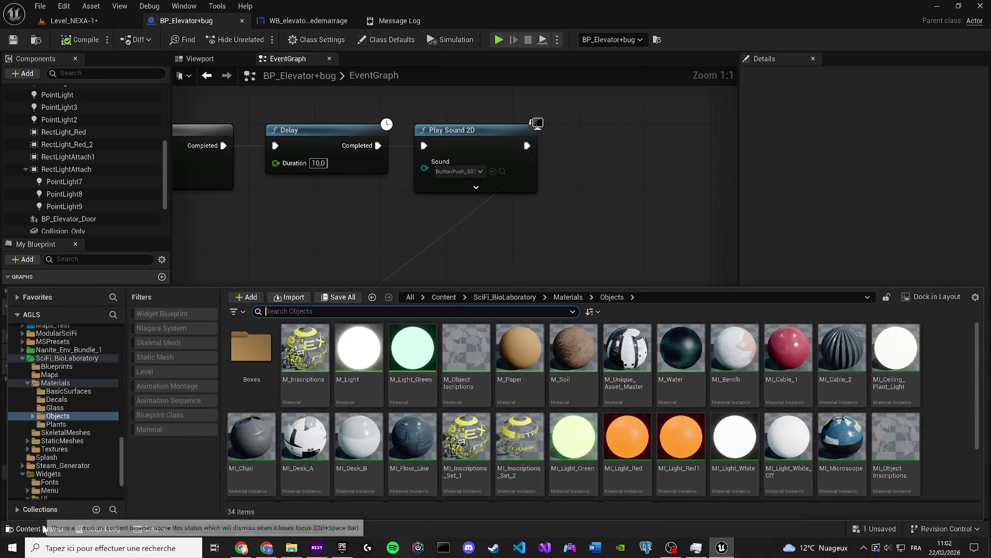
pyautogui.click(442, 298)
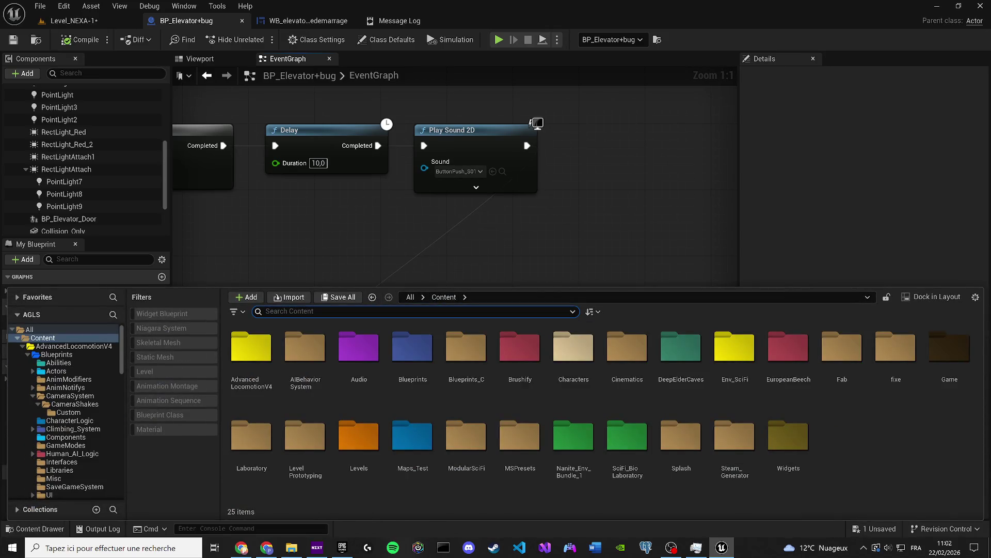
pyautogui.write('elevator')
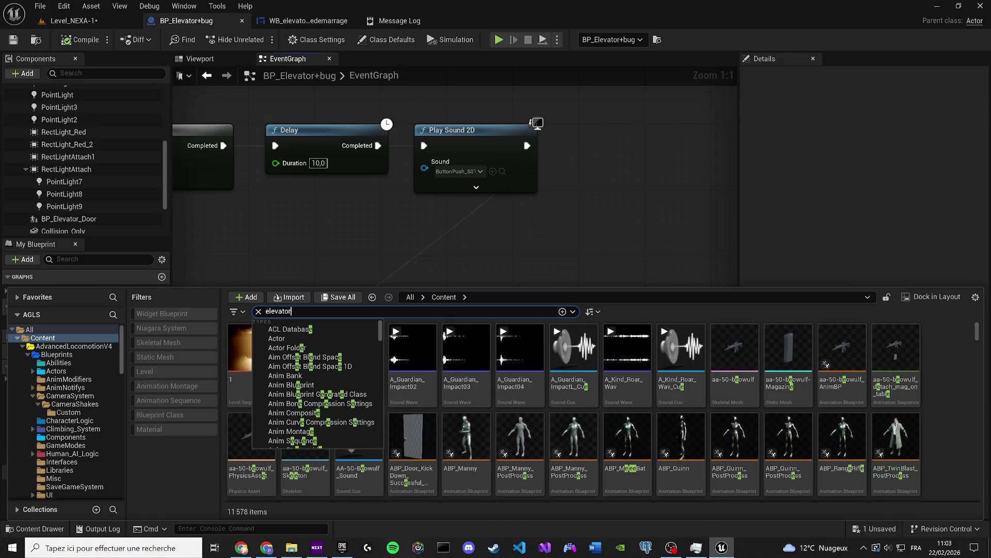
pyautogui.press('Return')
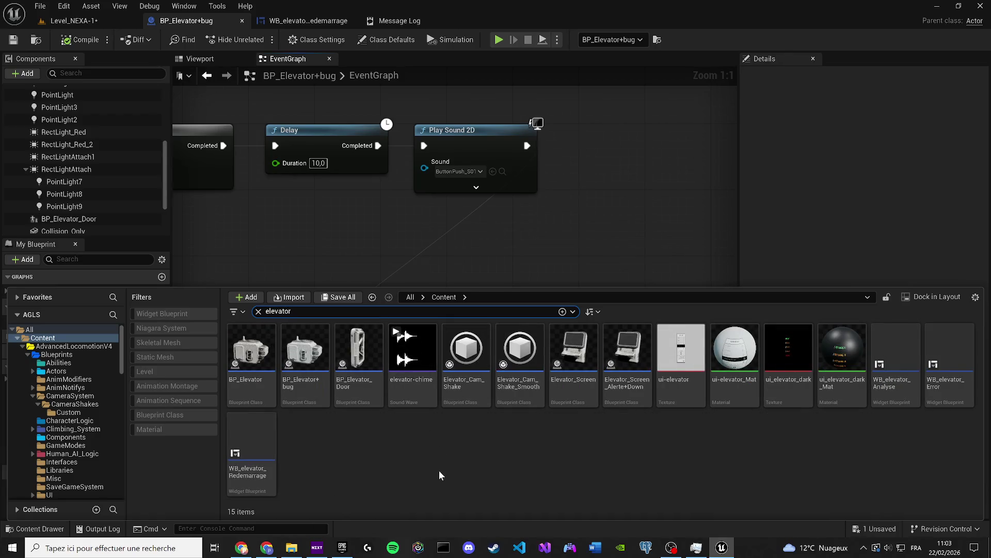
pyautogui.click(291, 549)
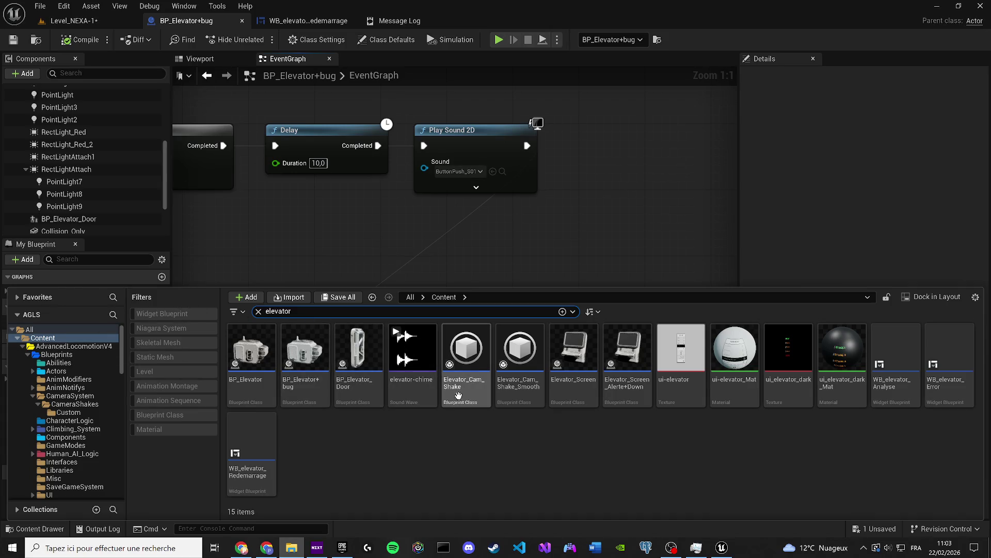
pyautogui.click(413, 362)
pyautogui.moveTo(413, 356); pyautogui.dragTo(440, 176)
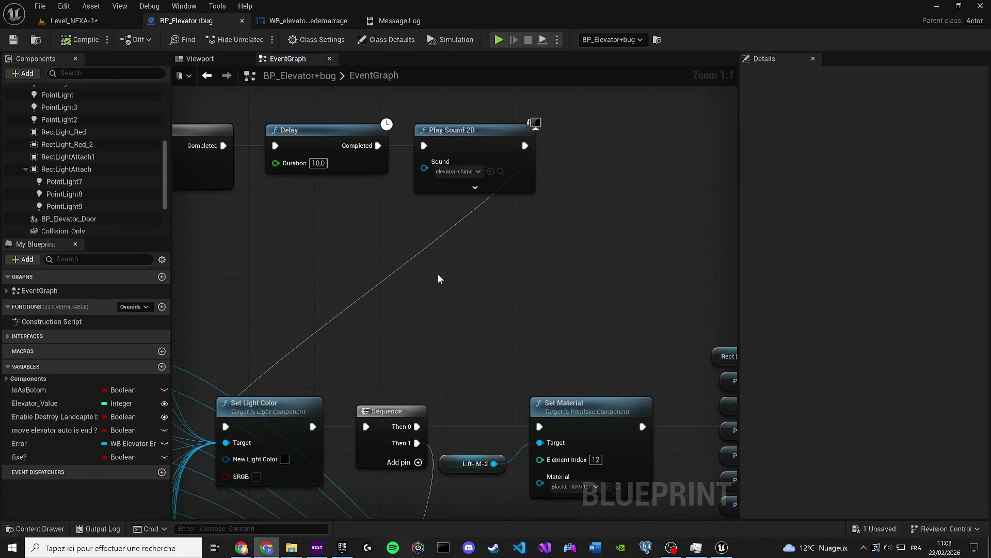
pyautogui.scroll(-2, 438, 274)
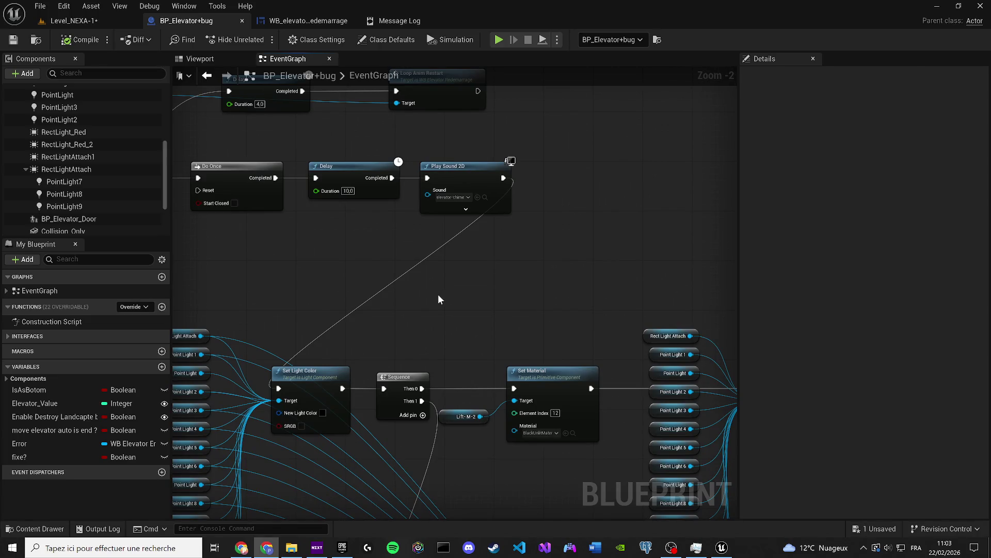
pyautogui.moveTo(430, 371); pyautogui.dragTo(565, 228)
pyautogui.moveTo(507, 370)
pyautogui.mouseDown()
pyautogui.moveTo(472, 315)
pyautogui.moveTo(451, 350)
pyautogui.mouseUp()
pyautogui.scroll(-1, 429, 325)
pyautogui.scroll(-1, 432, 331)
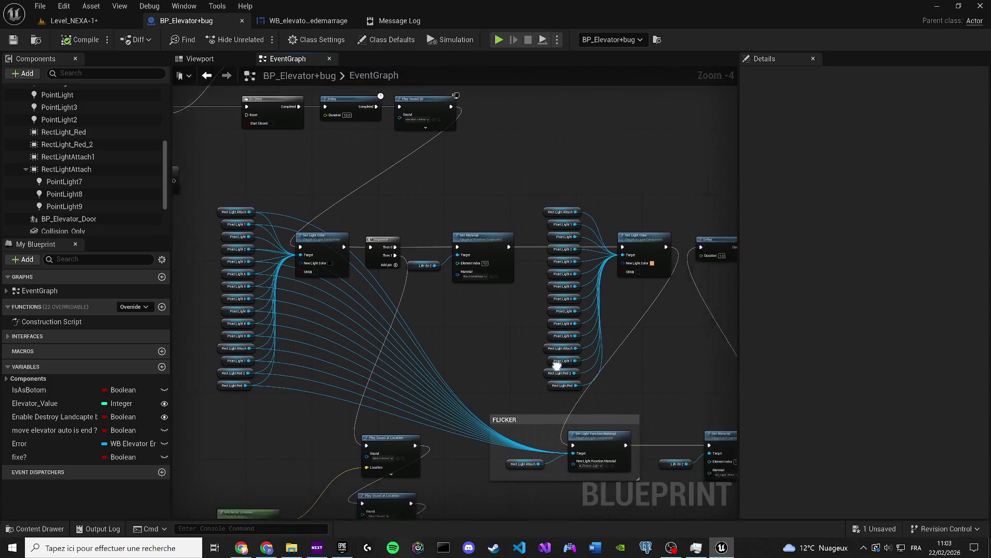
pyautogui.moveTo(308, 258)
pyautogui.mouseDown()
pyautogui.moveTo(533, 327)
pyautogui.moveTo(499, 224)
pyautogui.mouseUp()
pyautogui.moveTo(575, 326)
pyautogui.mouseDown()
pyautogui.moveTo(542, 339)
pyautogui.moveTo(504, 274)
pyautogui.moveTo(546, 263)
pyautogui.moveTo(677, 162)
pyautogui.moveTo(511, 165)
pyautogui.mouseUp()
pyautogui.click(534, 366)
pyautogui.scroll(1, 534, 363)
pyautogui.scroll(1, 546, 262)
pyautogui.moveTo(572, 182)
pyautogui.mouseDown()
pyautogui.moveTo(426, 175)
pyautogui.moveTo(412, 165)
pyautogui.mouseUp()
pyautogui.click(550, 147)
pyautogui.moveTo(528, 141); pyautogui.dragTo(516, 129)
pyautogui.scroll(-2, 515, 168)
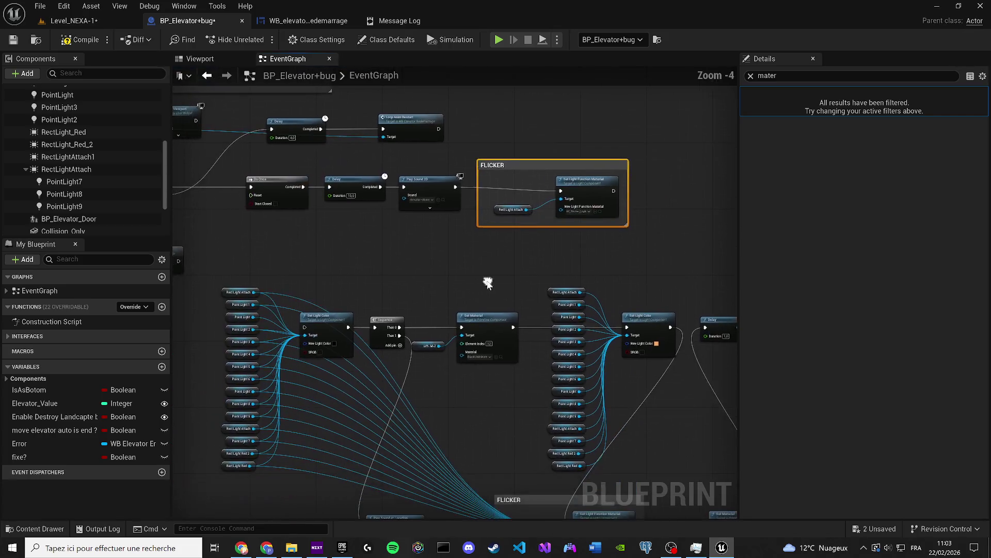
pyautogui.moveTo(253, 292)
pyautogui.mouseDown()
pyautogui.moveTo(534, 196)
pyautogui.moveTo(561, 198)
pyautogui.moveTo(253, 317)
pyautogui.mouseUp()
pyautogui.moveTo(561, 199)
pyautogui.mouseDown()
pyautogui.moveTo(666, 178)
pyautogui.moveTo(564, 199)
pyautogui.moveTo(255, 317)
pyautogui.moveTo(251, 310)
pyautogui.moveTo(321, 317)
pyautogui.moveTo(358, 282)
pyautogui.moveTo(256, 343)
pyautogui.moveTo(262, 364)
pyautogui.moveTo(573, 211)
pyautogui.moveTo(496, 217)
pyautogui.moveTo(310, 352)
pyautogui.moveTo(253, 377)
pyautogui.moveTo(555, 220)
pyautogui.moveTo(563, 199)
pyautogui.moveTo(255, 395)
pyautogui.moveTo(563, 199)
pyautogui.moveTo(292, 380)
pyautogui.moveTo(255, 412)
pyautogui.moveTo(254, 428)
pyautogui.moveTo(515, 252)
pyautogui.moveTo(250, 429)
pyautogui.moveTo(337, 398)
pyautogui.moveTo(562, 200)
pyautogui.mouseUp()
pyautogui.click(256, 404)
pyautogui.hotkey('ctrl', 'z')
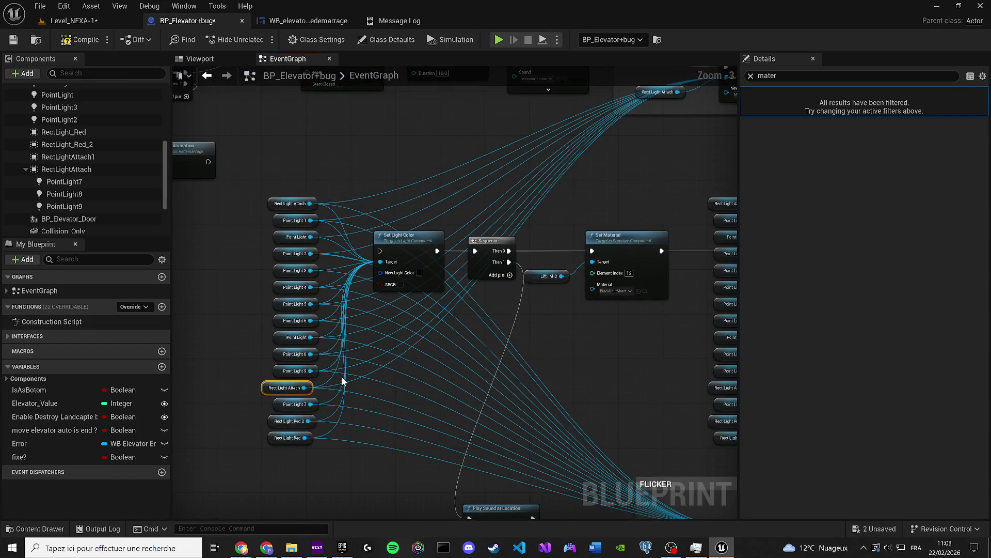
pyautogui.moveTo(342, 381); pyautogui.dragTo(254, 441)
pyautogui.moveTo(180, 449)
pyautogui.mouseDown()
pyautogui.moveTo(319, 455)
pyautogui.moveTo(271, 466)
pyautogui.moveTo(272, 481)
pyautogui.moveTo(689, 138)
pyautogui.moveTo(317, 454)
pyautogui.moveTo(316, 478)
pyautogui.moveTo(269, 497)
pyautogui.moveTo(690, 138)
pyautogui.mouseUp()
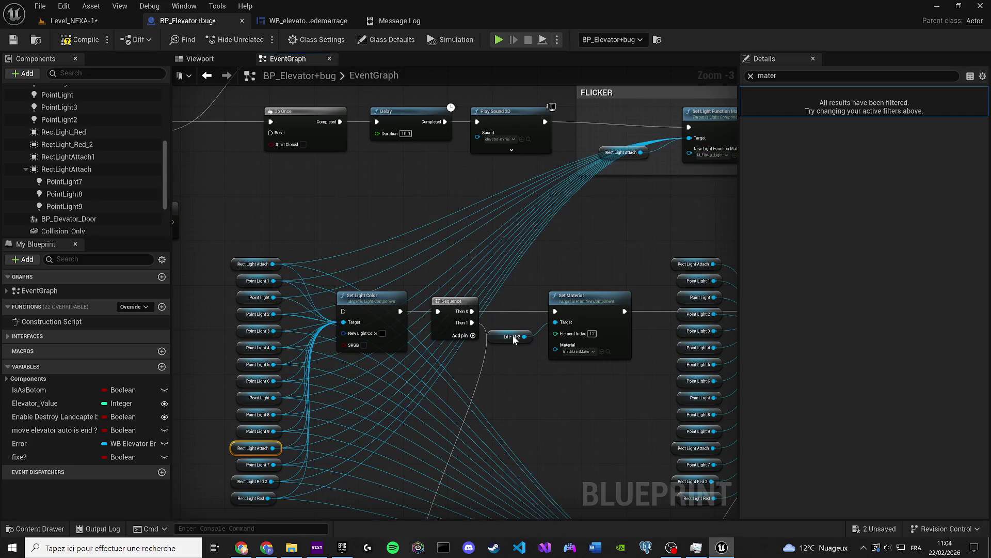
pyautogui.moveTo(516, 319); pyautogui.dragTo(534, 263)
pyautogui.click(272, 442)
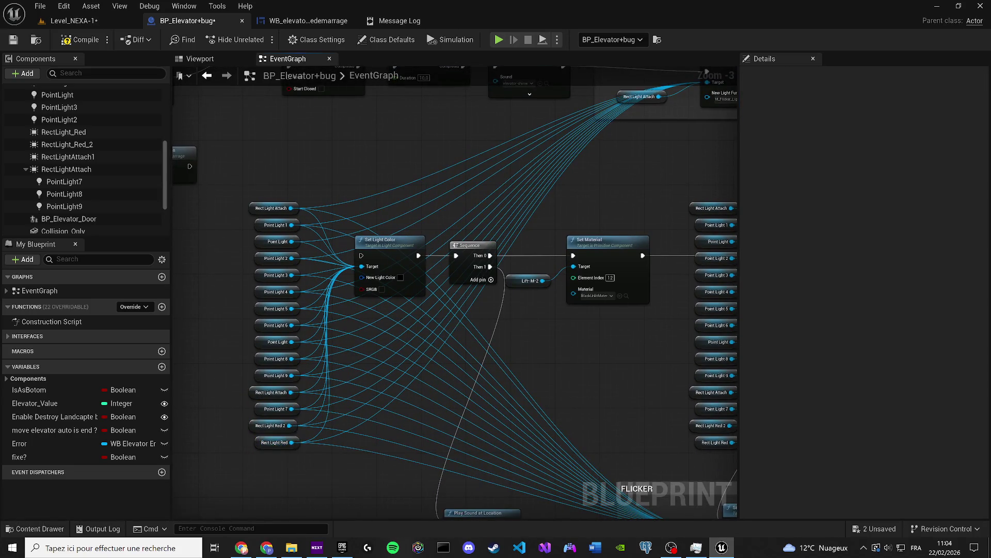
pyautogui.scroll(-1, 550, 203)
pyautogui.moveTo(599, 187); pyautogui.dragTo(551, 202)
pyautogui.moveTo(614, 185)
pyautogui.mouseDown()
pyautogui.moveTo(627, 204)
pyautogui.moveTo(591, 204)
pyautogui.moveTo(302, 317)
pyautogui.moveTo(664, 173)
pyautogui.mouseUp()
pyautogui.scroll(-2, 665, 175)
# Paste the copied Get Player Controller and Client Start Camera Shake nodes beside the FLICKER group
pyautogui.scroll(-2, 716, 433)
pyautogui.moveTo(442, 428)
pyautogui.mouseDown()
pyautogui.moveTo(717, 433)
pyautogui.moveTo(587, 359)
pyautogui.moveTo(542, 357)
pyautogui.mouseUp()
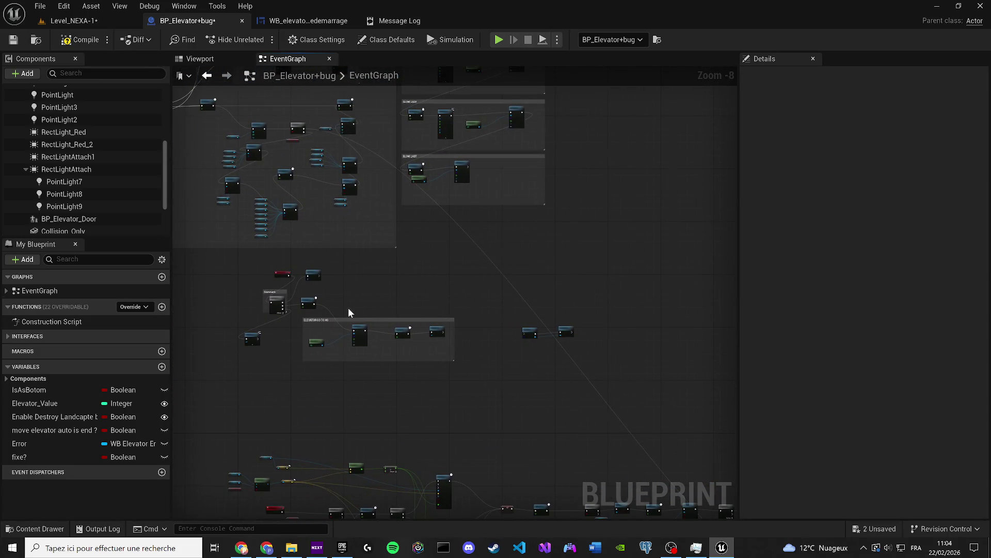
pyautogui.moveTo(345, 288); pyautogui.dragTo(358, 412)
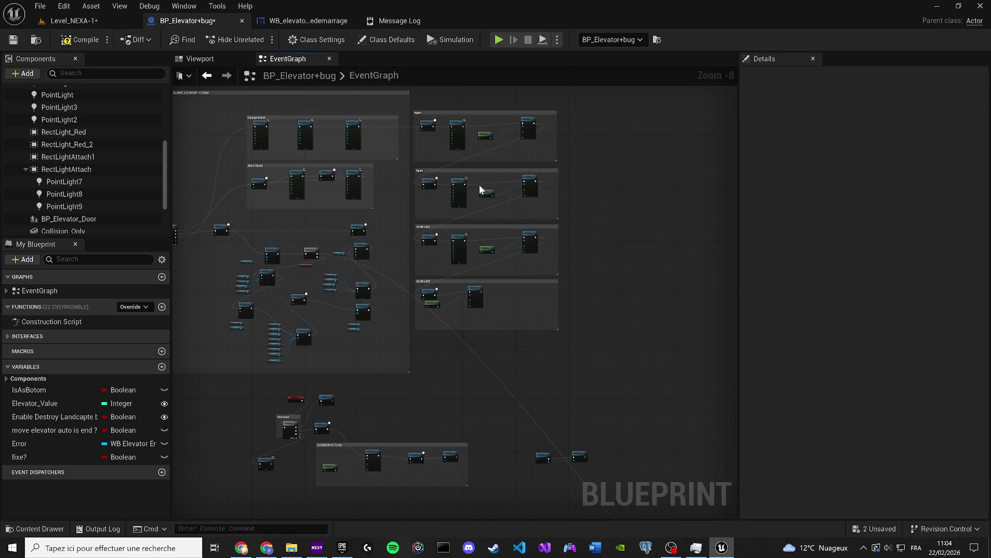
pyautogui.scroll(1, 480, 185)
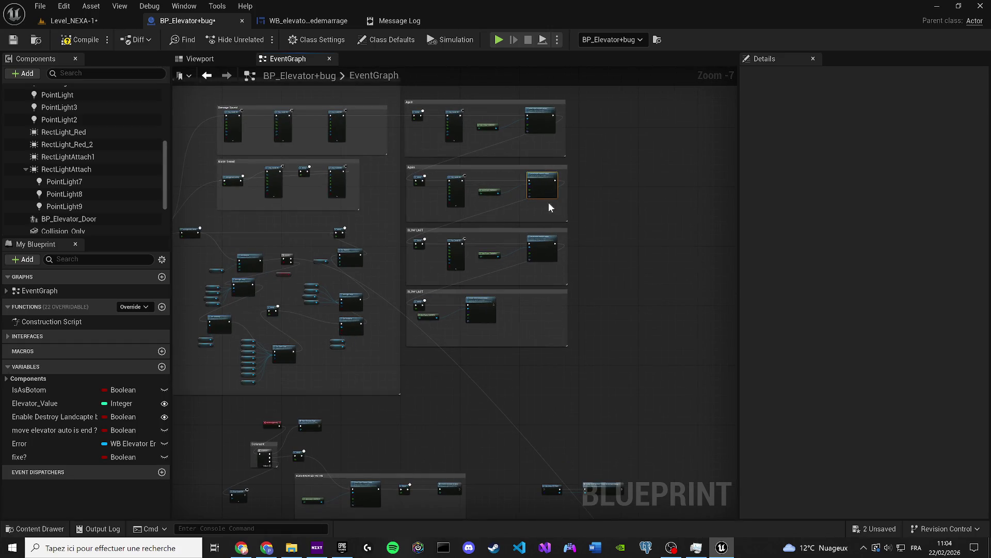
pyautogui.scroll(2, 548, 201)
pyautogui.scroll(-5, 618, 256)
pyautogui.moveTo(602, 259); pyautogui.dragTo(334, 250)
pyautogui.scroll(2, 520, 387)
pyautogui.scroll(2, 497, 363)
pyautogui.scroll(3, 497, 363)
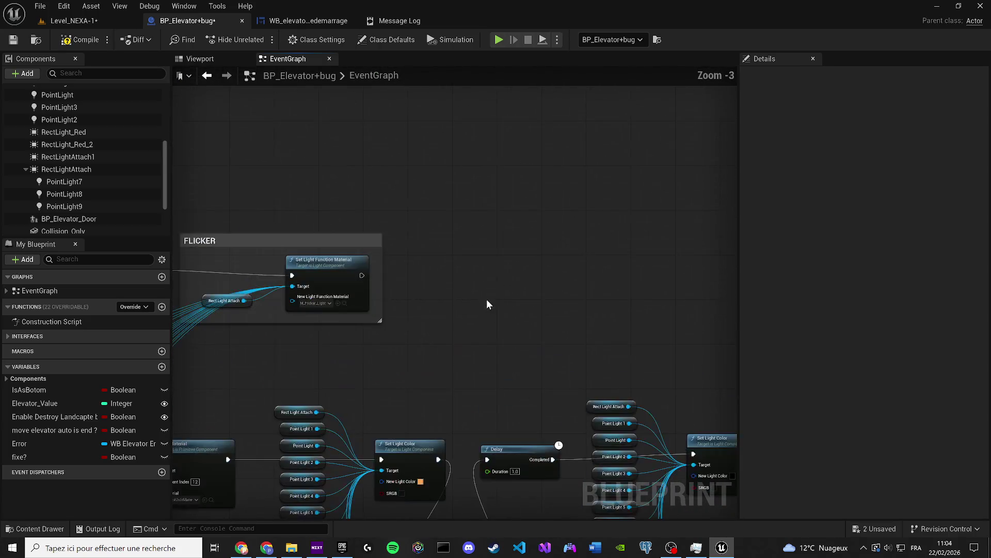
pyautogui.hotkey('ctrl', 'v')
pyautogui.moveTo(538, 255)
pyautogui.mouseDown()
pyautogui.moveTo(538, 277)
pyautogui.moveTo(488, 278)
pyautogui.mouseUp()
pyautogui.moveTo(320, 315); pyautogui.dragTo(345, 349)
# Arrange Get Player Controller below FLICKER and wire the Client Start Camera Shake node's connection
pyautogui.click(341, 306)
pyautogui.moveTo(341, 305); pyautogui.dragTo(330, 345)
pyautogui.click(501, 280)
pyautogui.moveTo(501, 280); pyautogui.dragTo(473, 281)
pyautogui.moveTo(628, 227)
pyautogui.mouseDown()
pyautogui.moveTo(539, 281)
pyautogui.moveTo(155, 411)
pyautogui.moveTo(343, 427)
pyautogui.mouseUp()
pyautogui.scroll(-3, 435, 342)
pyautogui.scroll(-6, 435, 342)
pyautogui.moveTo(587, 406); pyautogui.dragTo(286, 284)
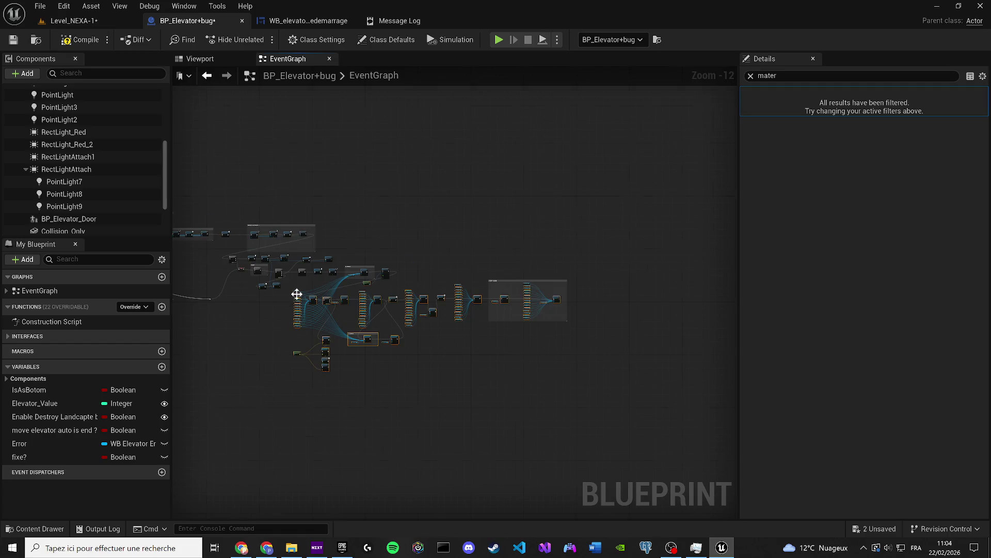
pyautogui.scroll(4, 287, 284)
# Move the light-node column beside Set Light Color and lower the Play Sound node group
pyautogui.click(684, 268)
pyautogui.scroll(6, 336, 305)
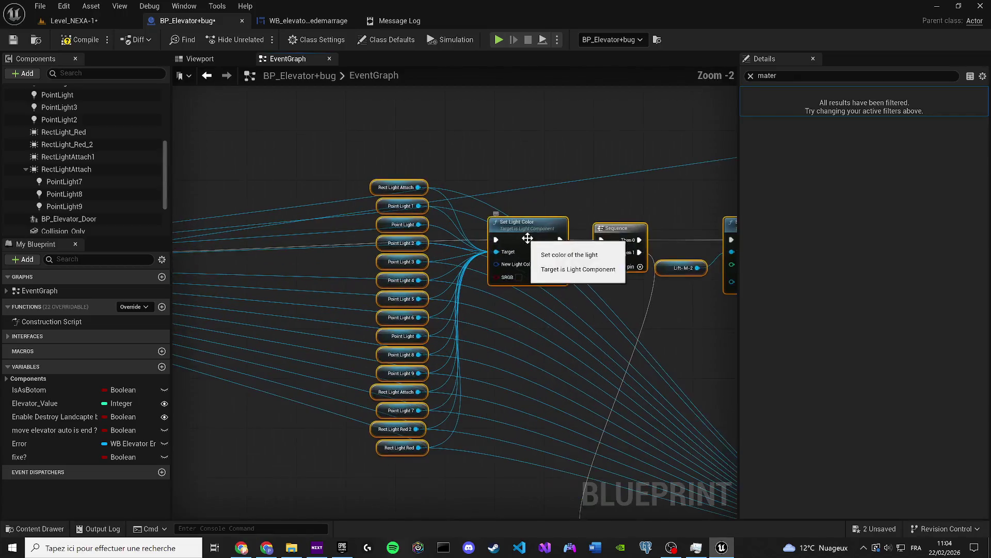
pyautogui.scroll(-3, 454, 366)
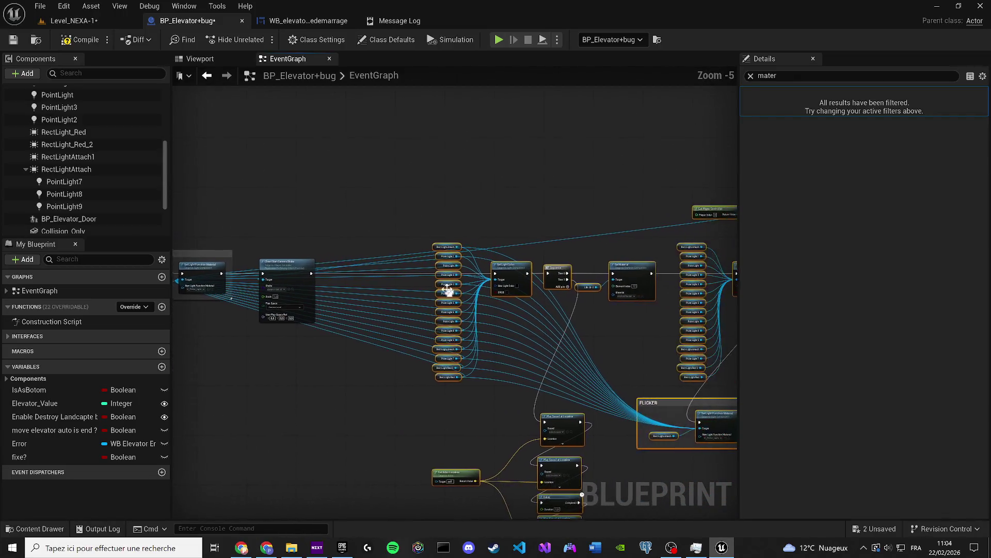
pyautogui.scroll(2, 479, 364)
pyautogui.moveTo(401, 164)
pyautogui.mouseDown()
pyautogui.moveTo(370, 206)
pyautogui.moveTo(370, 253)
pyautogui.mouseUp()
pyautogui.scroll(-2, 371, 253)
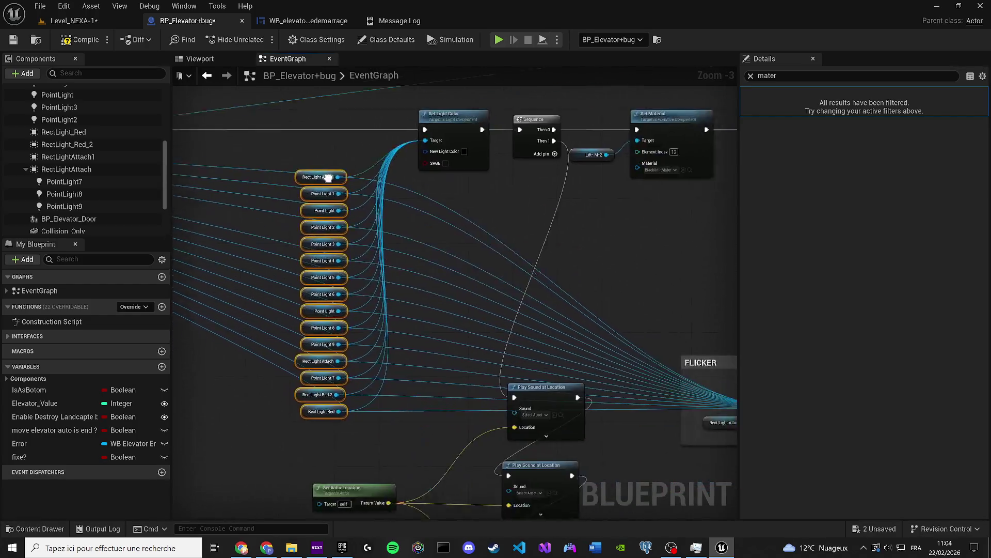
pyautogui.moveTo(489, 458); pyautogui.dragTo(324, 315)
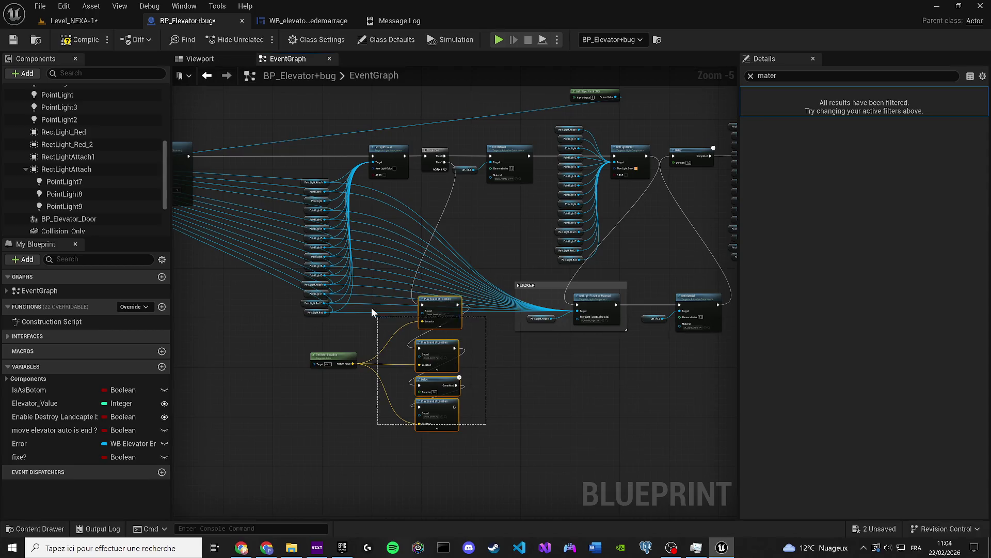
pyautogui.moveTo(437, 302); pyautogui.dragTo(440, 342)
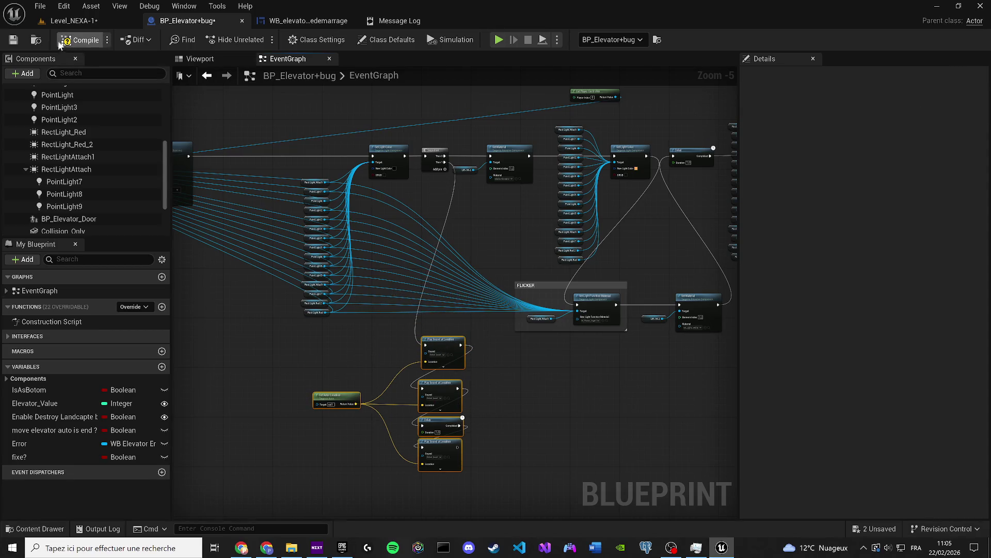
# Compile and save the blueprint, then move Get Player Controller inside the FLICKER group
pyautogui.click(13, 39)
pyautogui.click(282, 152)
pyautogui.moveTo(282, 152); pyautogui.dragTo(343, 228)
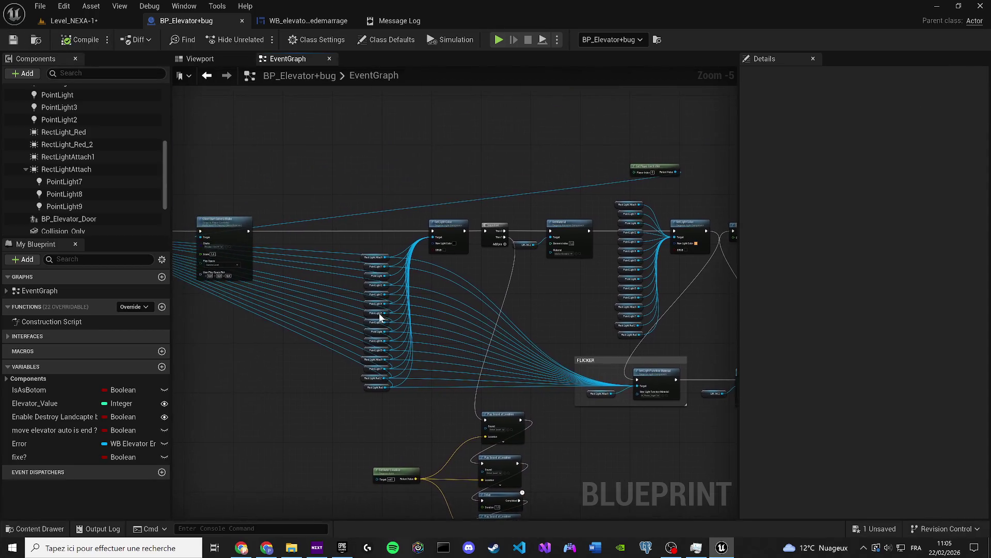
pyautogui.scroll(1, 478, 249)
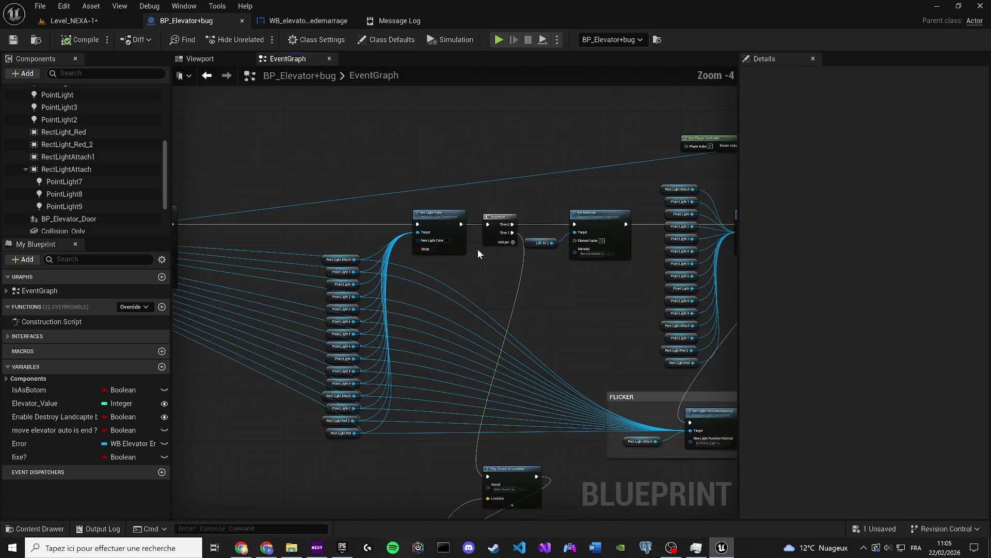
pyautogui.moveTo(469, 250)
pyautogui.mouseDown()
pyautogui.moveTo(424, 241)
pyautogui.moveTo(366, 258)
pyautogui.mouseUp()
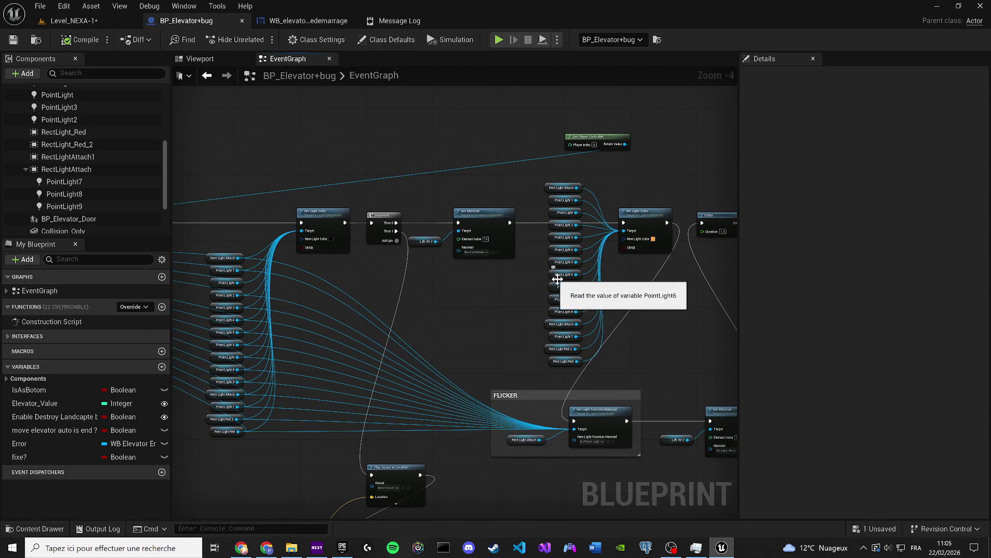
pyautogui.moveTo(612, 142)
pyautogui.mouseDown()
pyautogui.moveTo(183, 146)
pyautogui.moveTo(201, 228)
pyautogui.mouseUp()
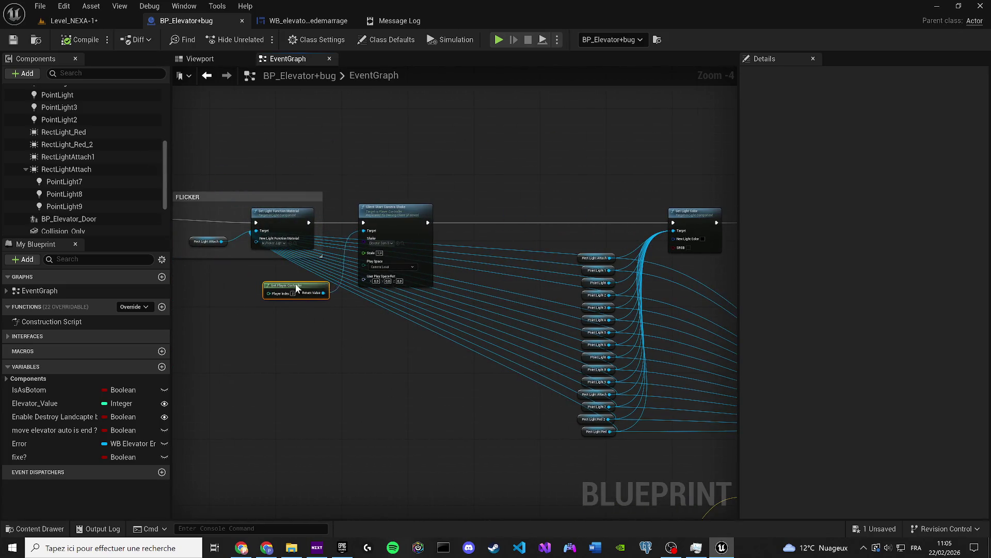
# Save all modified assets, including the Level_NEXA-1 map, and return to the elevator blueprint
pyautogui.click(13, 40)
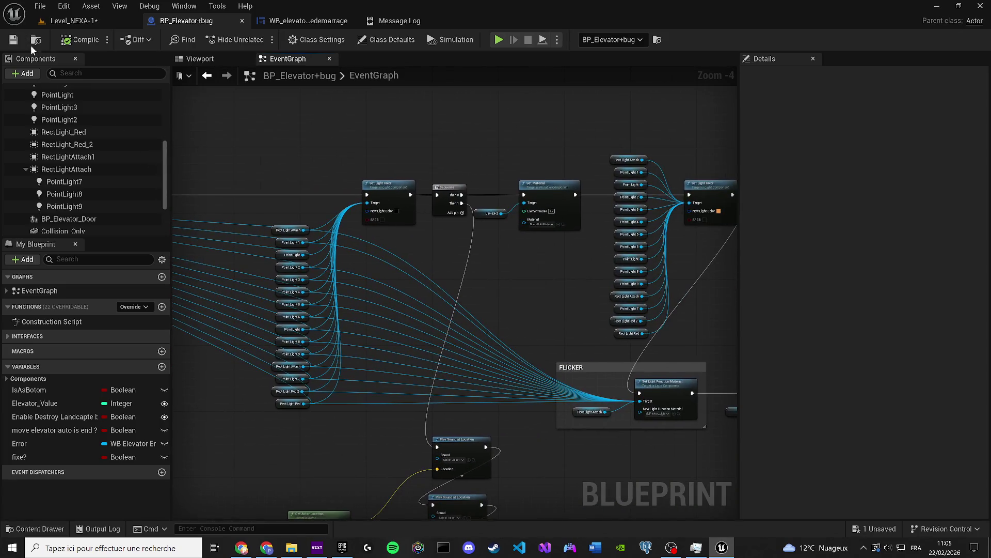
pyautogui.click(72, 20)
pyautogui.click(13, 40)
pyautogui.click(216, 24)
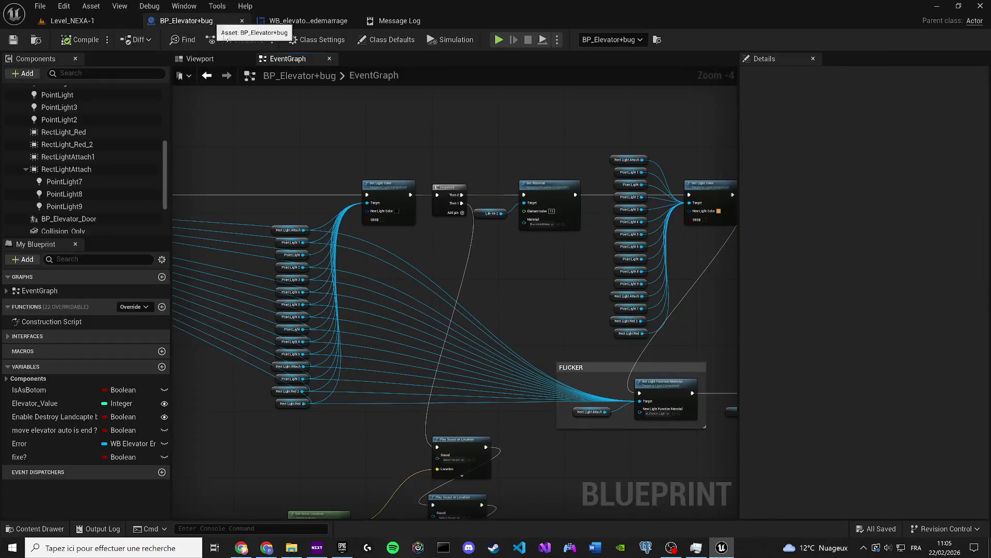
pyautogui.moveTo(578, 316); pyautogui.dragTo(478, 281)
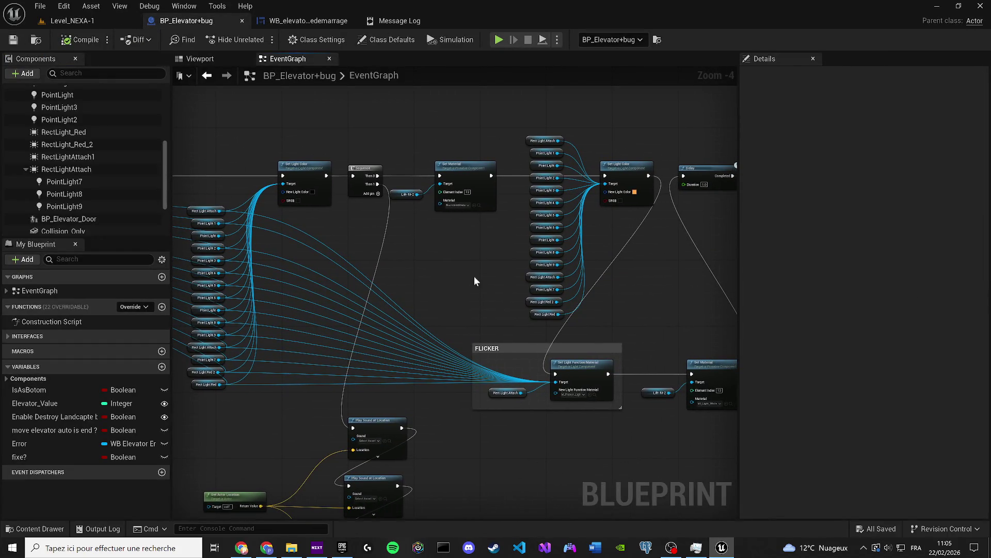
pyautogui.click(498, 40)
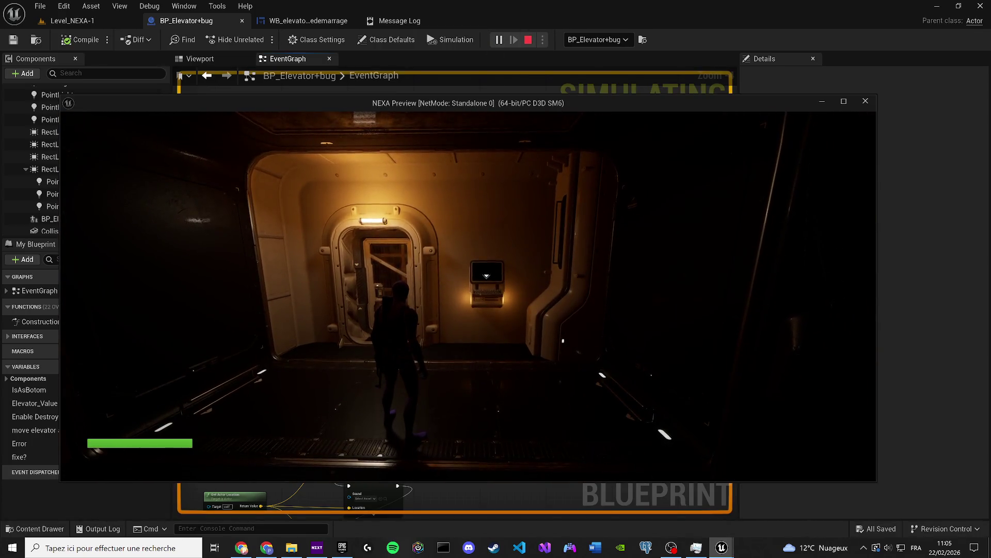
# Run the Standalone Game preview, watch the elevator lights turn red, then exit back to Level_NEXA-1
pyautogui.press('super')
pyautogui.moveTo(531, 114)
pyautogui.mouseDown()
pyautogui.moveTo(528, 311)
pyautogui.moveTo(529, 86)
pyautogui.mouseUp()
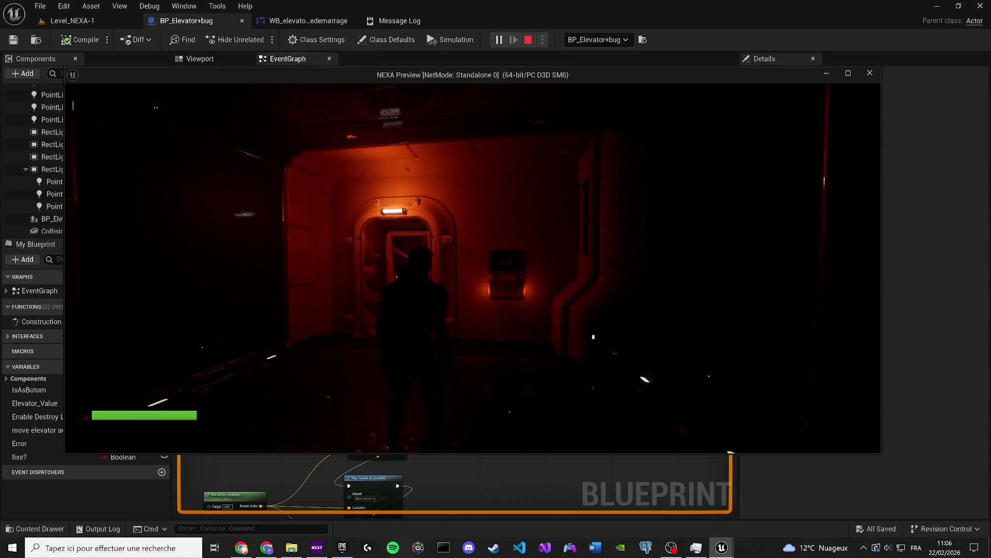
pyautogui.press('Escape')
pyautogui.click(118, 20)
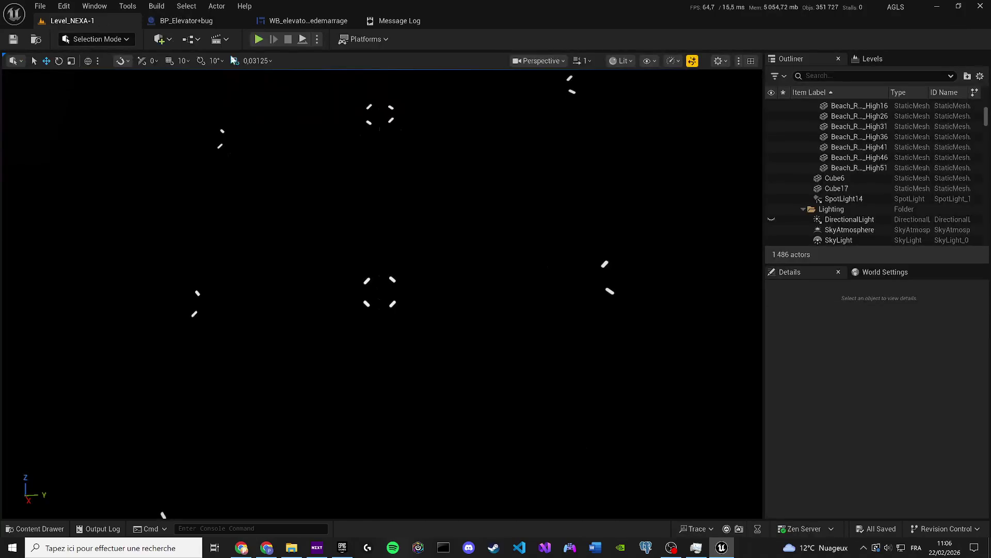
# Switch the viewport to Unlit mode and fly the camera closer to the elevator
pyautogui.click(620, 60)
pyautogui.click(627, 113)
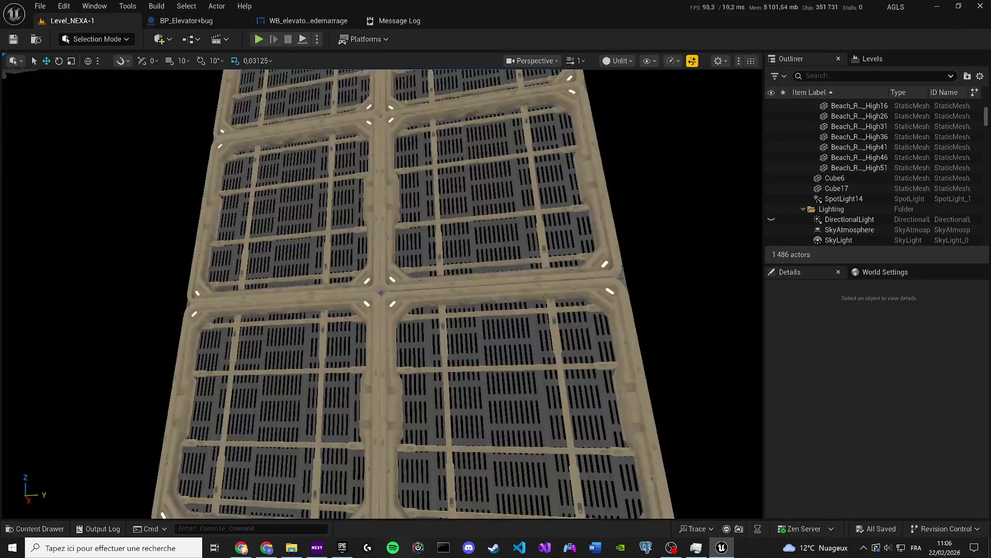
pyautogui.scroll(-1, 382, 293)
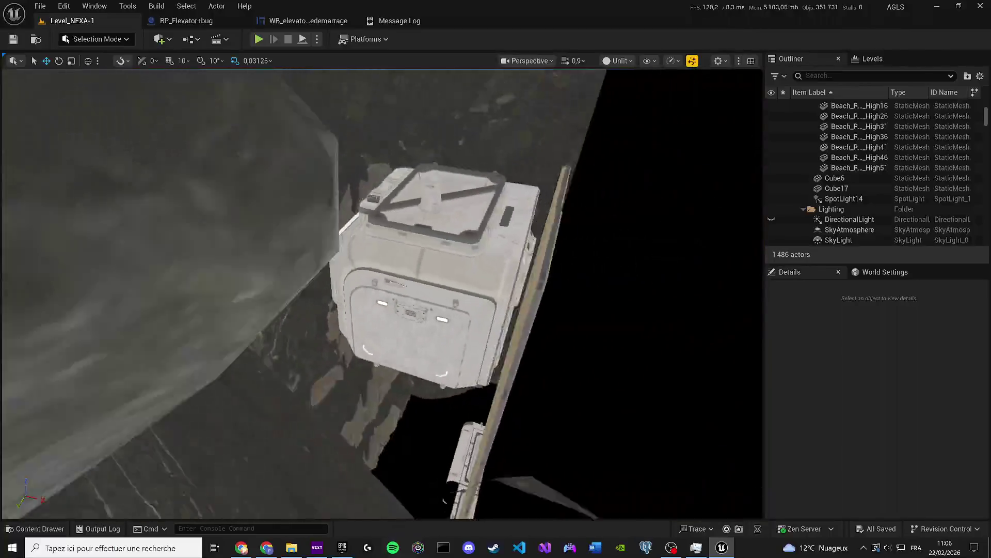
pyautogui.moveTo(382, 294)
pyautogui.mouseDown()
pyautogui.moveTo(498, 287)
pyautogui.moveTo(389, 292)
pyautogui.mouseUp()
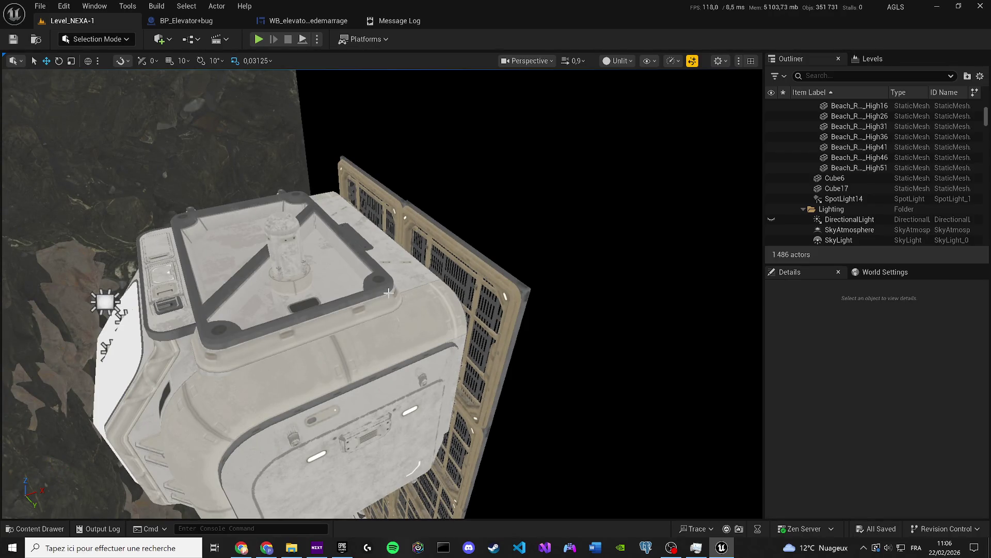
# Locate BP_Elevator's Actors folder in the Content Drawer and create a Smoke folder there
pyautogui.click(58, 527)
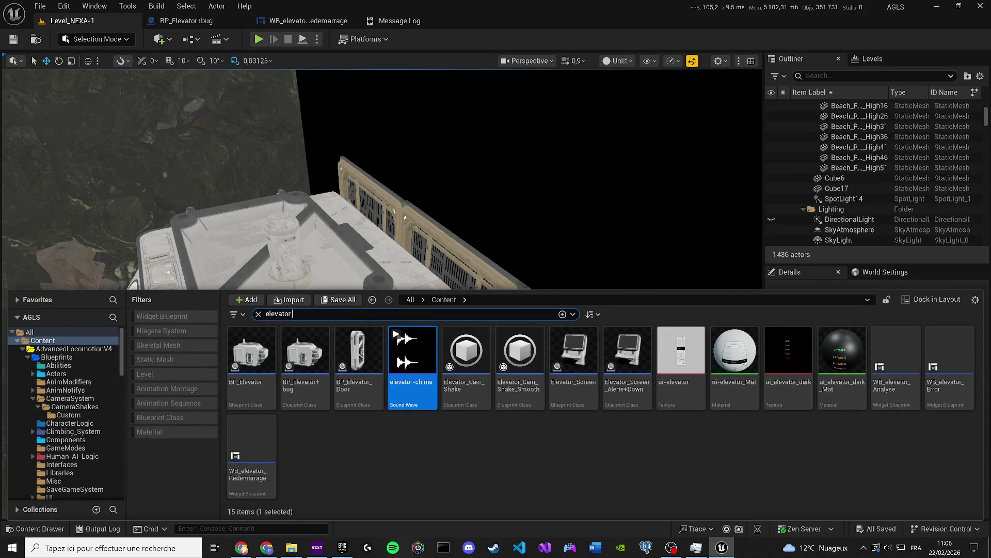
pyautogui.rightClick(256, 352)
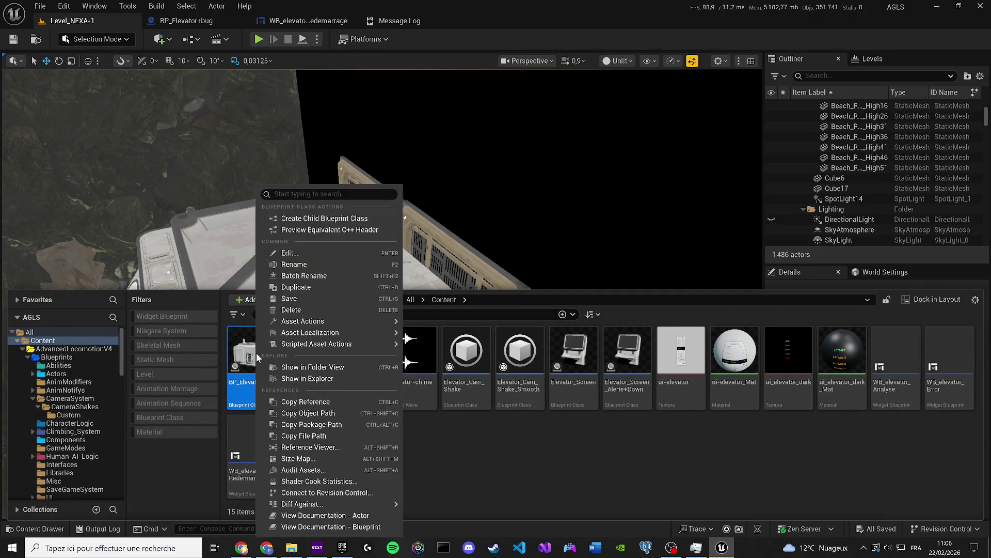
pyautogui.click(310, 367)
pyautogui.rightClick(394, 439)
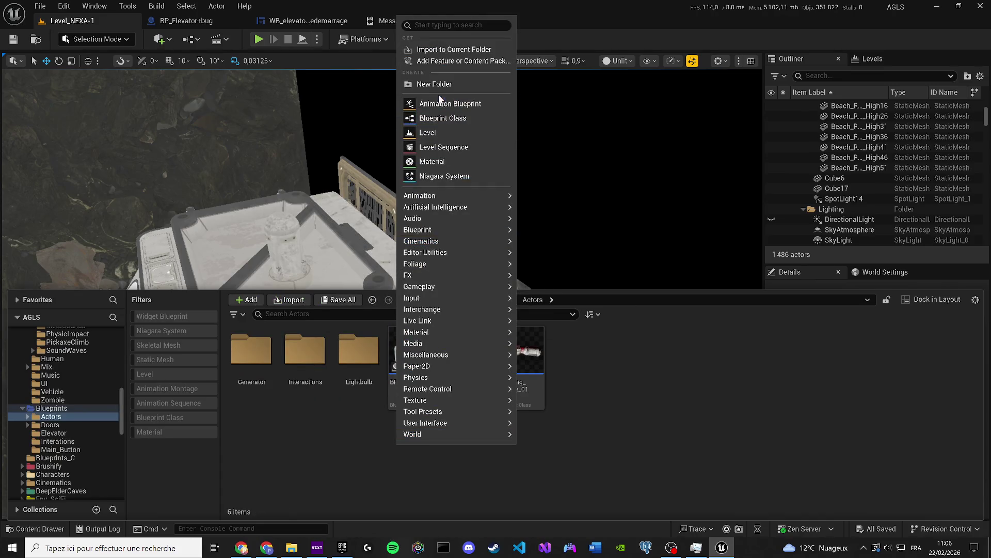
pyautogui.click(428, 82)
pyautogui.write('Smoke')
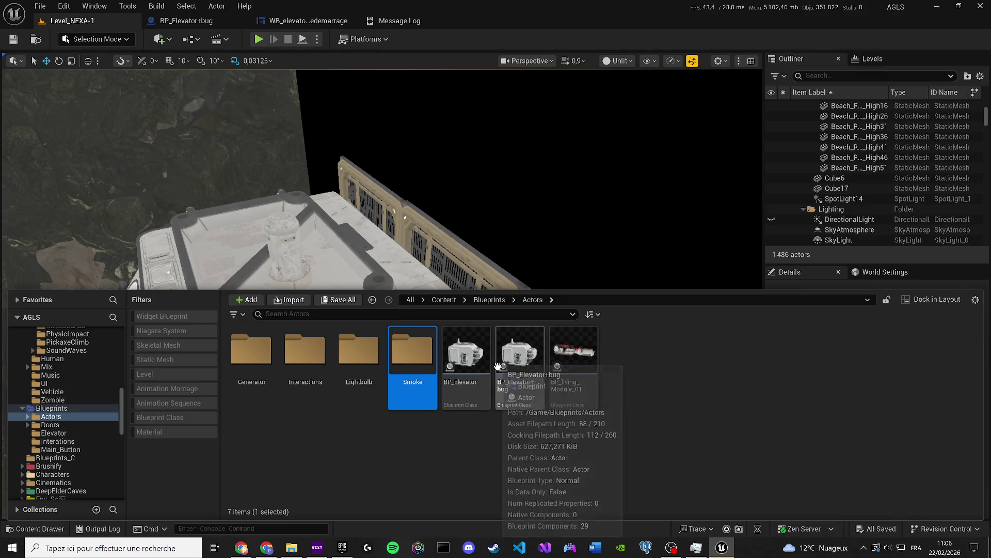
pyautogui.press('Return')
pyautogui.press('Return')
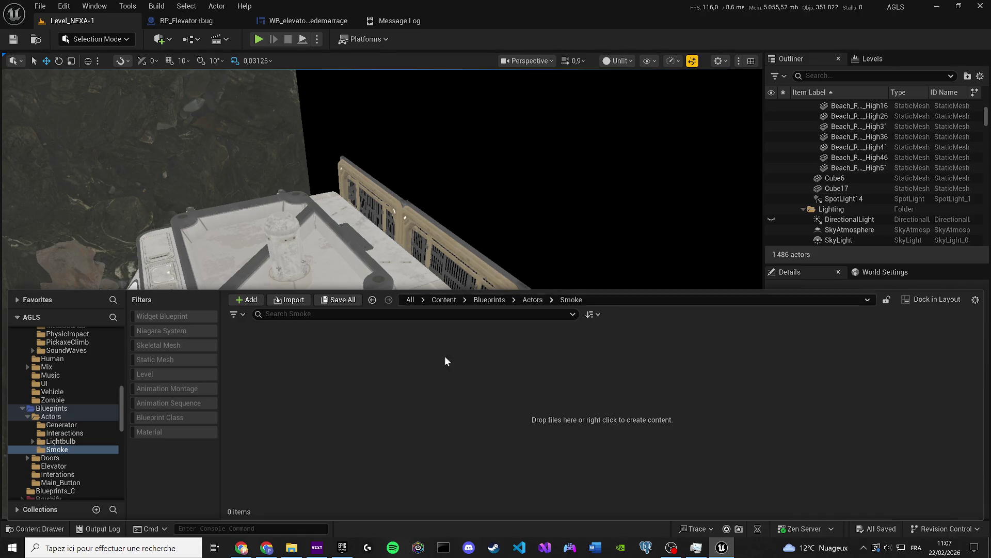
pyautogui.rightClick(384, 386)
# Create a new empty Niagara system in the Smoke folder
pyautogui.moveTo(436, 516)
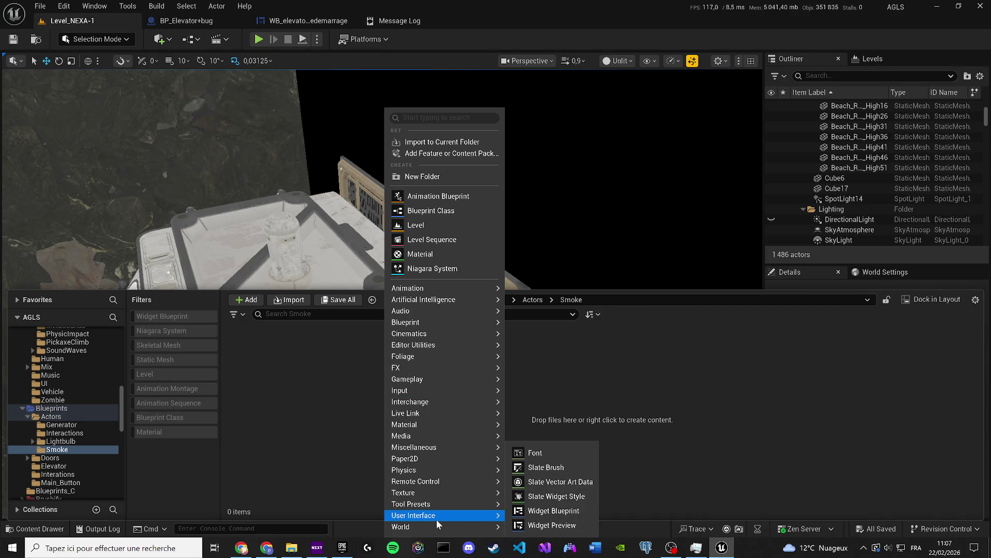
pyautogui.click(438, 265)
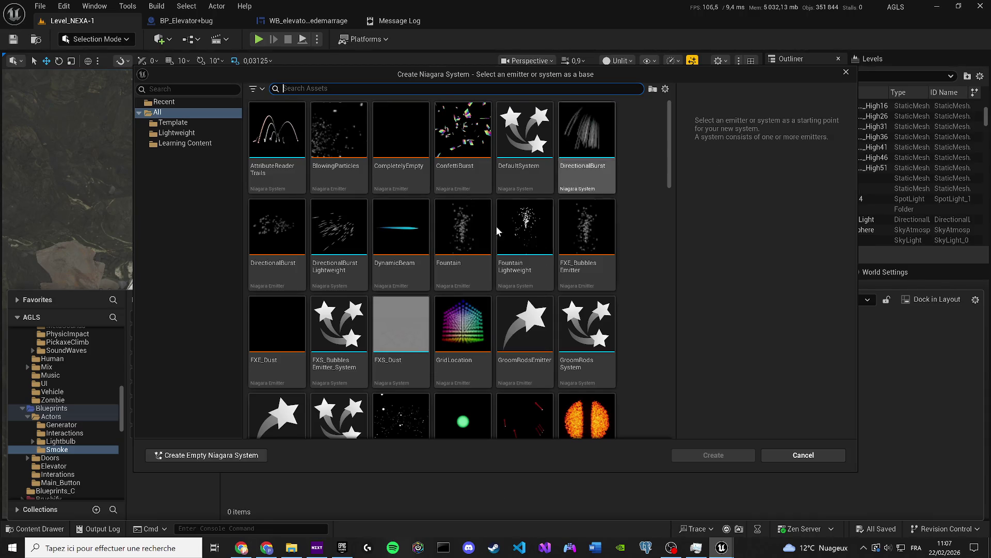
pyautogui.scroll(-3, 503, 215)
pyautogui.click(258, 455)
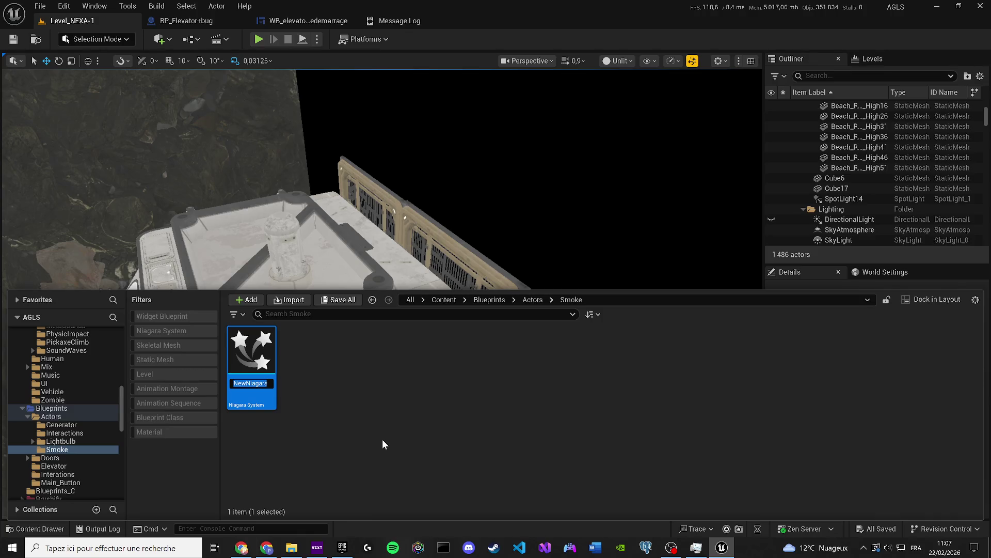
# Name the system Elevator_Smoke and open it for editing
pyautogui.write('Elevator_Smoke')
pyautogui.press('Return')
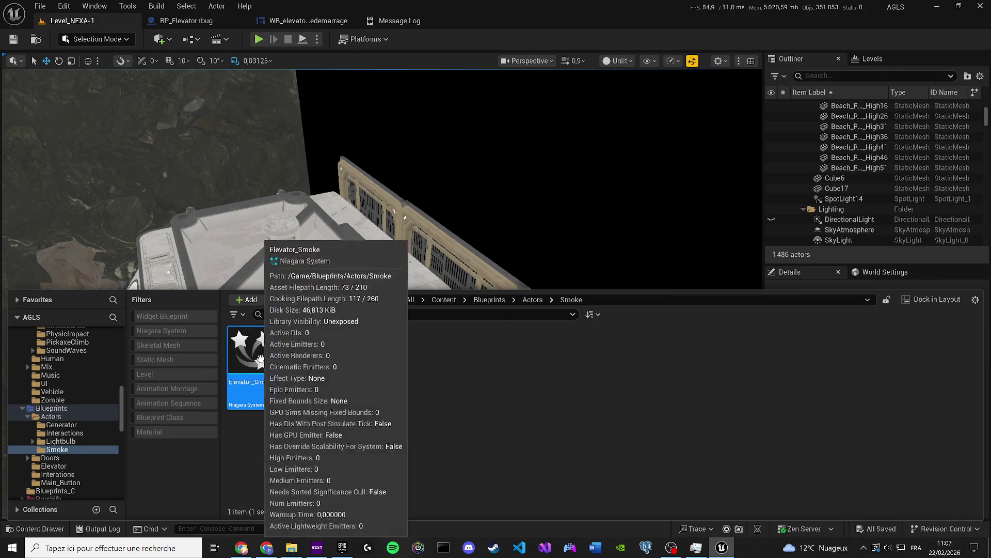
pyautogui.doubleClick(262, 362)
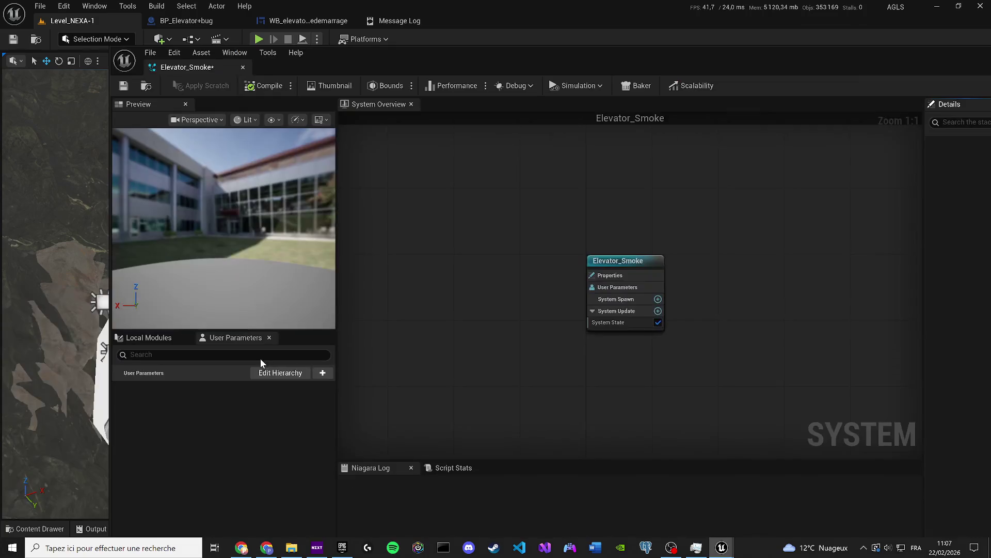
# Dock the Elevator_Smoke editor and turn off Show Environment in Preview Settings
pyautogui.moveTo(193, 70); pyautogui.dragTo(387, 22)
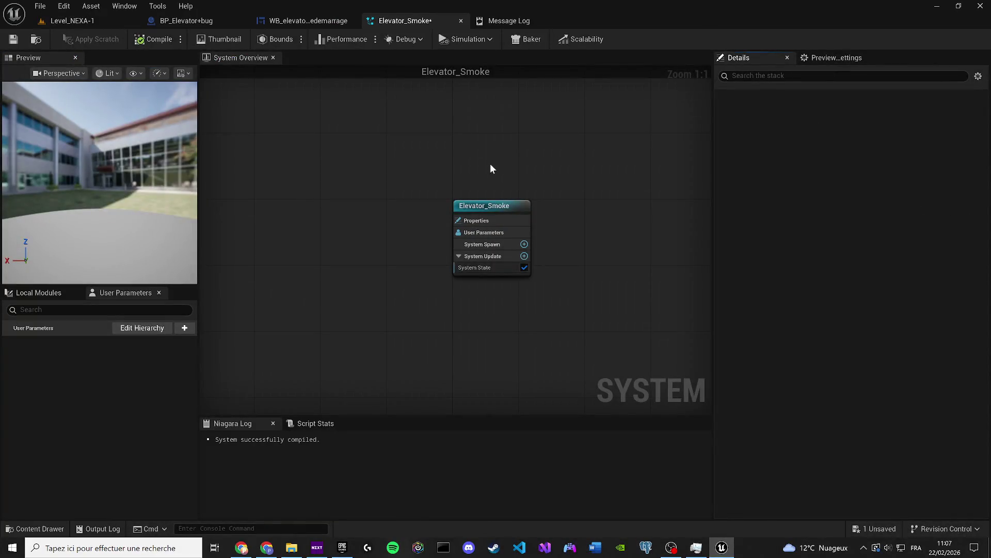
pyautogui.moveTo(489, 162); pyautogui.dragTo(423, 153)
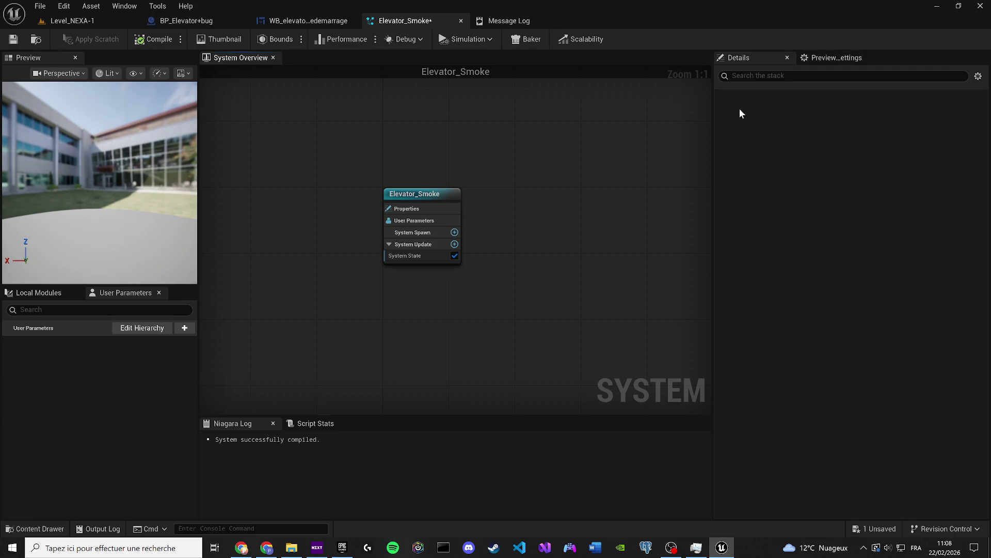
pyautogui.click(826, 61)
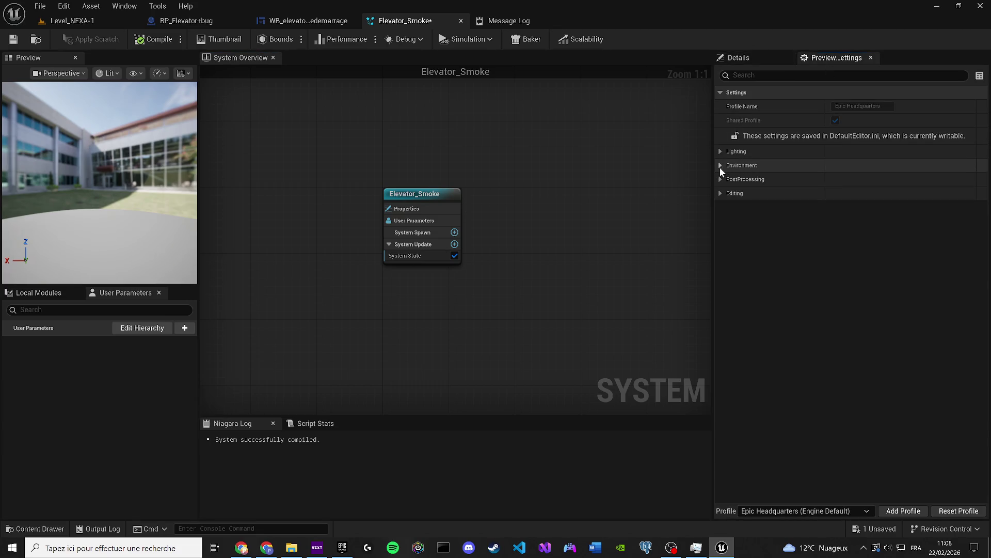
pyautogui.click(721, 166)
pyautogui.click(835, 180)
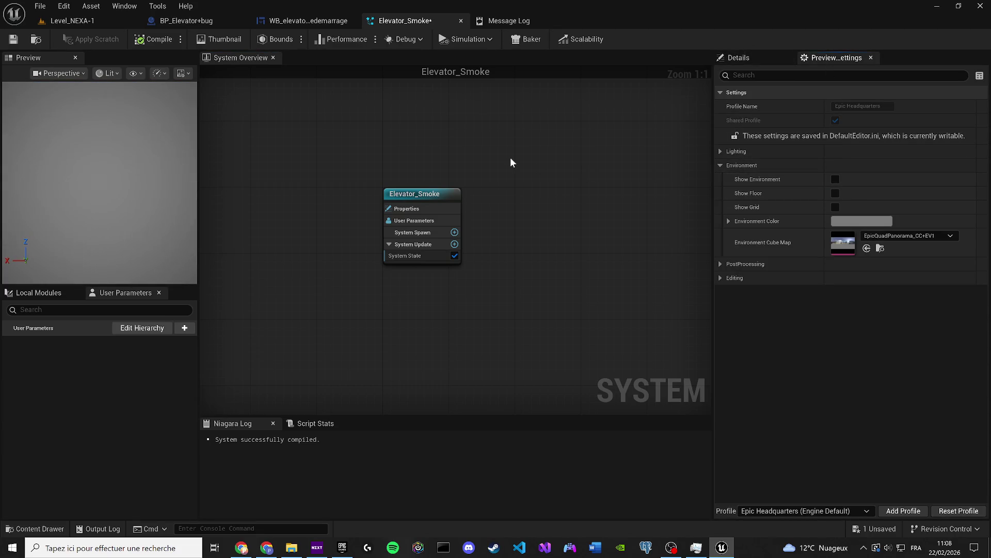
# Pan the system graph and bring up its graph editing menu
pyautogui.moveTo(395, 194)
pyautogui.mouseDown()
pyautogui.moveTo(354, 200)
pyautogui.moveTo(430, 237)
pyautogui.mouseUp()
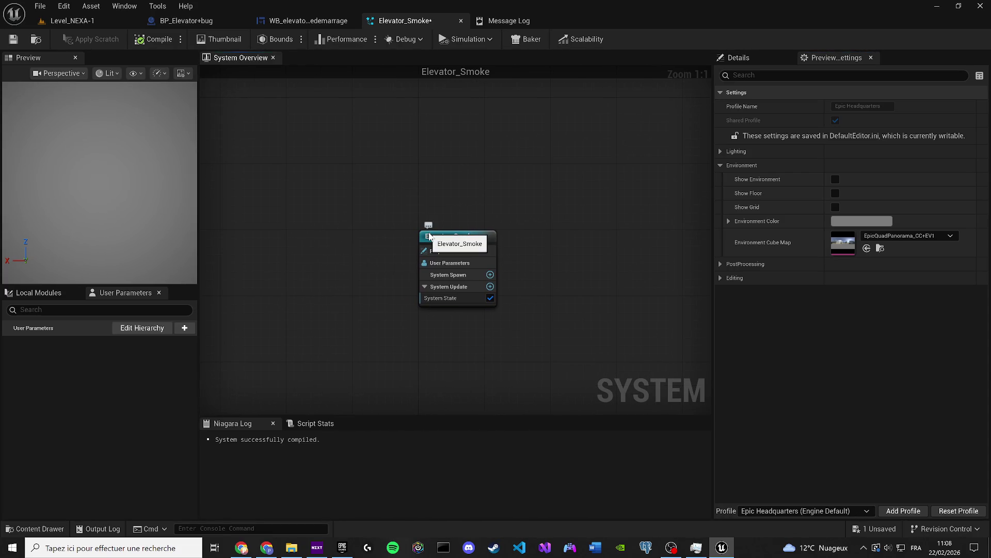
pyautogui.moveTo(521, 247); pyautogui.dragTo(411, 249)
pyautogui.rightClick(413, 249)
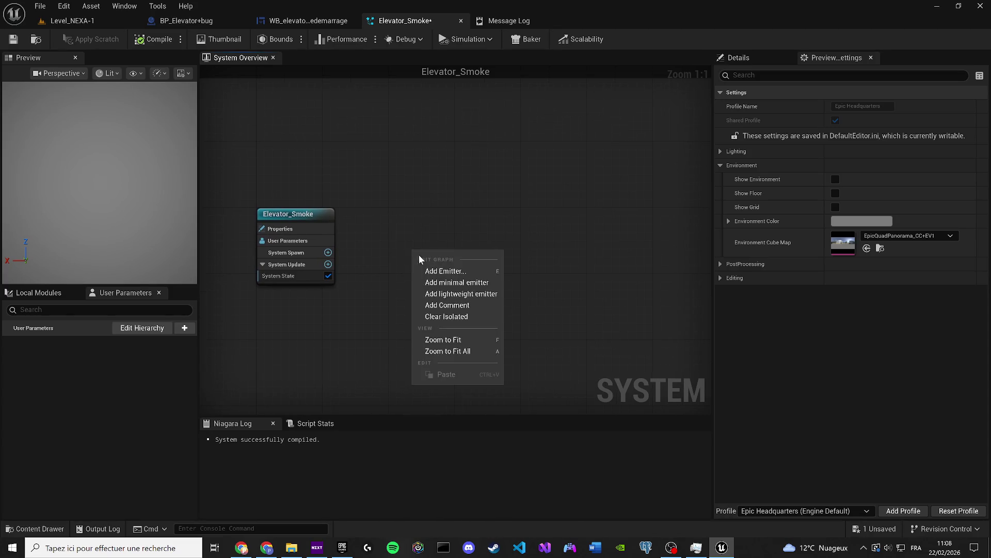
pyautogui.click(435, 269)
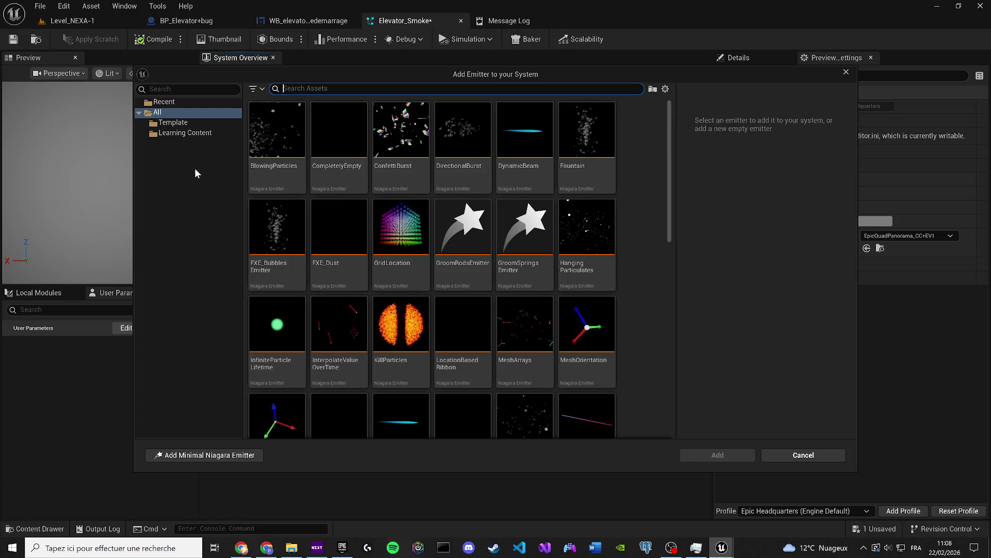
pyautogui.press('Escape')
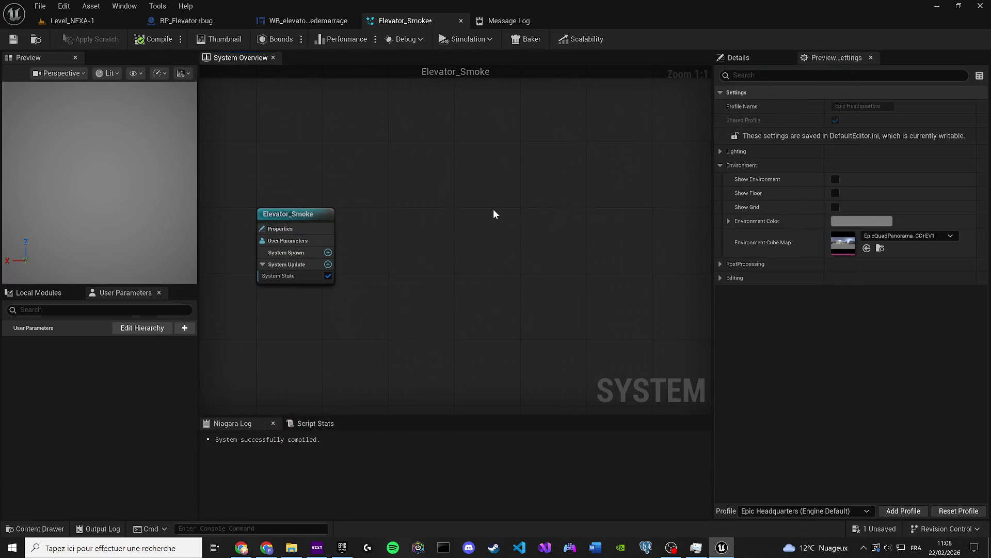
pyautogui.rightClick(493, 209)
pyautogui.click(531, 230)
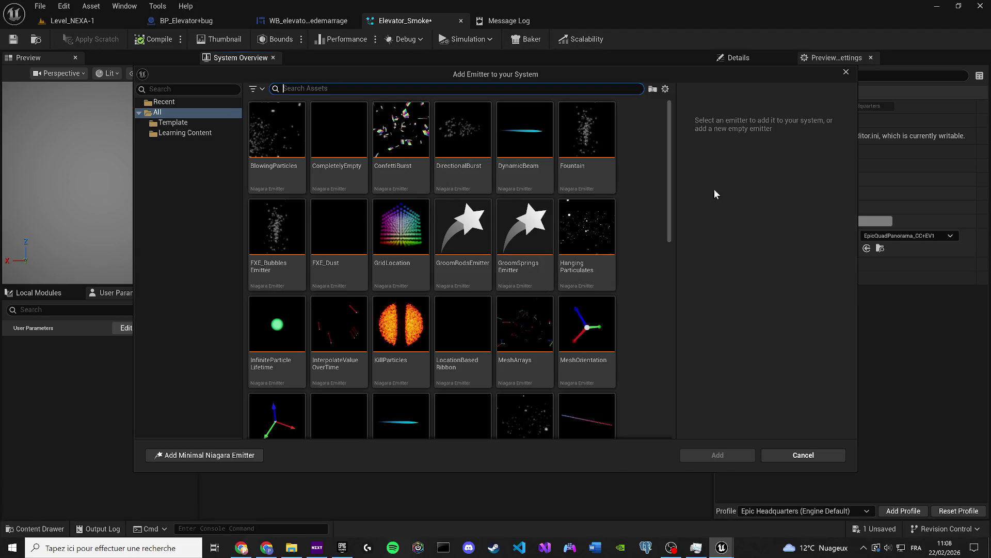
pyautogui.click(846, 72)
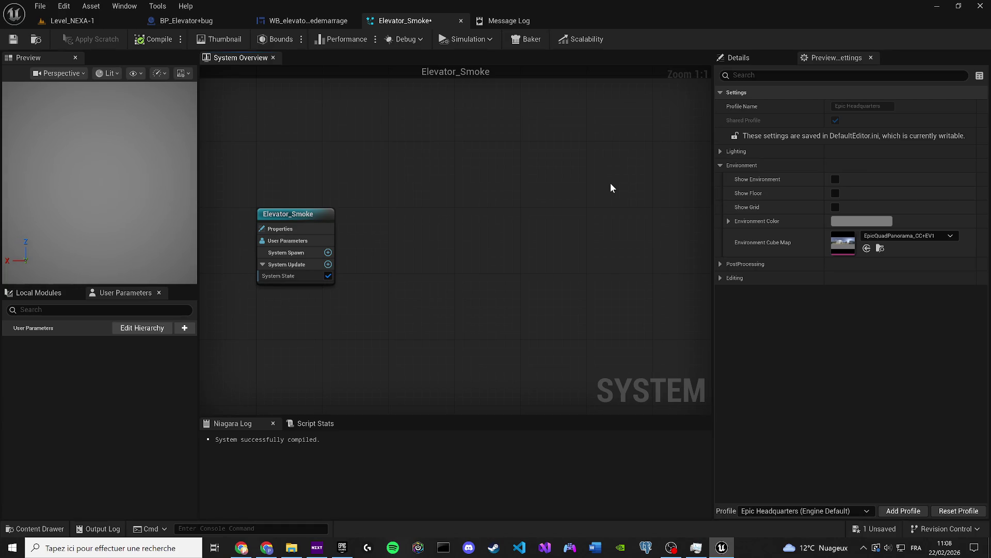
pyautogui.rightClick(473, 211)
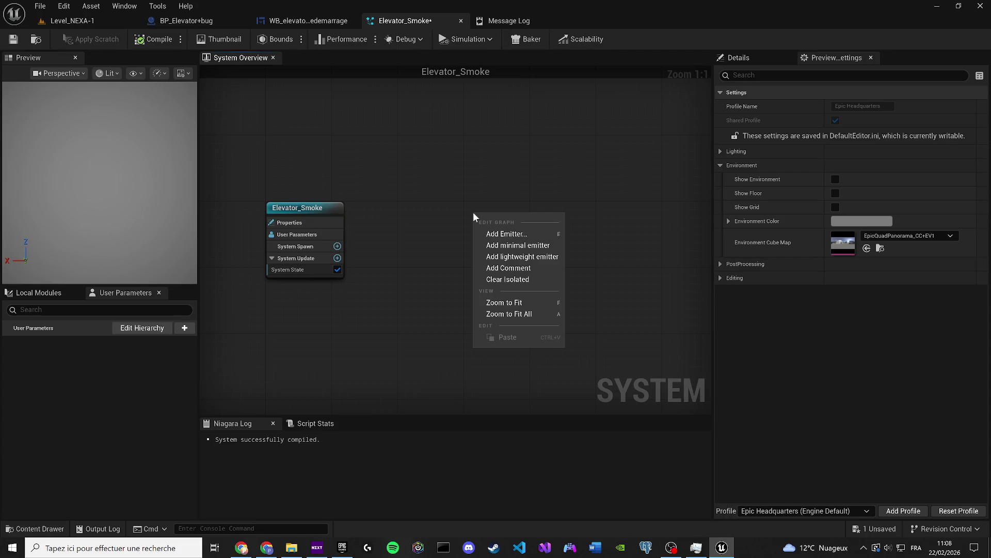
pyautogui.click(494, 232)
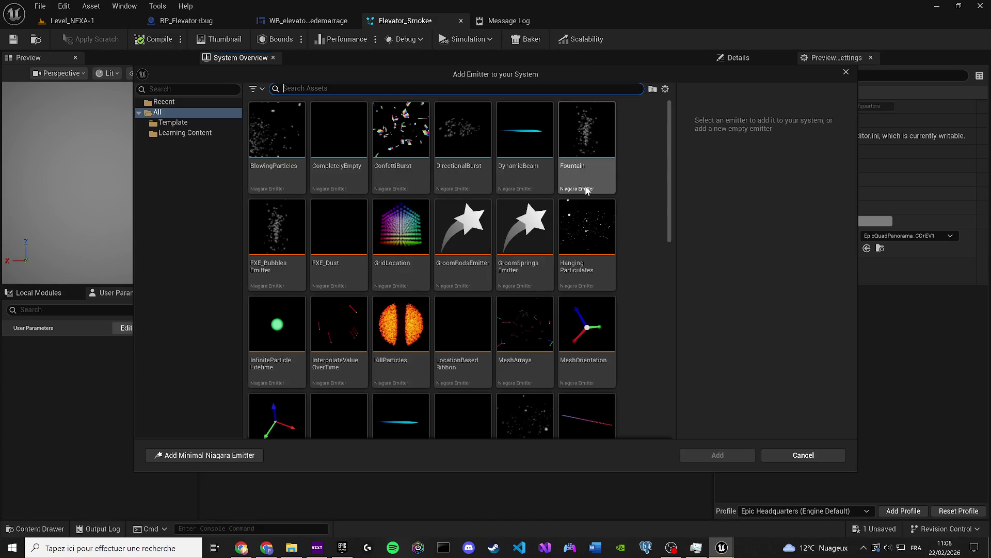
pyautogui.write('grid')
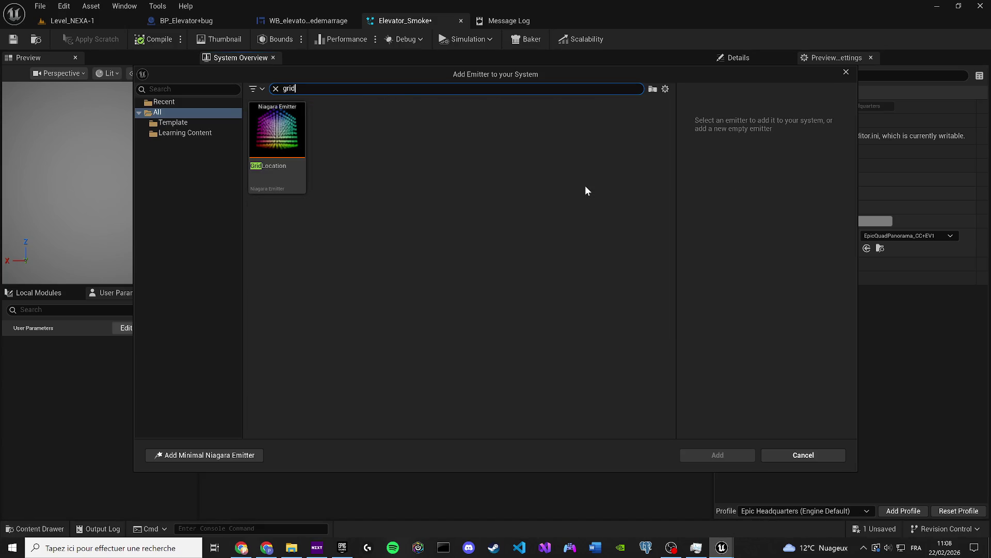
pyautogui.click(194, 105)
pyautogui.click(230, 124)
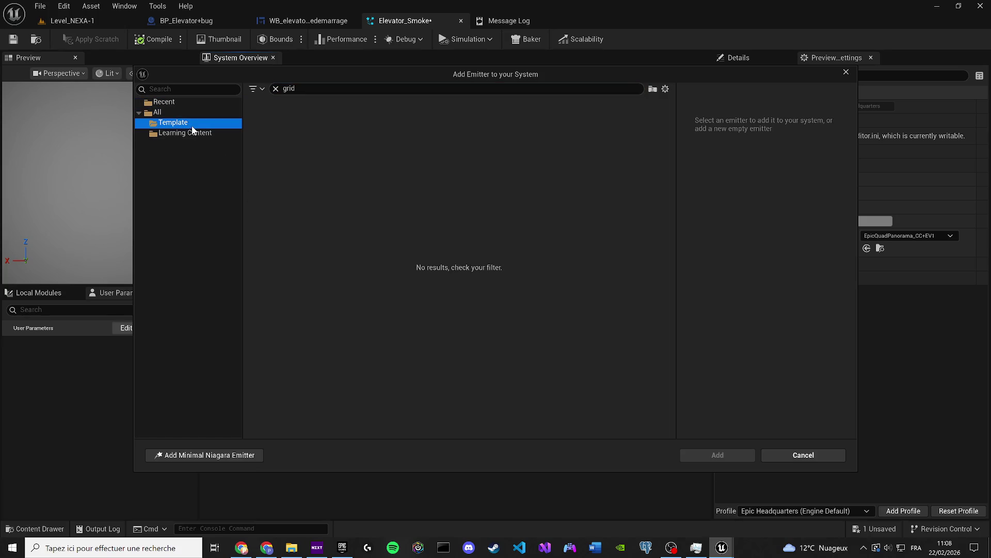
pyautogui.click(229, 133)
pyautogui.click(167, 103)
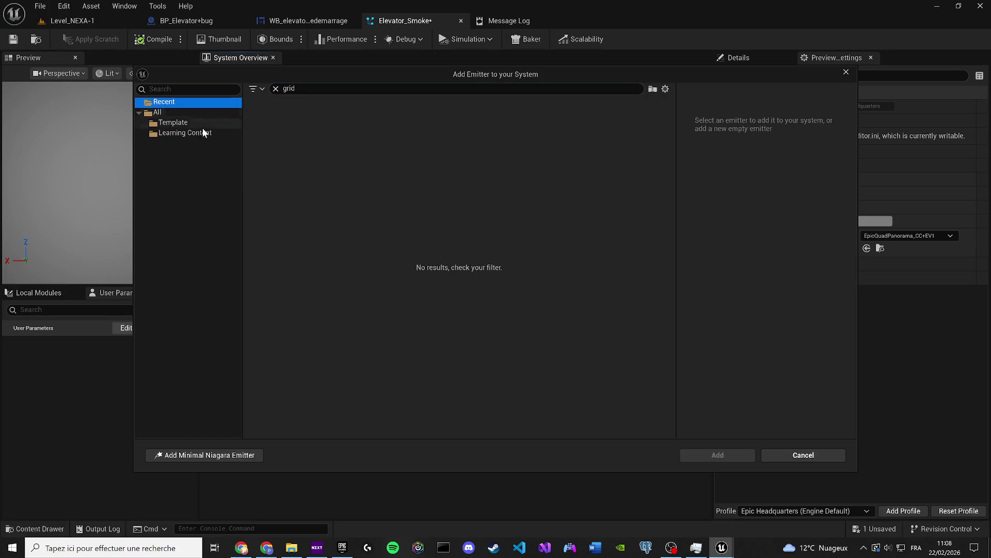
pyautogui.click(846, 72)
pyautogui.click(64, 6)
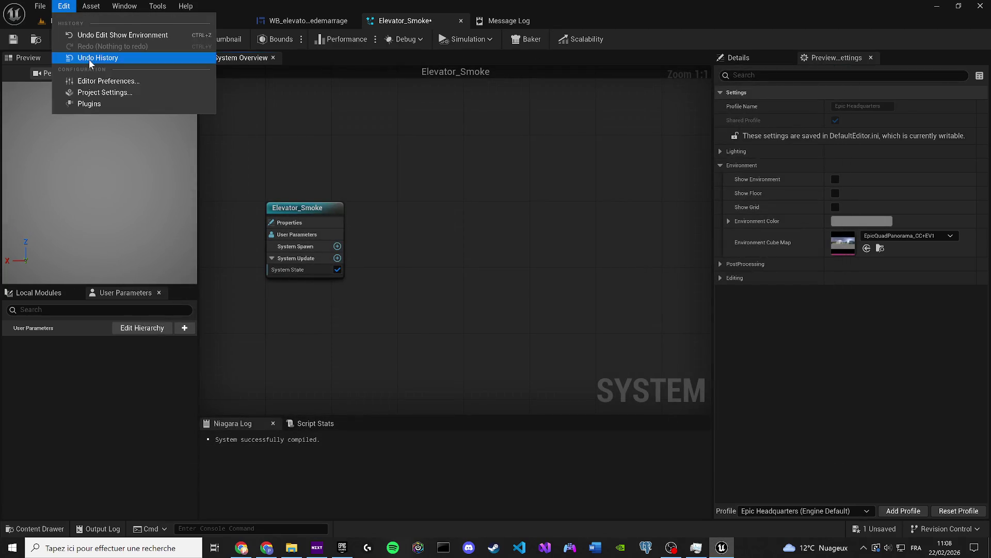
# Filter the Plugins list by 'niagara', then go back to the Level_NEXA-1 level
pyautogui.click(82, 102)
pyautogui.click(197, 43)
pyautogui.write('n')
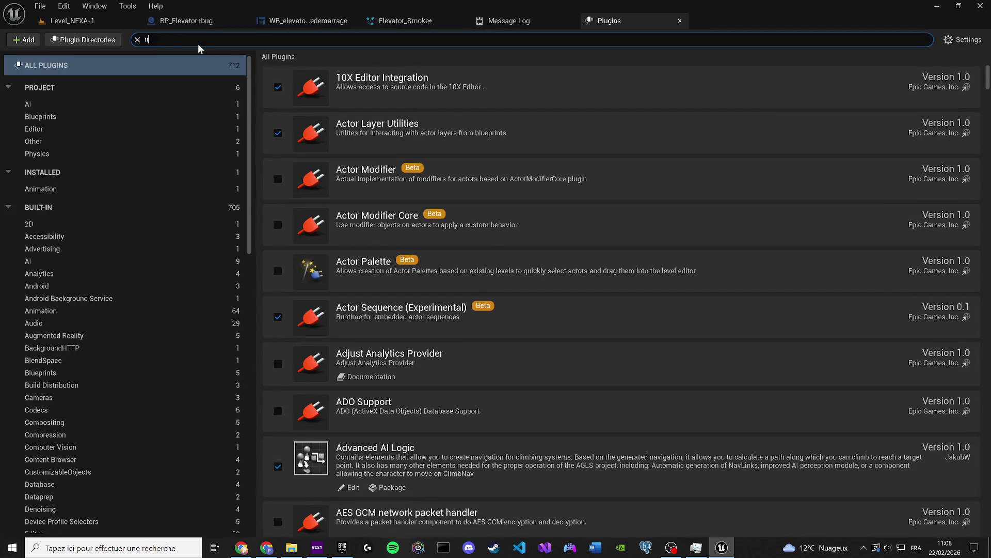
pyautogui.write('iagara')
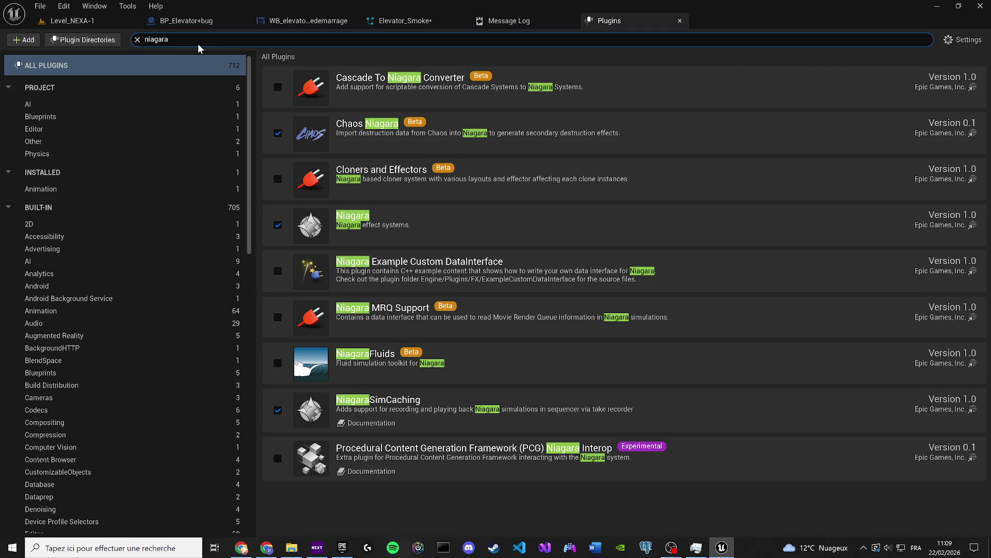
pyautogui.click(70, 24)
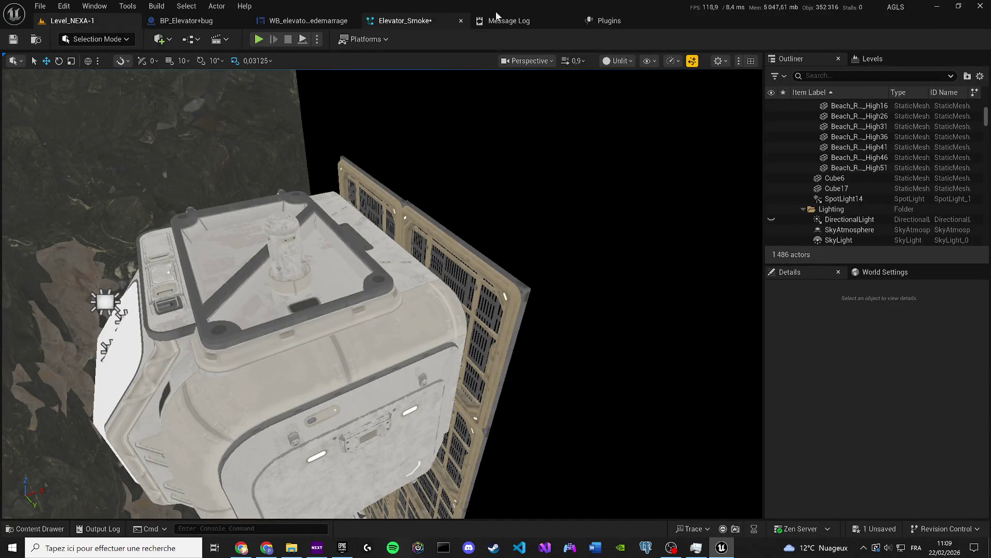
# Save the unsaved Elevator_Smoke asset with Ctrl+Shift+S and confirm
pyautogui.hotkey('ctrl', 'shift', 's')
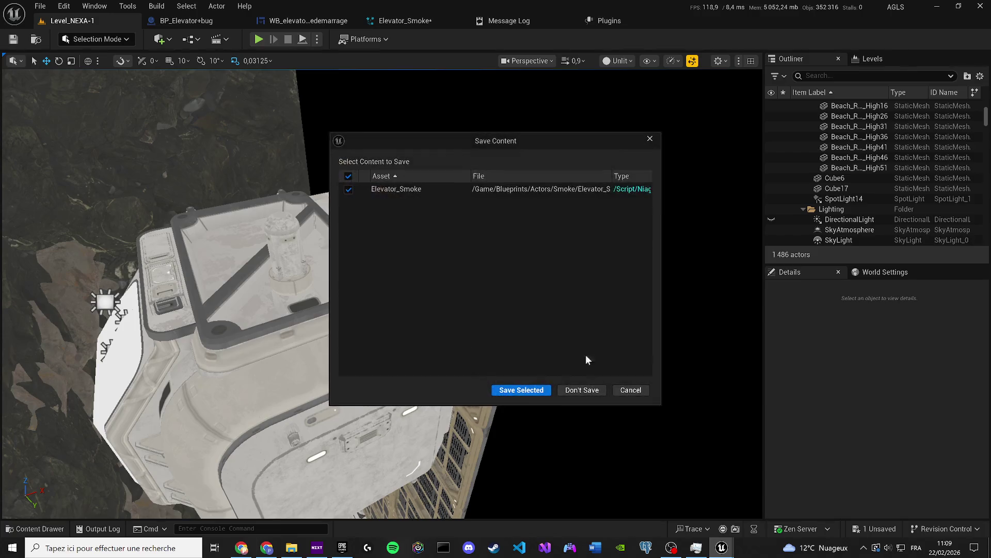
pyautogui.click(523, 390)
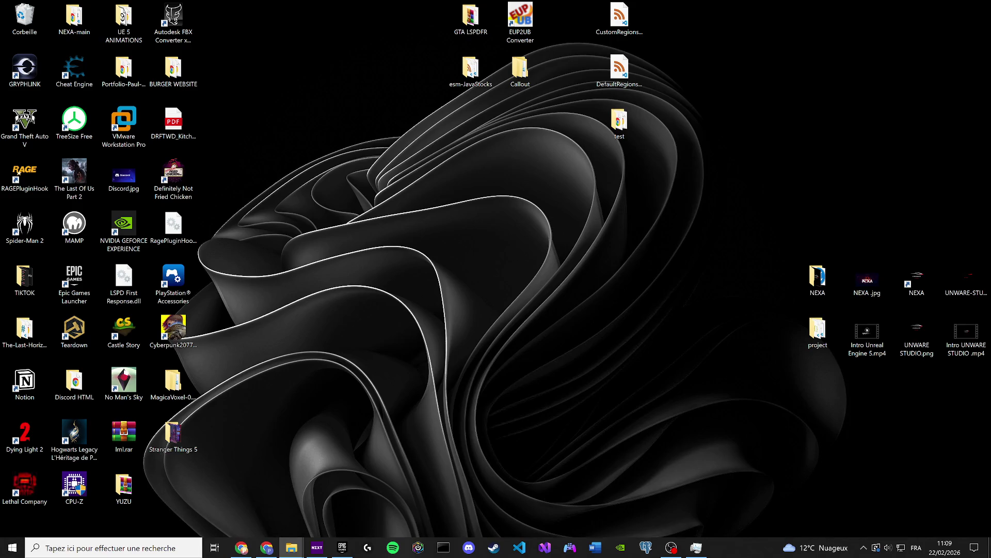
pyautogui.rightClick(296, 249)
pyautogui.click(331, 284)
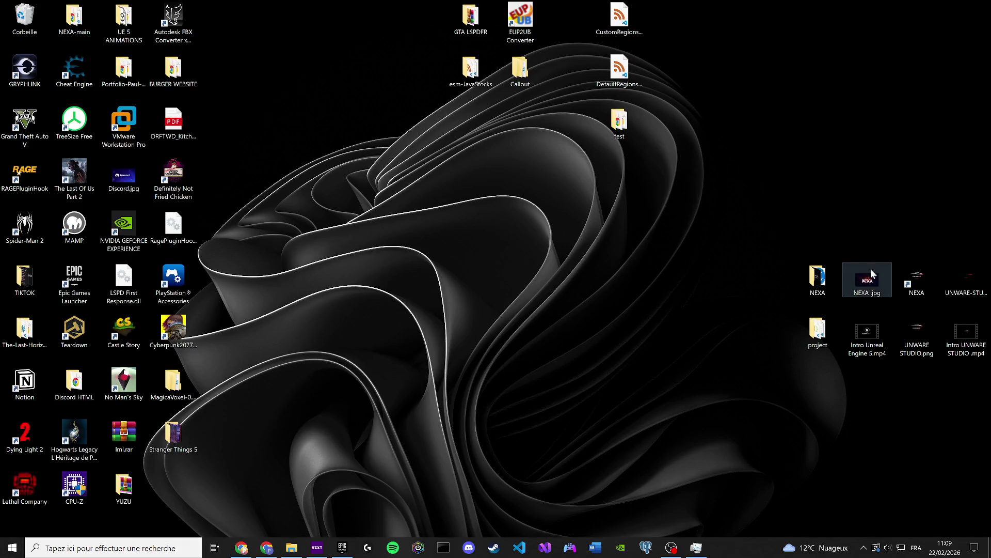
pyautogui.moveTo(740, 228)
pyautogui.mouseDown()
pyautogui.moveTo(794, 279)
pyautogui.moveTo(831, 294)
pyautogui.mouseUp()
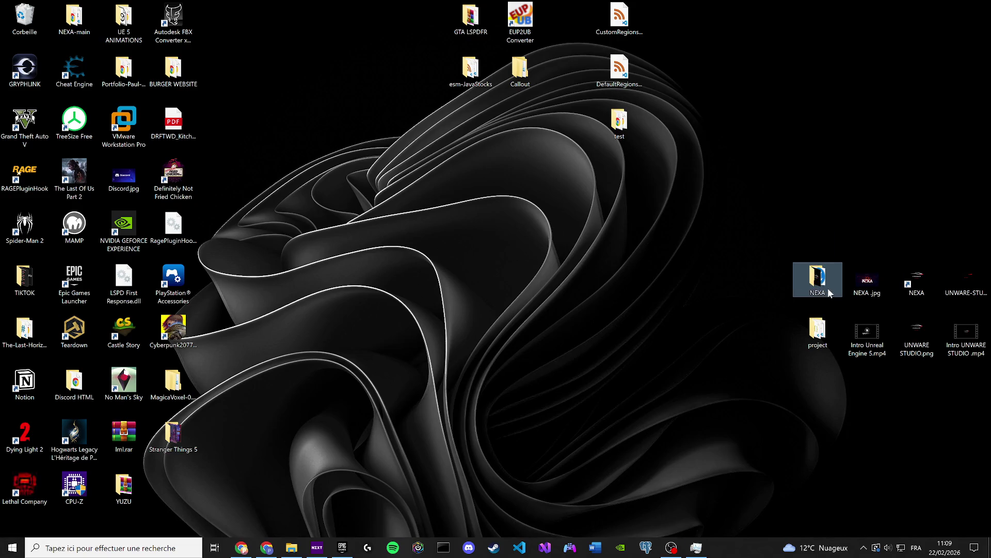
pyautogui.doubleClick(821, 284)
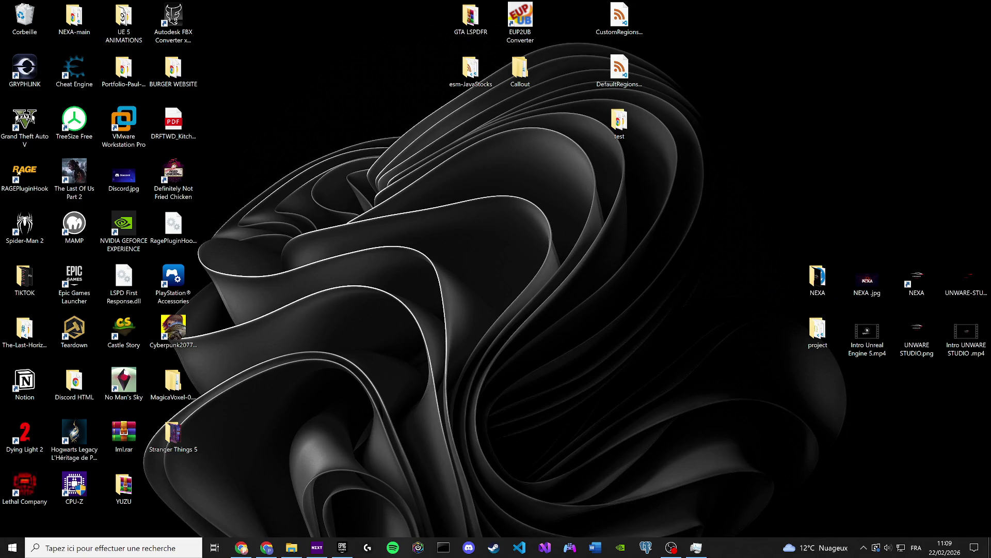
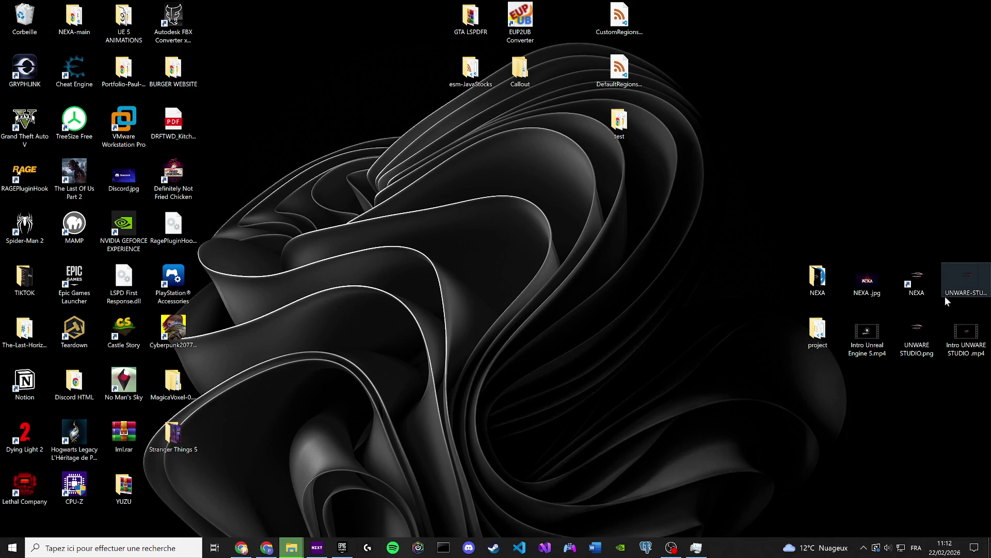
# Check the NEXA folder's properties, then close the properties window
pyautogui.rightClick(818, 283)
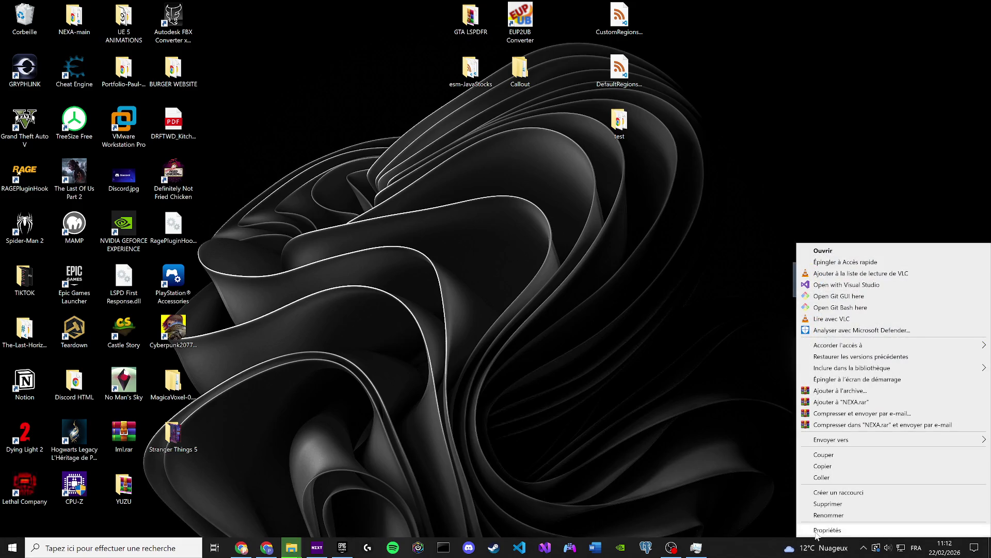
pyautogui.click(826, 530)
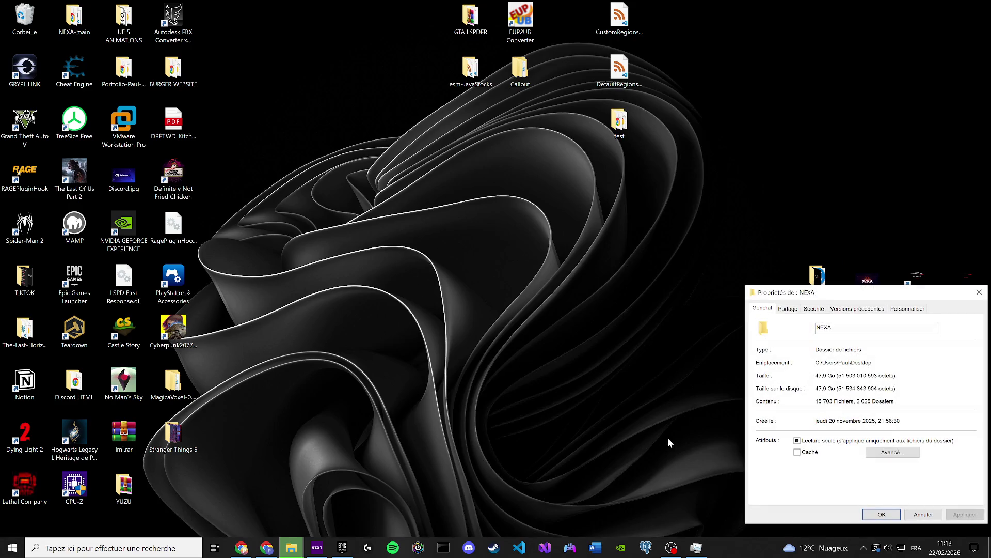
pyautogui.click(979, 292)
pyautogui.moveTo(295, 555)
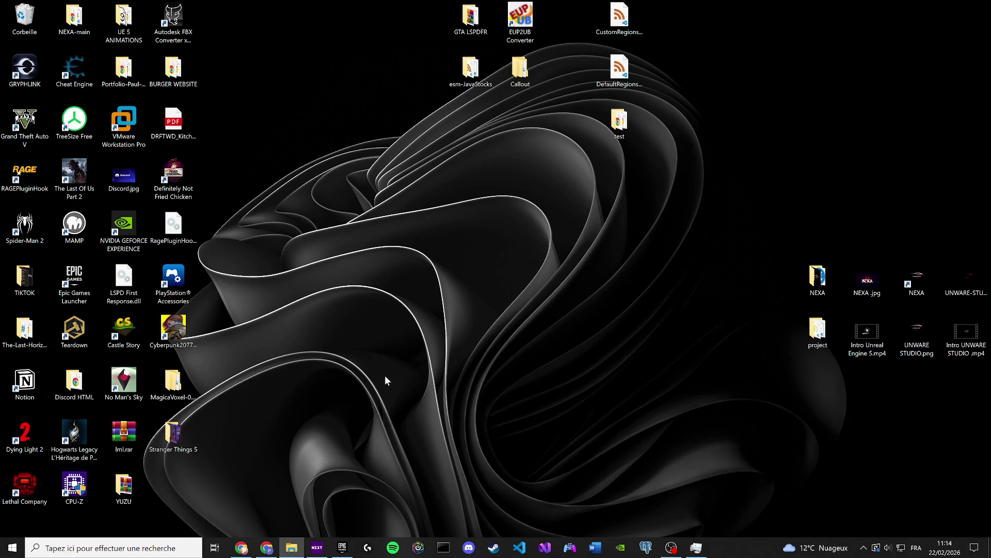
# Refresh the desktop with Actualiser and launch the NEXA Unreal project
pyautogui.rightClick(386, 202)
pyautogui.click(417, 231)
pyautogui.doubleClick(917, 279)
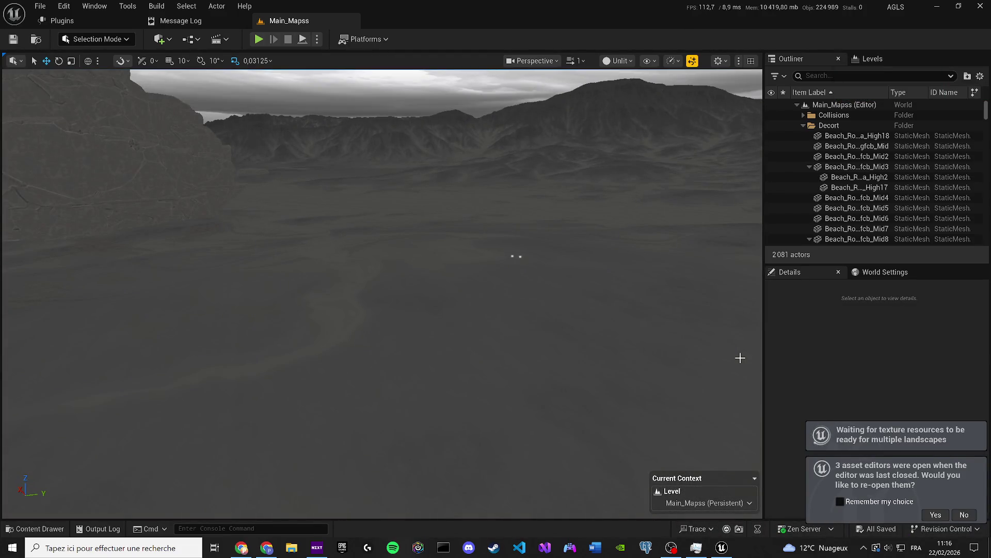
# Search plugins for 'fluid', enable the beta NiagaraFluids plugin, and reopen the three asset editors
pyautogui.click(87, 15)
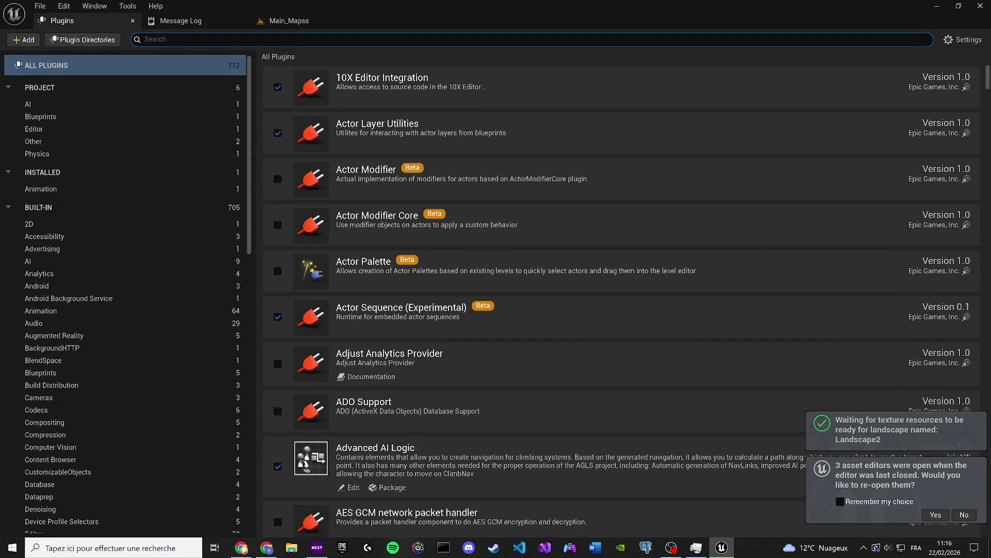
pyautogui.write('flui')
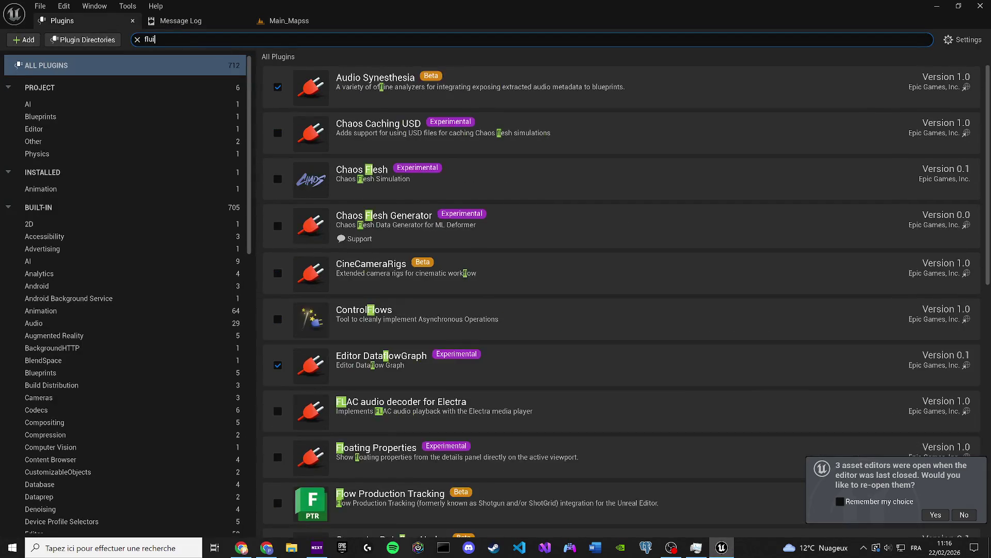
pyautogui.write('de')
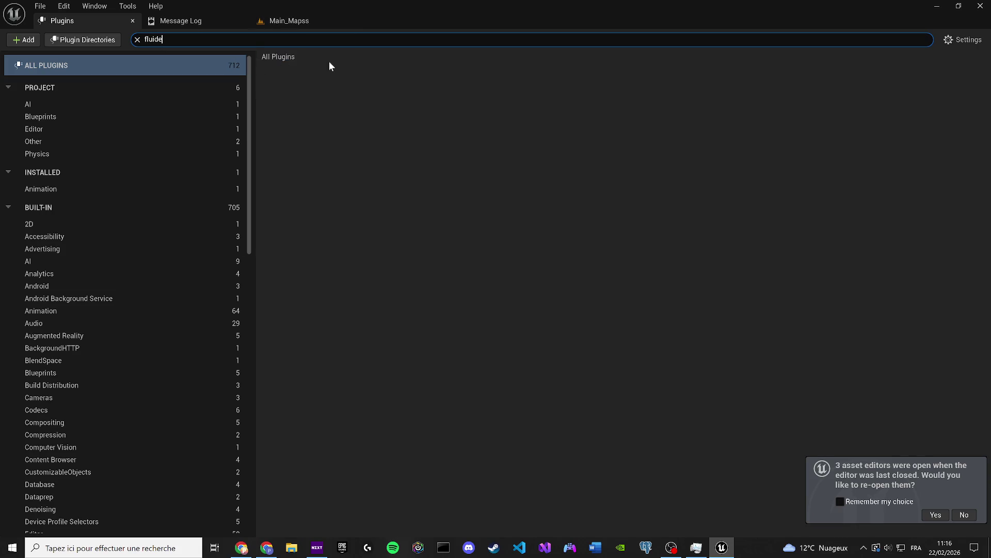
pyautogui.press('BackSpace')
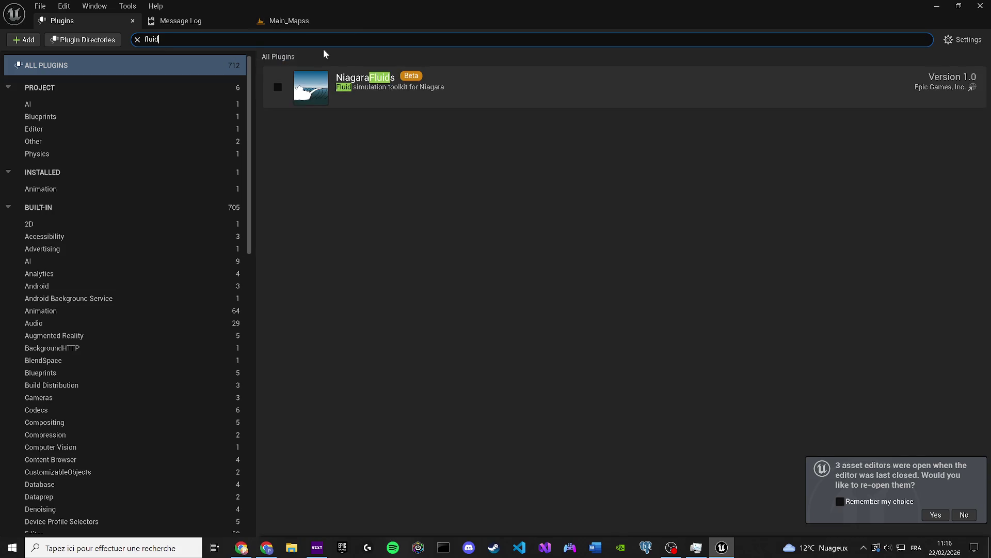
pyautogui.click(279, 88)
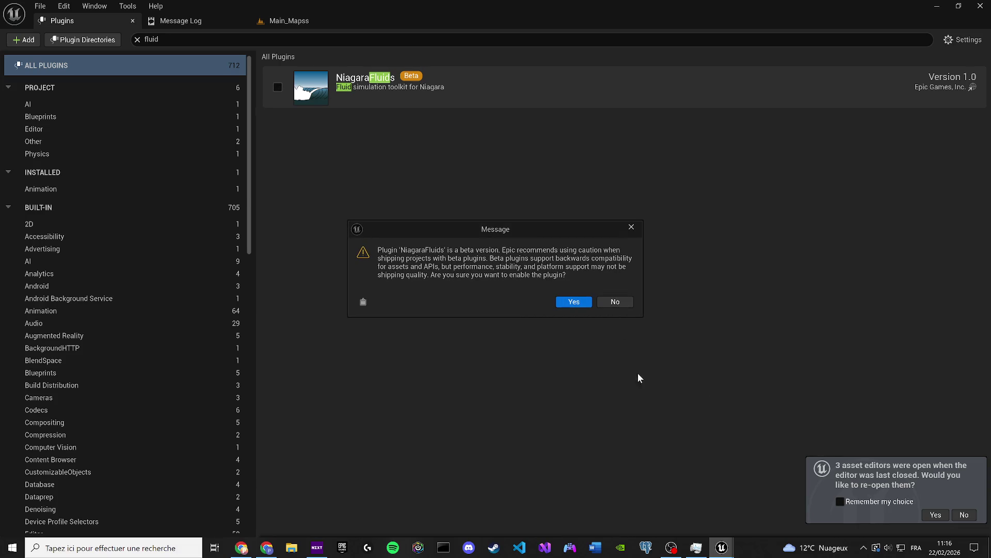
pyautogui.click(571, 304)
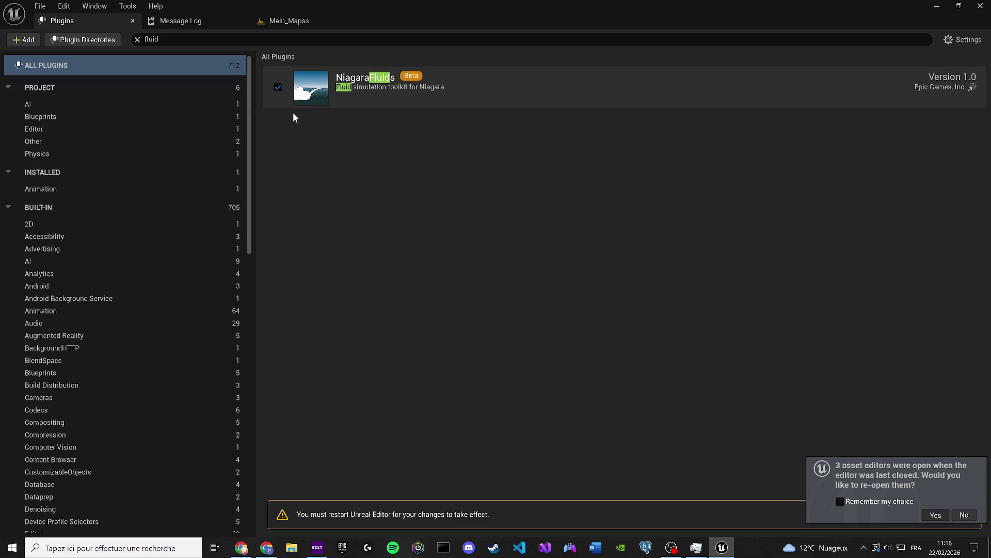
pyautogui.click(933, 515)
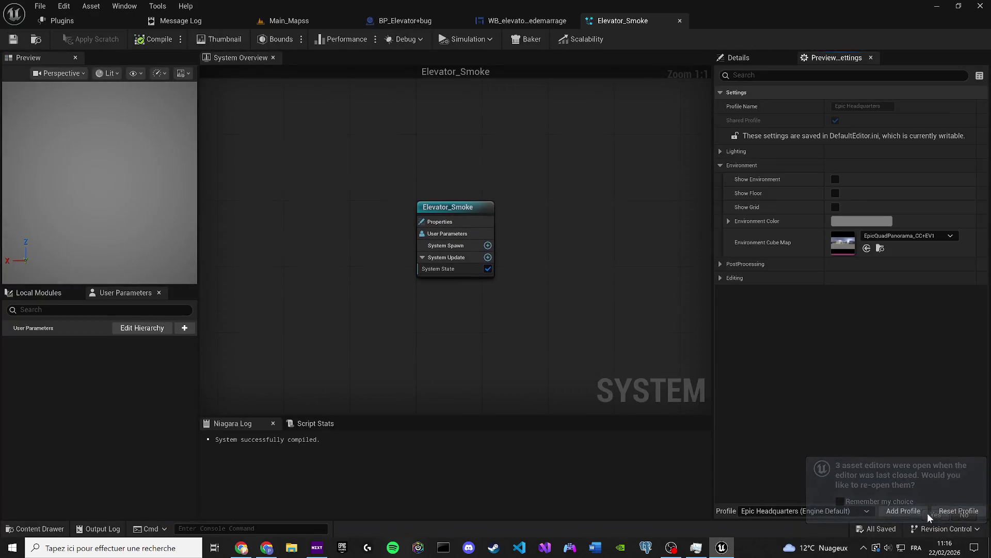
# Restart the editor from the Plugins page so NiagaraFluids takes effect
pyautogui.click(60, 21)
pyautogui.click(949, 513)
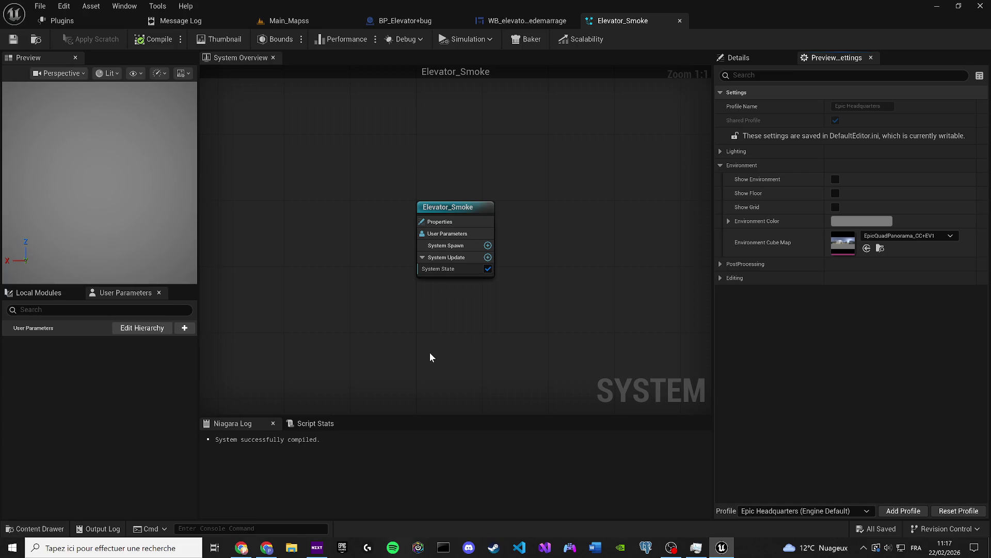
pyautogui.rightClick(430, 351)
pyautogui.click(454, 369)
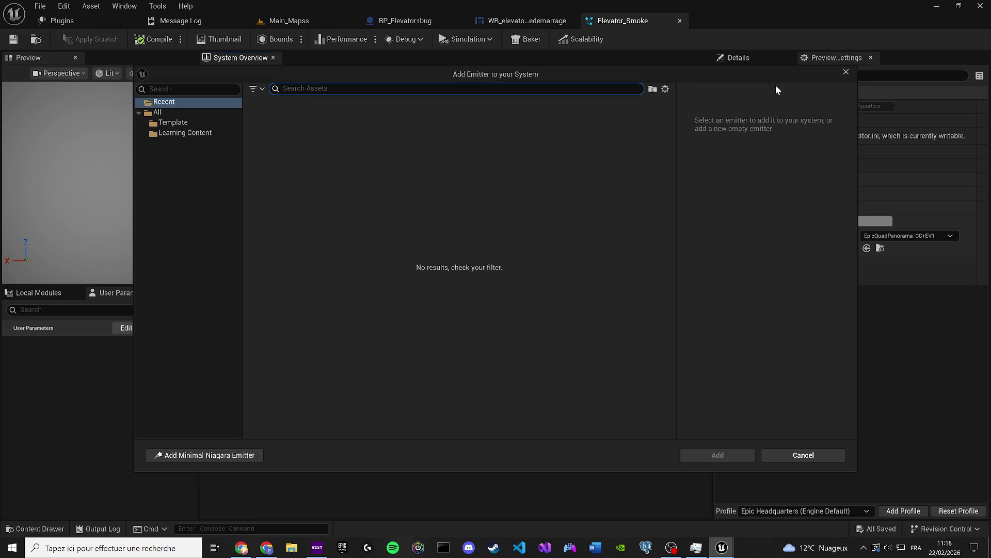
pyautogui.click(846, 73)
pyautogui.click(103, 21)
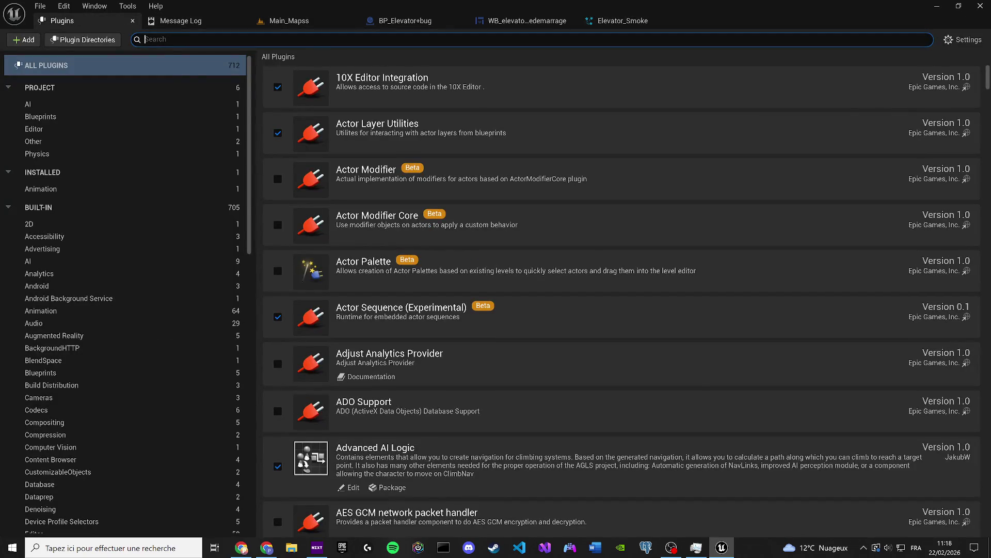
pyautogui.write('niag')
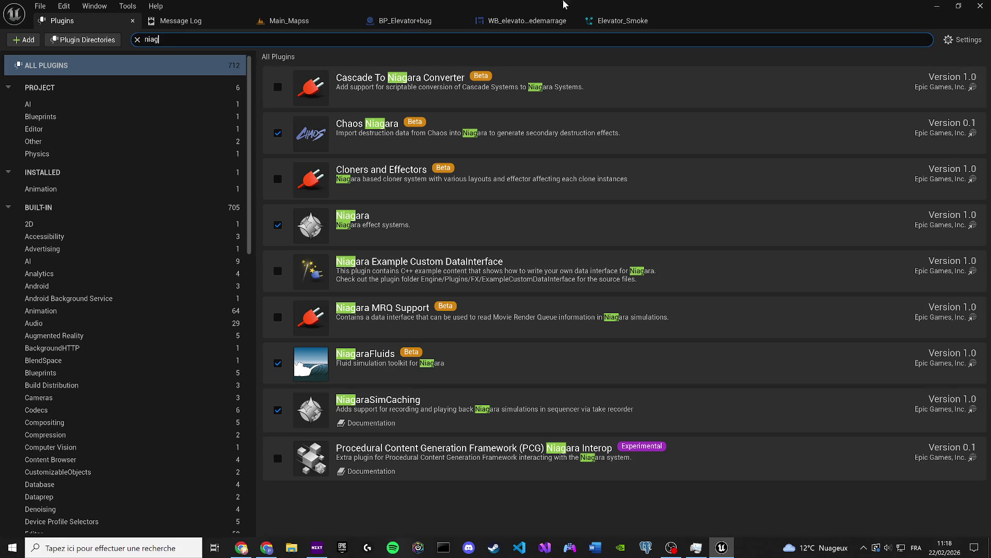
pyautogui.click(604, 22)
pyautogui.rightClick(561, 173)
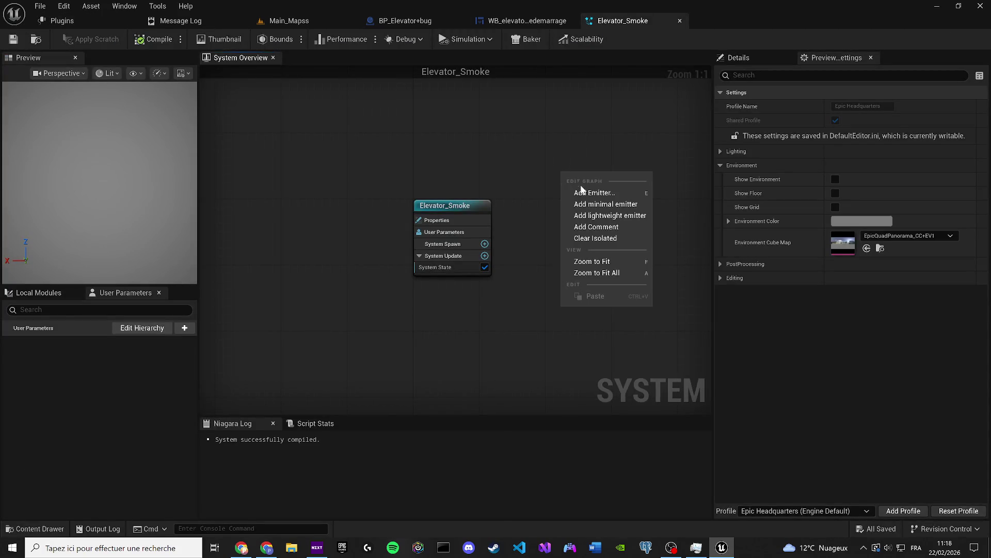
# Browse the Template and Learning Content emitters and search them for '3d'
pyautogui.click(583, 193)
pyautogui.click(186, 124)
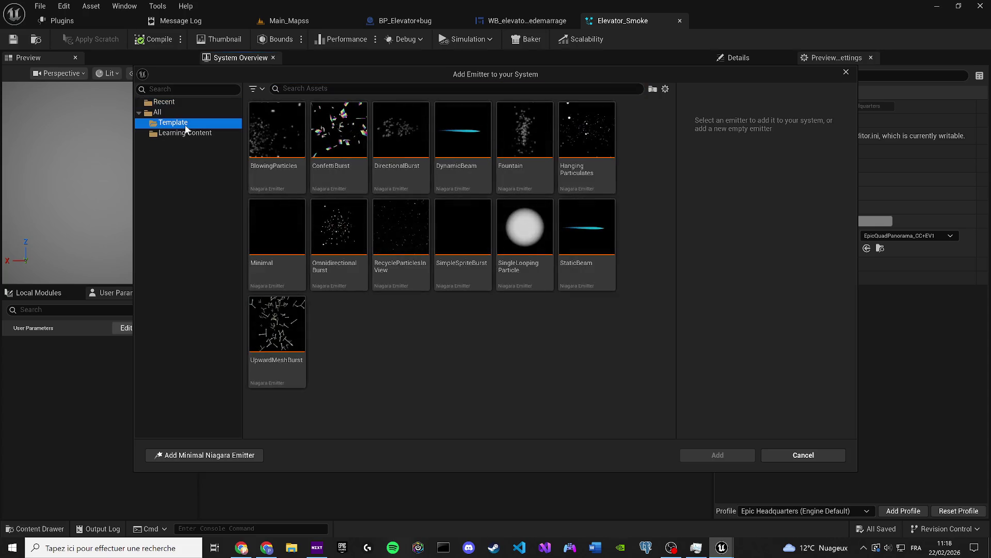
pyautogui.click(185, 130)
pyautogui.scroll(-2, 597, 285)
pyautogui.scroll(2, 598, 285)
pyautogui.click(283, 88)
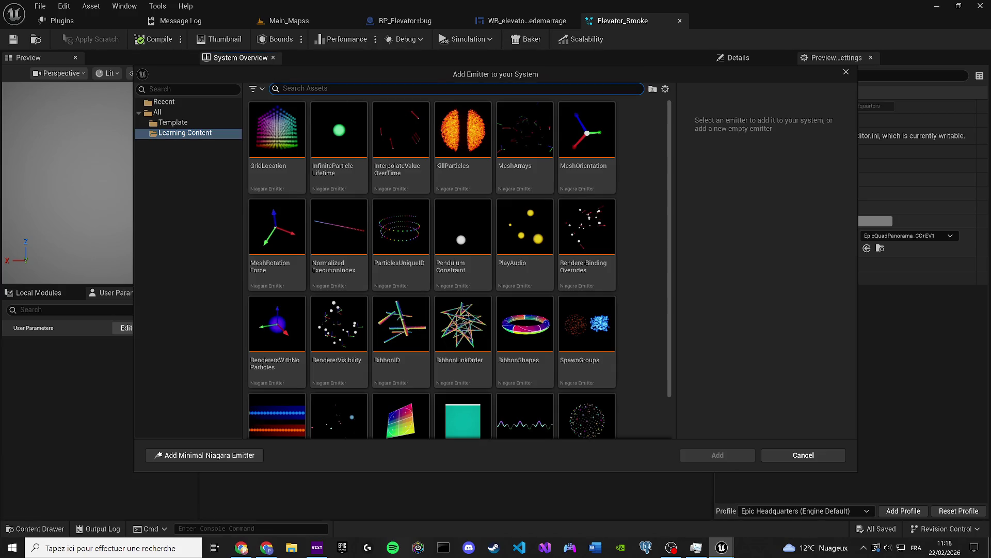
pyautogui.write('3d')
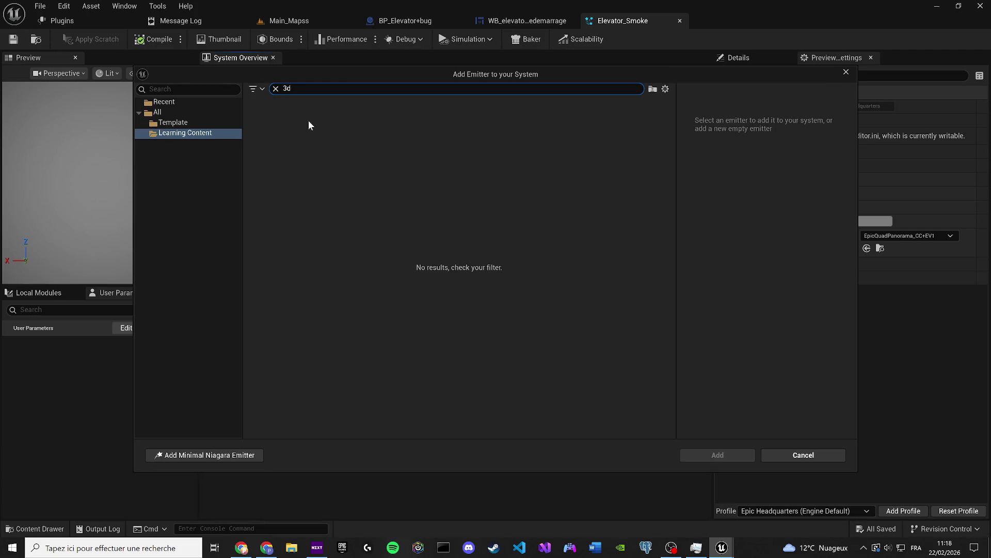
# Add a Minimal emitter from Recent, delete it, and save Elevator_Smoke
pyautogui.click(164, 103)
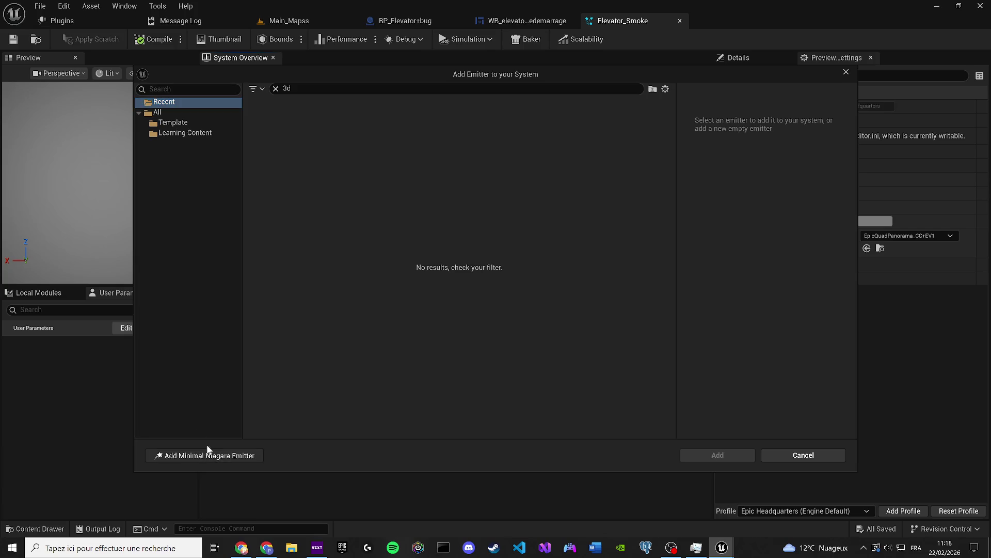
pyautogui.click(206, 454)
pyautogui.press('Delete')
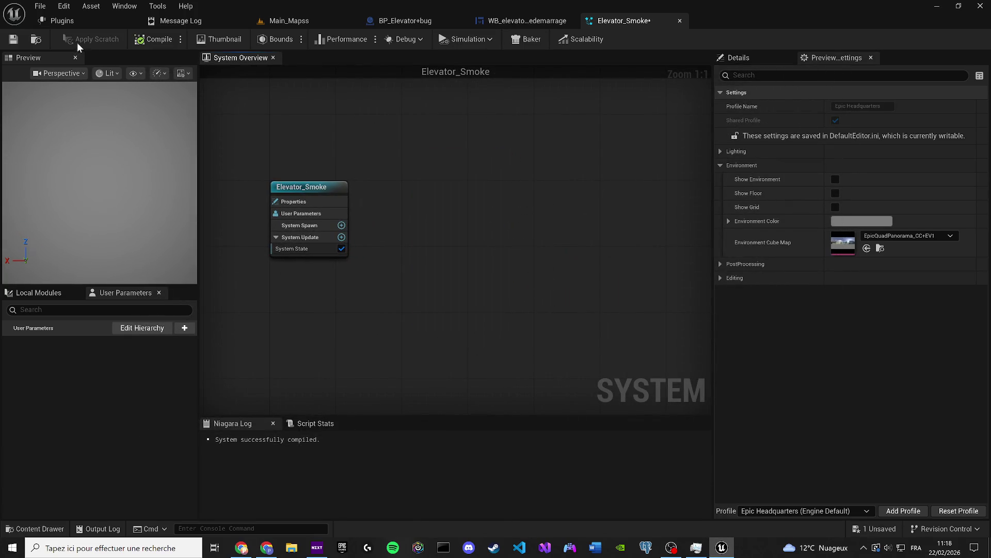
pyautogui.click(13, 40)
# Search the emitter browser for 'parent' across all, Template and Learning Content folders
pyautogui.rightClick(442, 238)
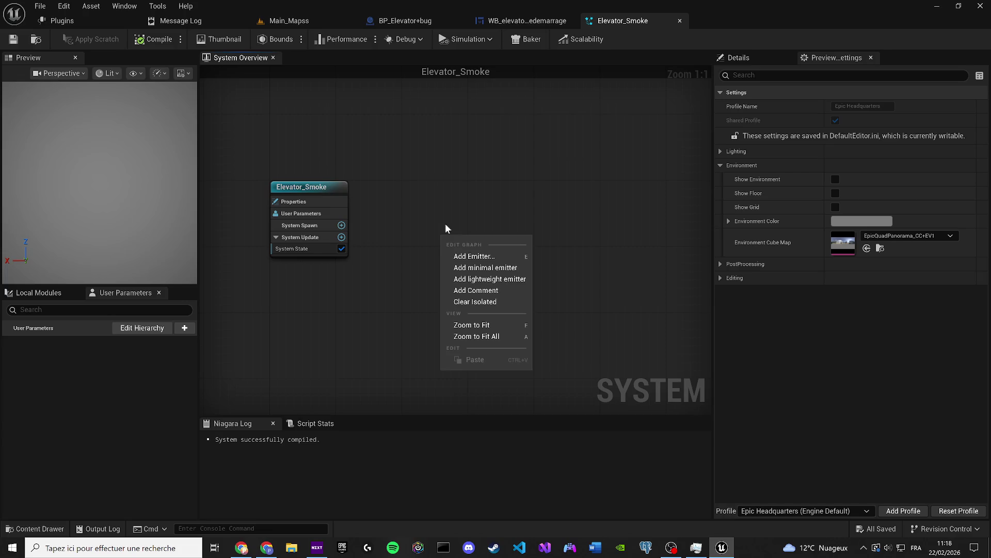
pyautogui.rightClick(430, 209)
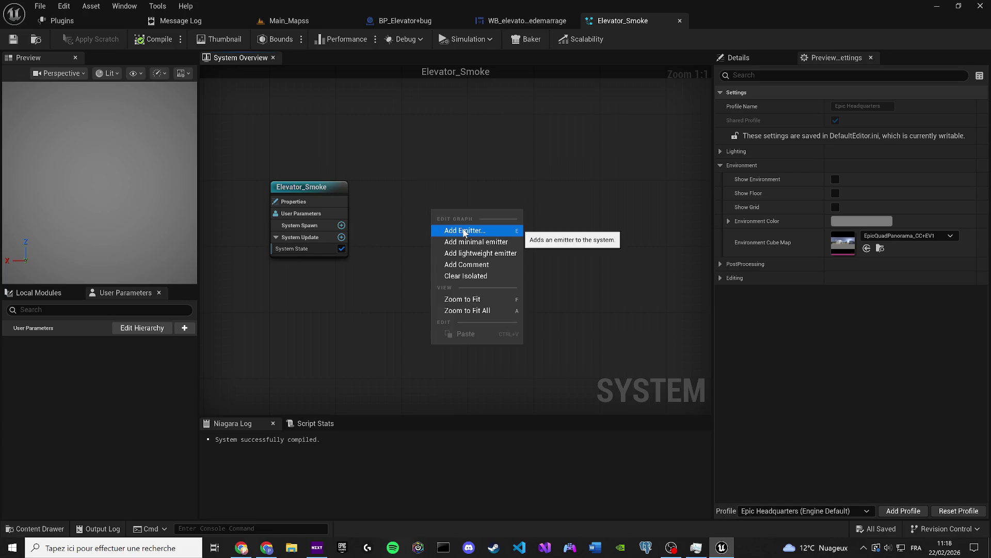
pyautogui.click(464, 231)
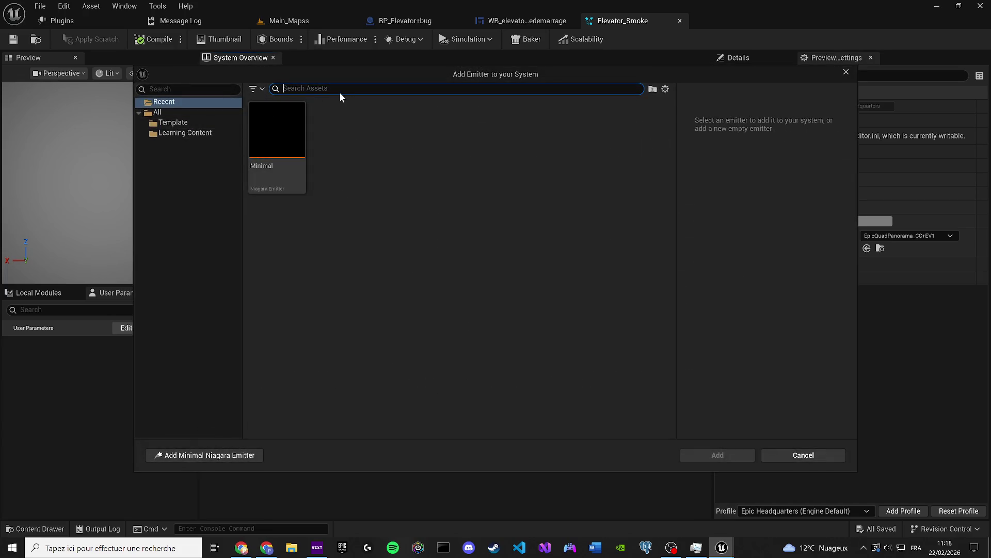
pyautogui.write('parent')
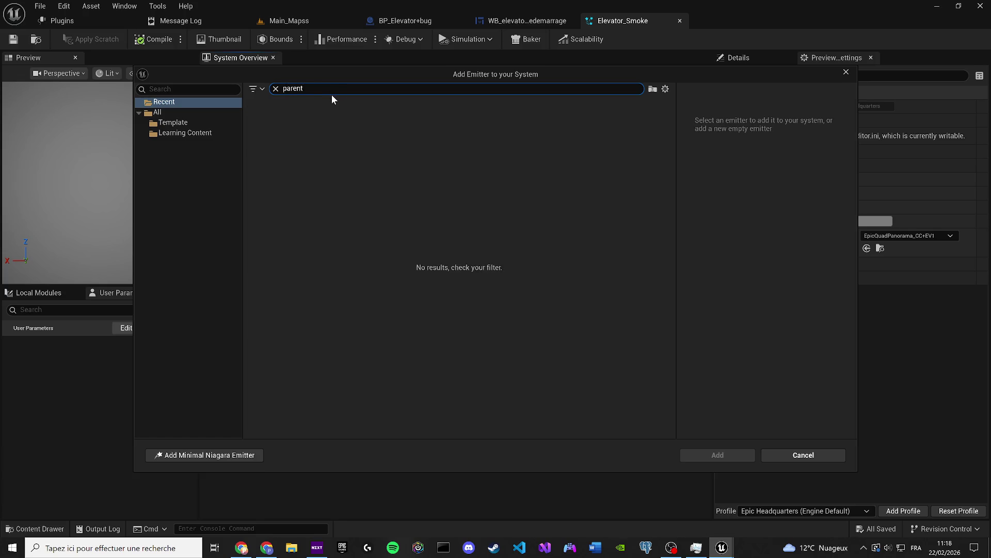
pyautogui.click(165, 113)
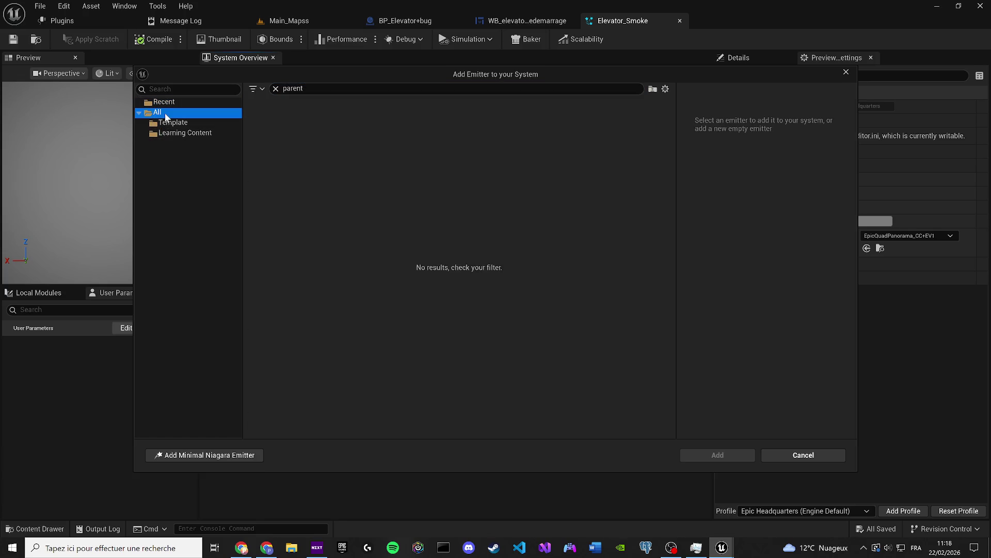
pyautogui.click(171, 124)
pyautogui.click(207, 135)
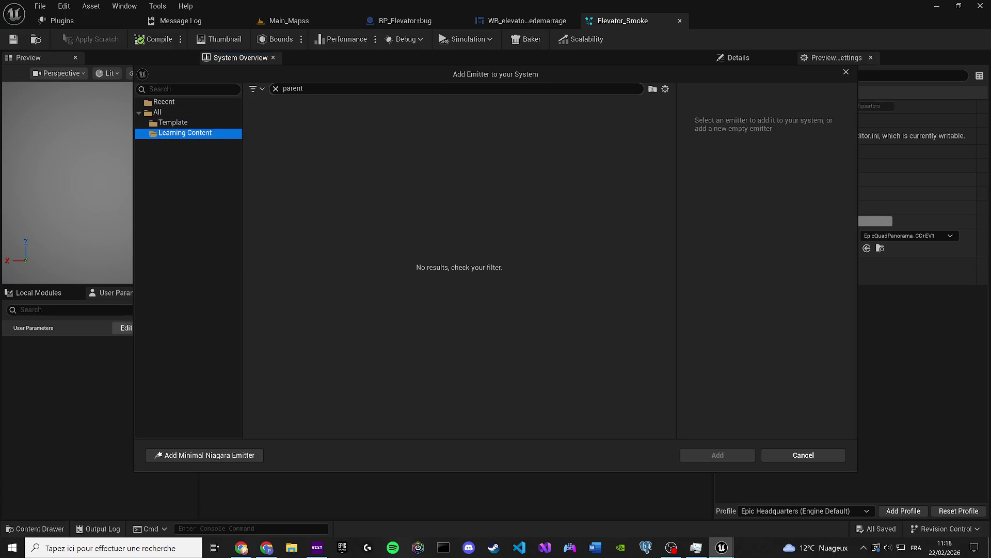
# Search for 'grid 3d', check Template, Recent and view settings, then close the browser
pyautogui.doubleClick(293, 88)
pyautogui.write('grid')
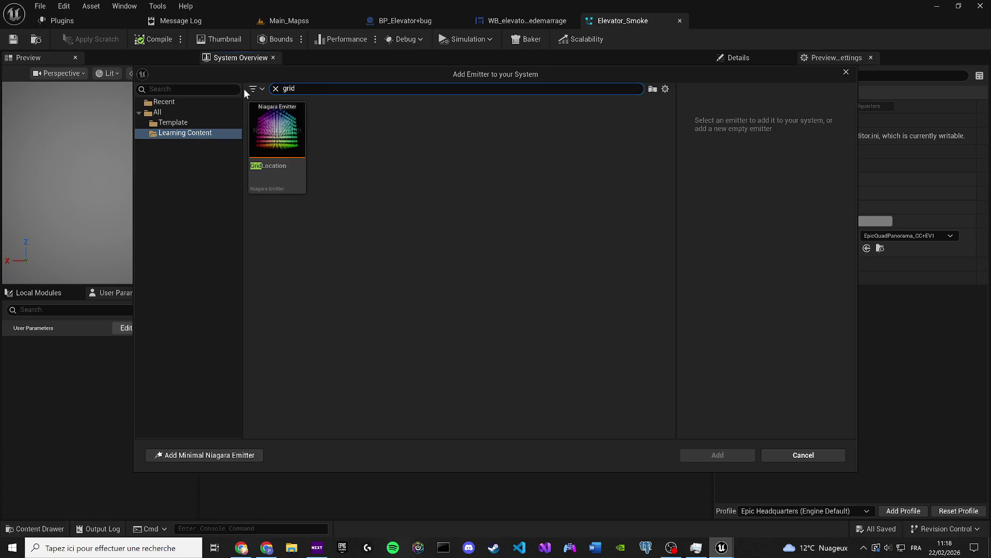
pyautogui.write(' 3d')
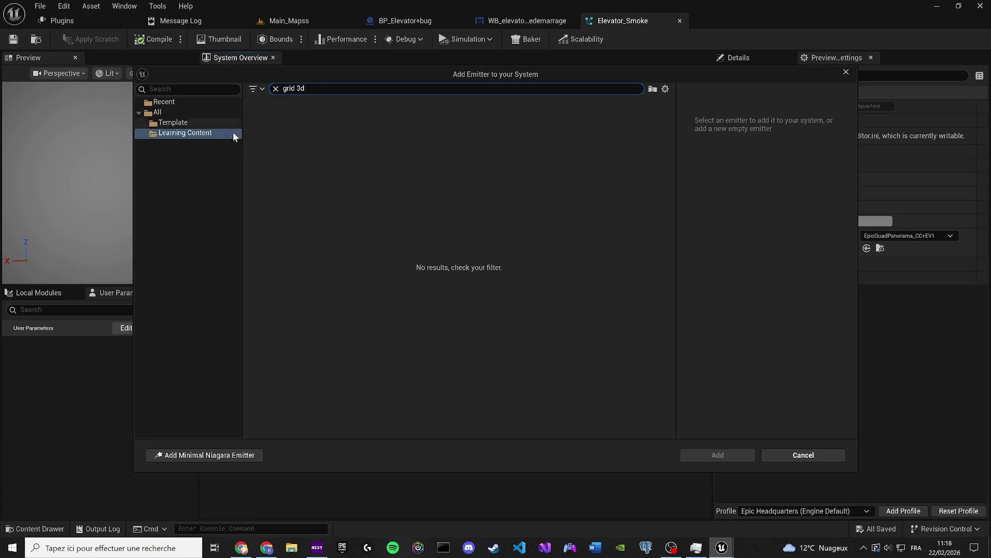
pyautogui.click(216, 122)
pyautogui.click(175, 103)
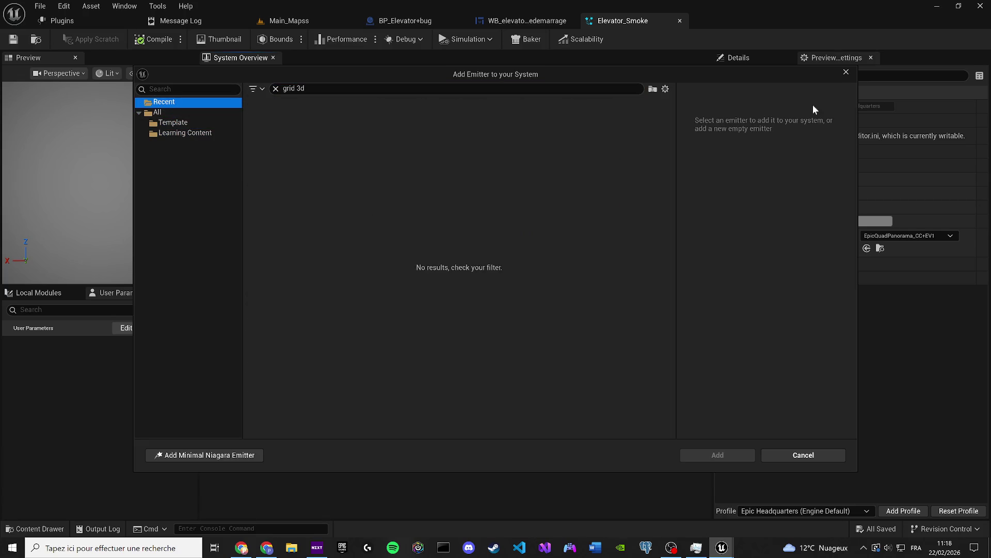
pyautogui.click(666, 90)
pyautogui.click(792, 78)
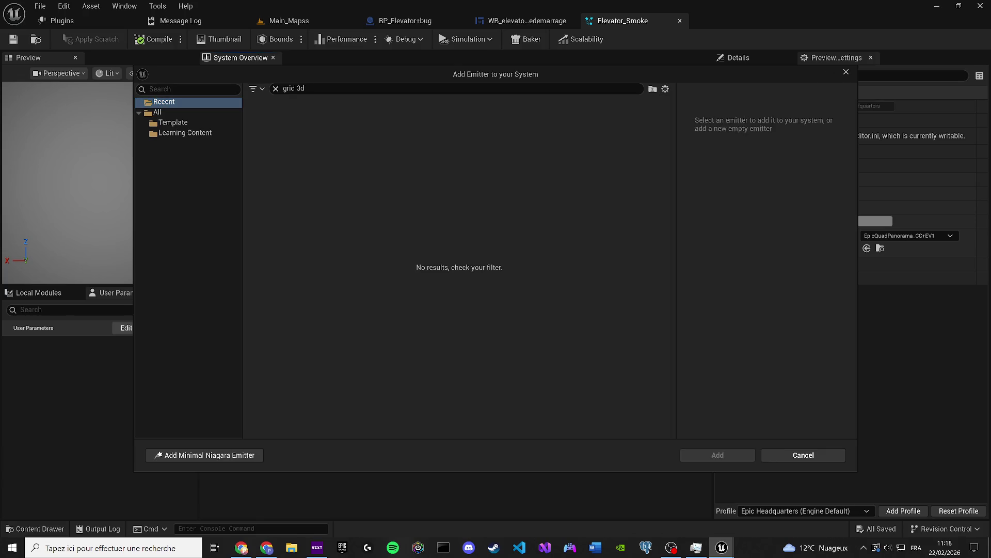
pyautogui.click(846, 72)
pyautogui.rightClick(390, 218)
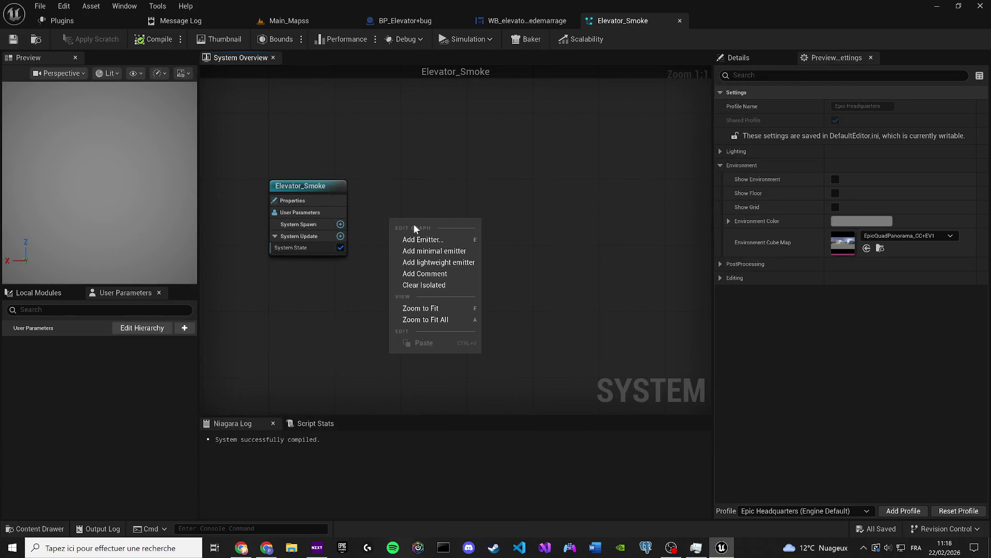
# Open the Add Emitter browser, dismiss it with Escape, and switch to the Plugins page
pyautogui.click(420, 239)
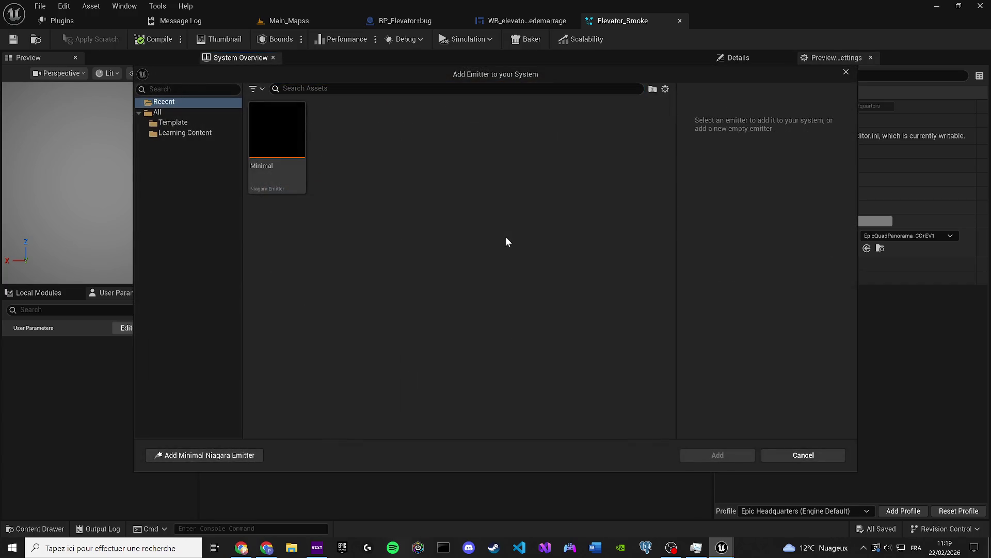
pyautogui.press('Escape')
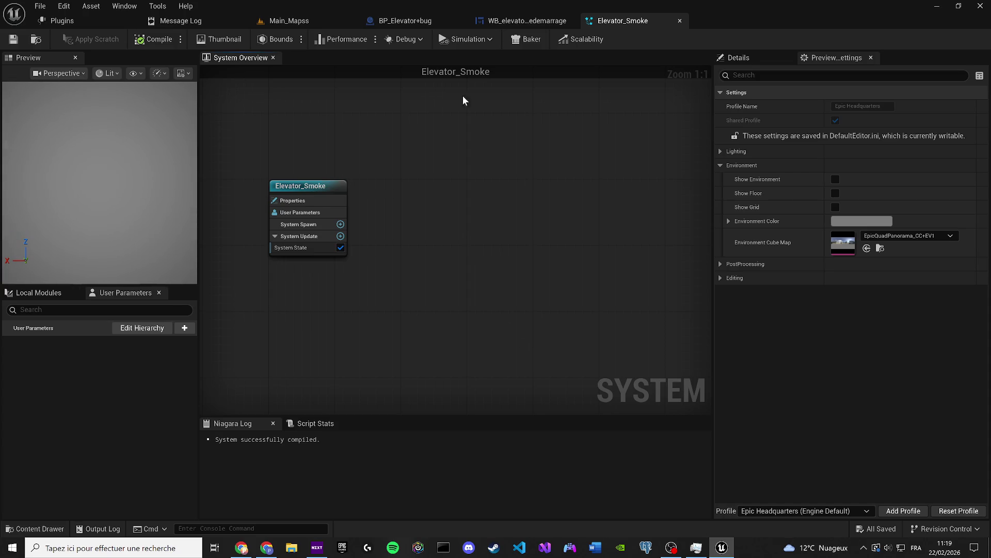
pyautogui.click(62, 20)
pyautogui.click(151, 39)
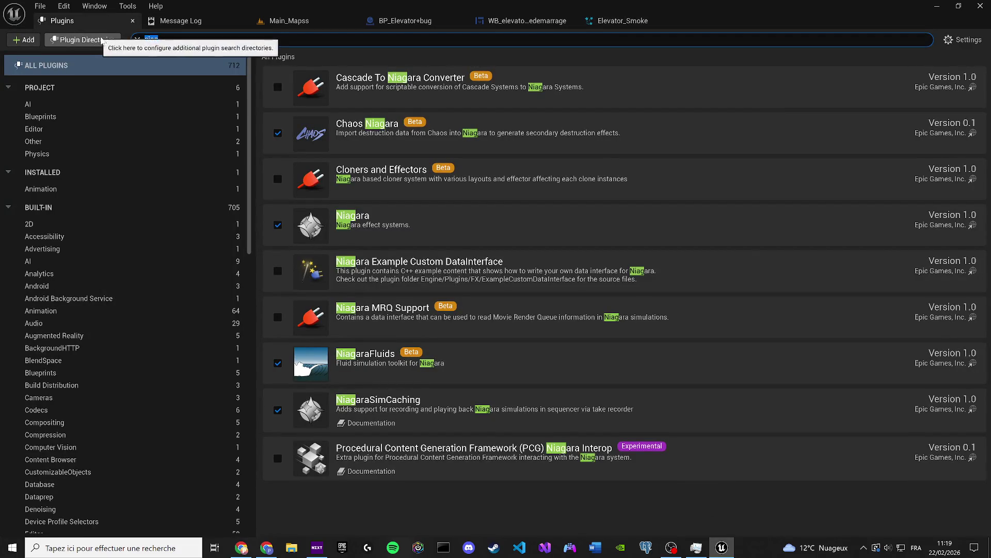
pyautogui.write('nia')
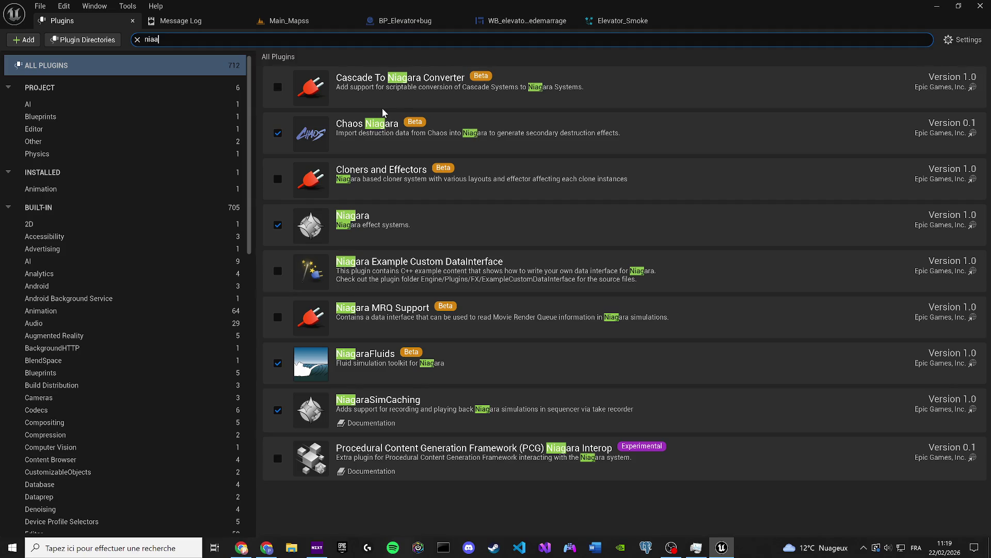
pyautogui.write('gara')
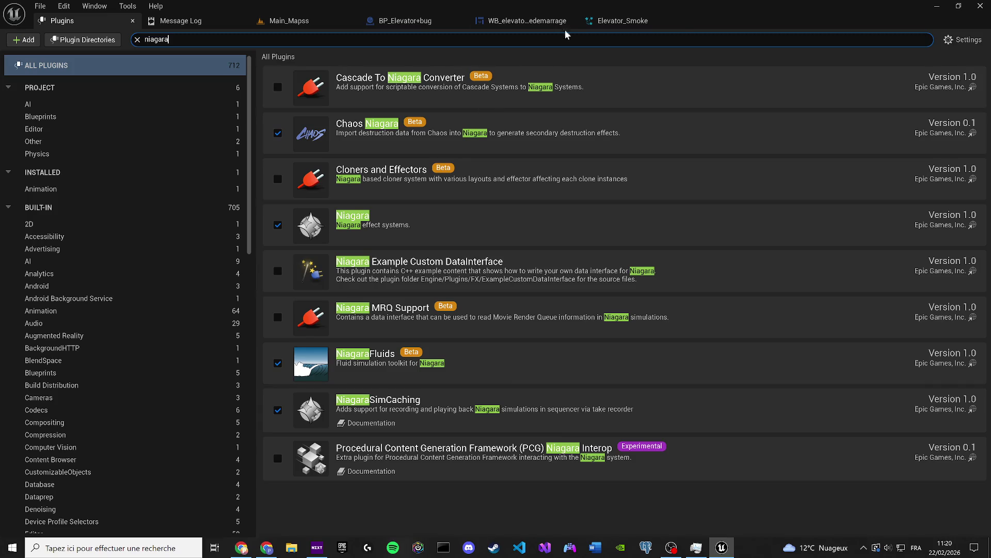
pyautogui.click(607, 23)
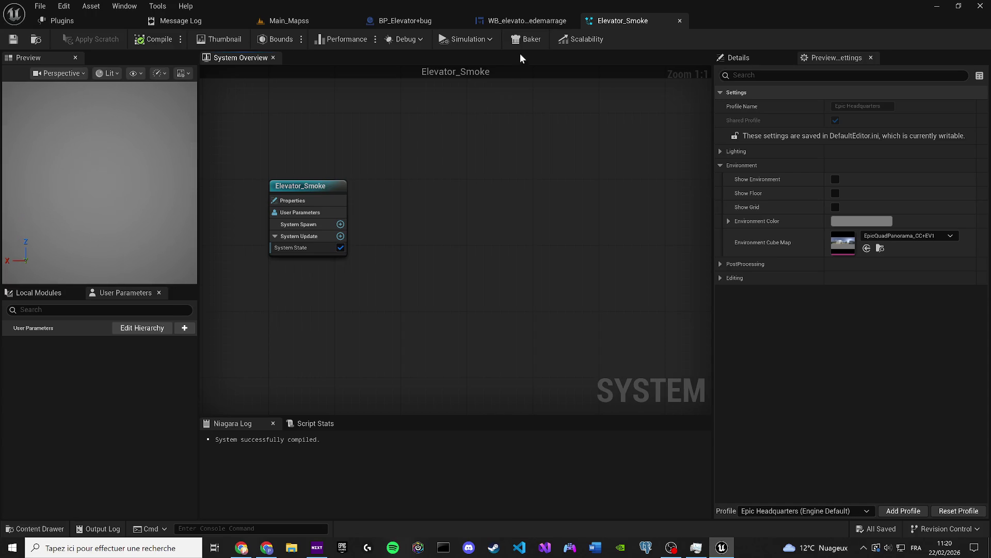
# Show the system Details panel and open then cancel the emitter browser
pyautogui.click(375, 39)
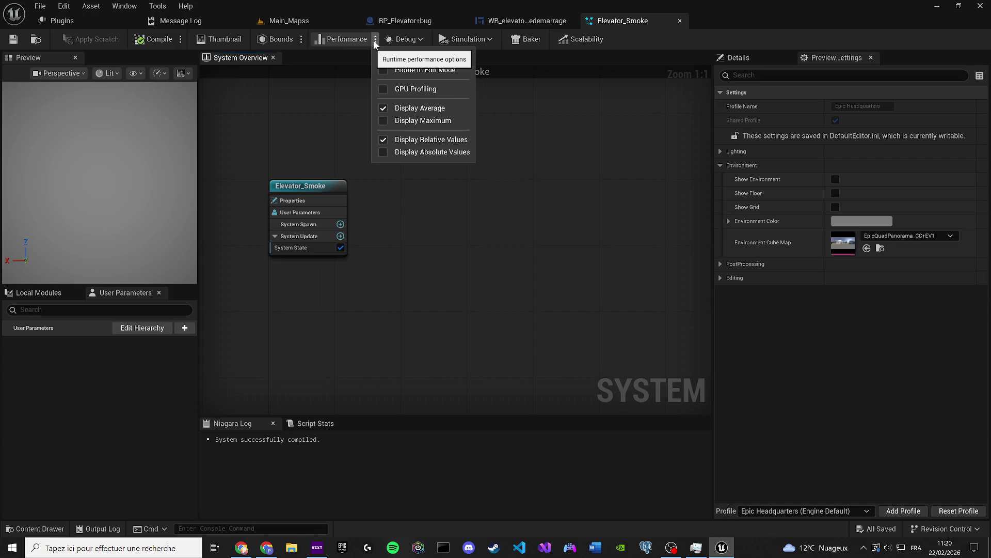
pyautogui.click(374, 40)
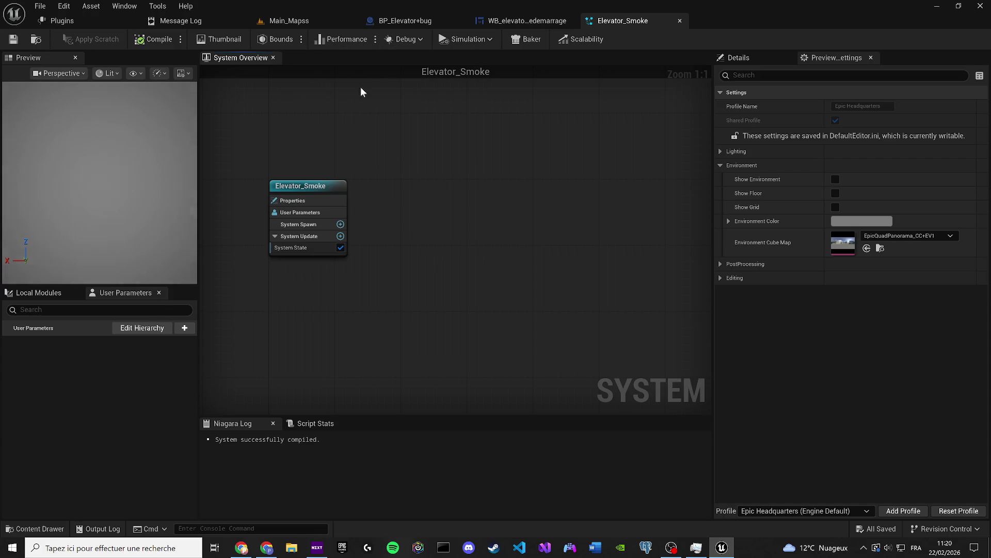
pyautogui.click(756, 52)
pyautogui.rightClick(413, 166)
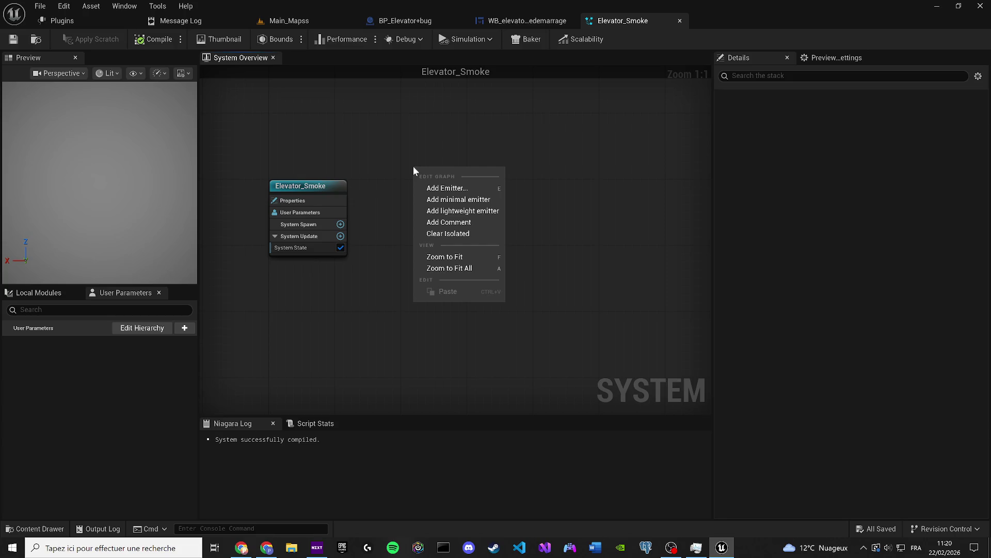
pyautogui.click(452, 188)
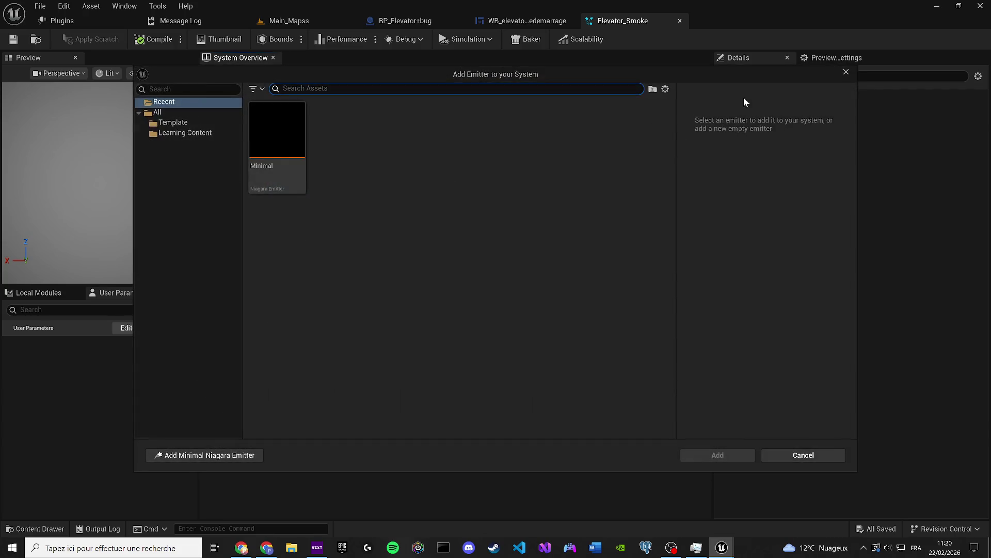
pyautogui.click(846, 72)
# Look at Local Modules, return to User Parameters, and turn on Scalability mode
pyautogui.click(38, 296)
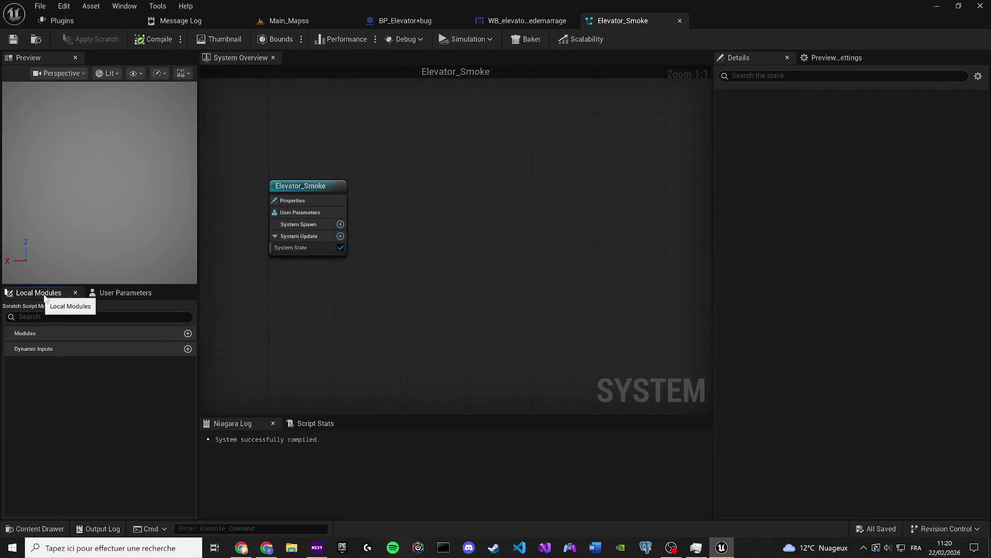
pyautogui.click(95, 292)
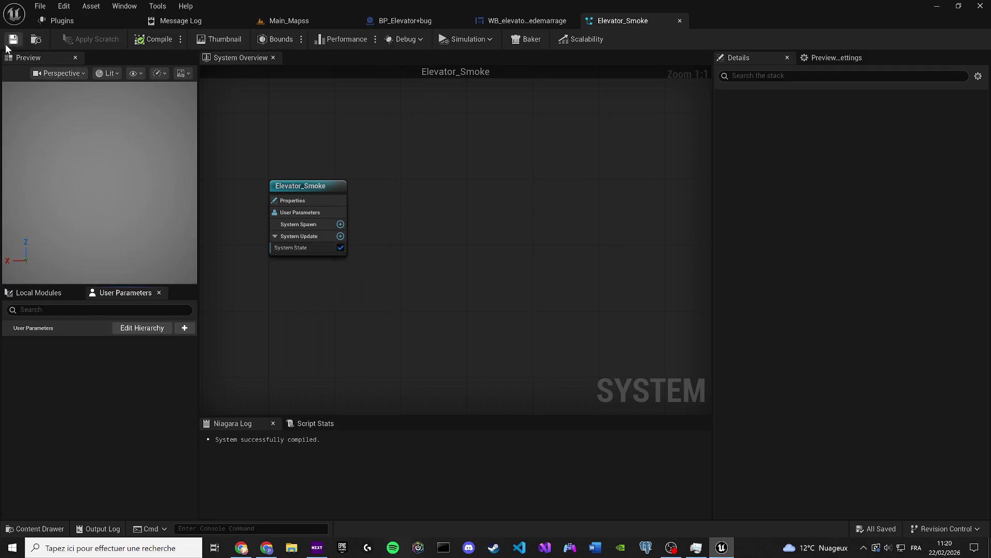
pyautogui.click(574, 36)
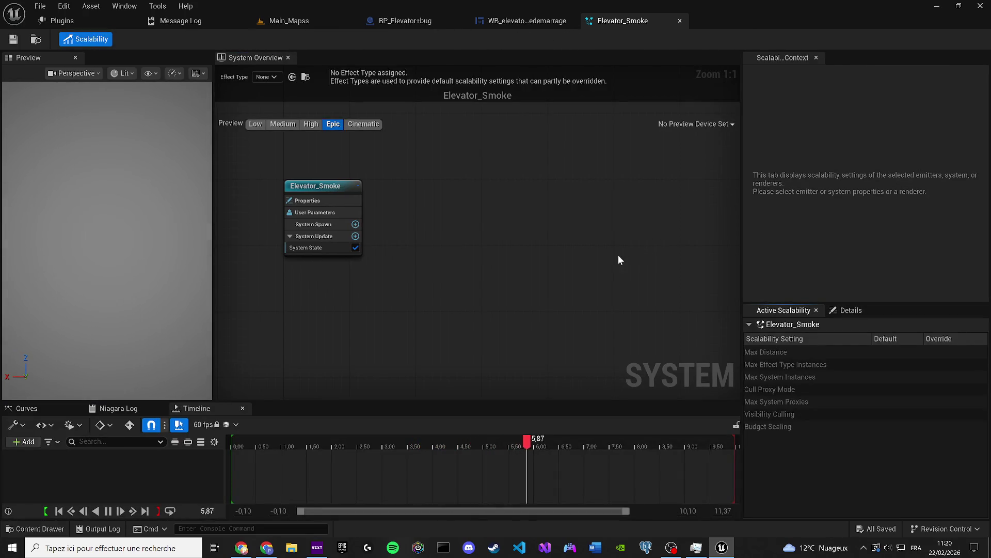
pyautogui.click(243, 408)
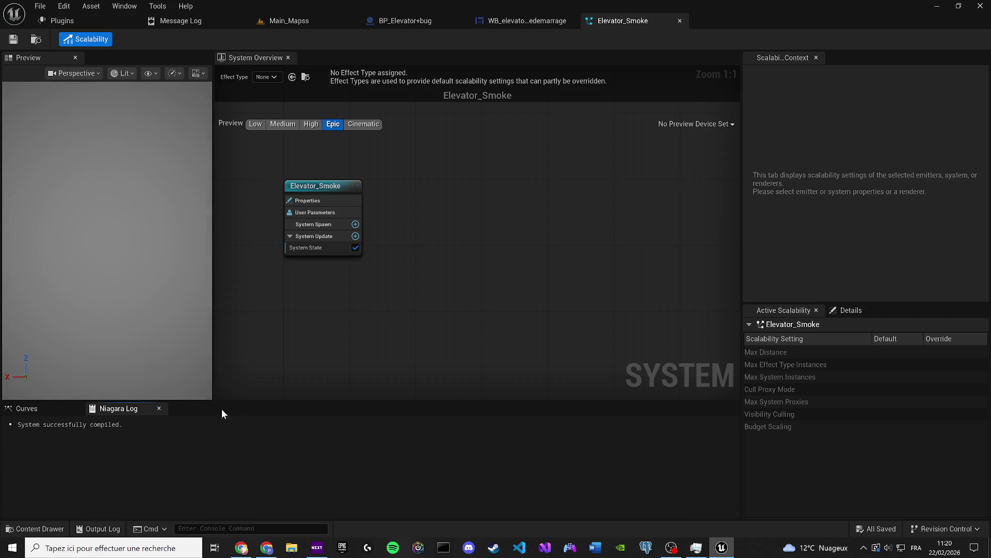
pyautogui.click(26, 408)
pyautogui.click(118, 407)
pyautogui.rightClick(420, 176)
pyautogui.click(37, 62)
pyautogui.click(66, 42)
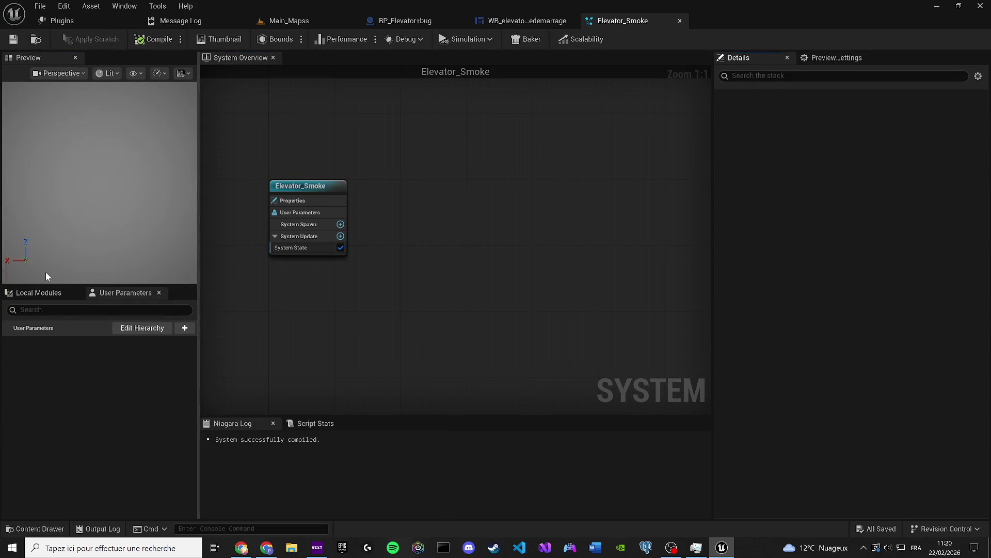
# Show User Parameters and inspect the System Spawn and System Update module lists
pyautogui.click(124, 293)
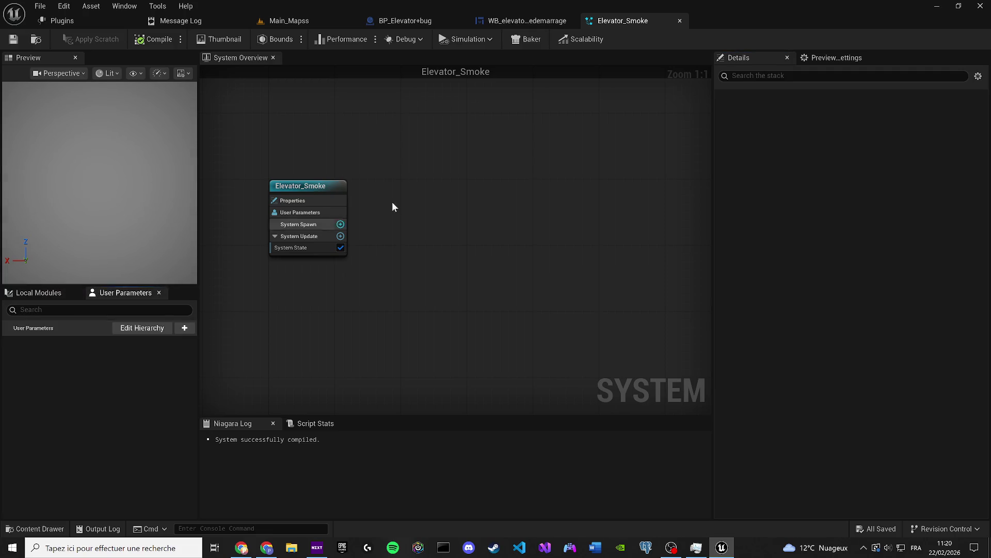
pyautogui.click(341, 224)
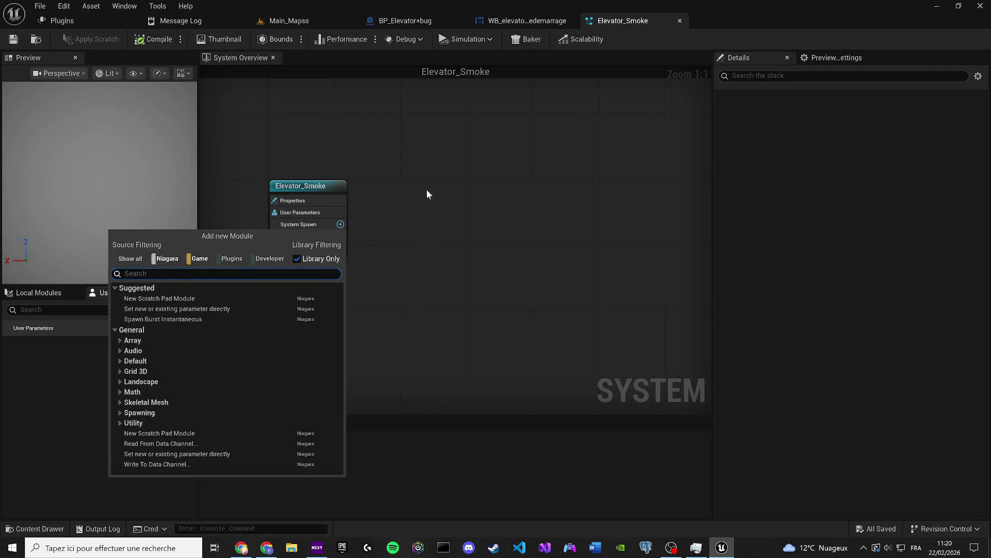
pyautogui.click(340, 236)
pyautogui.click(341, 236)
# Add an empty lightweight emitter, delete it, and save Elevator_Smoke
pyautogui.rightClick(400, 206)
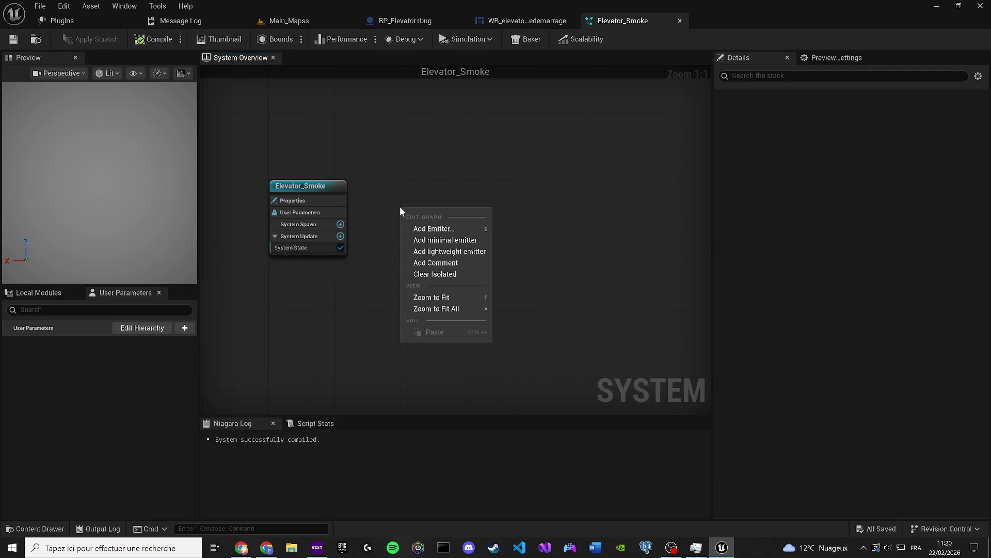
pyautogui.click(460, 254)
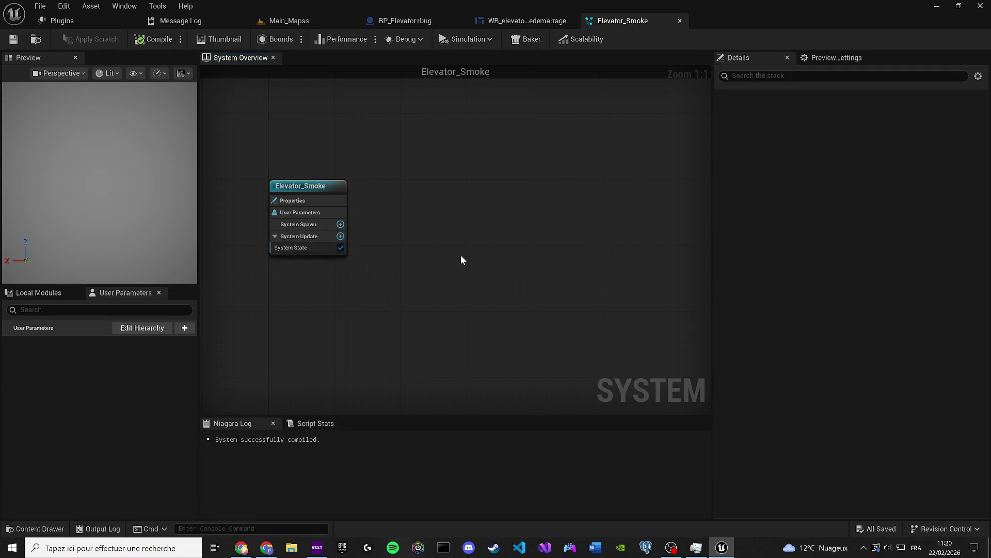
pyautogui.press('Delete')
pyautogui.rightClick(438, 187)
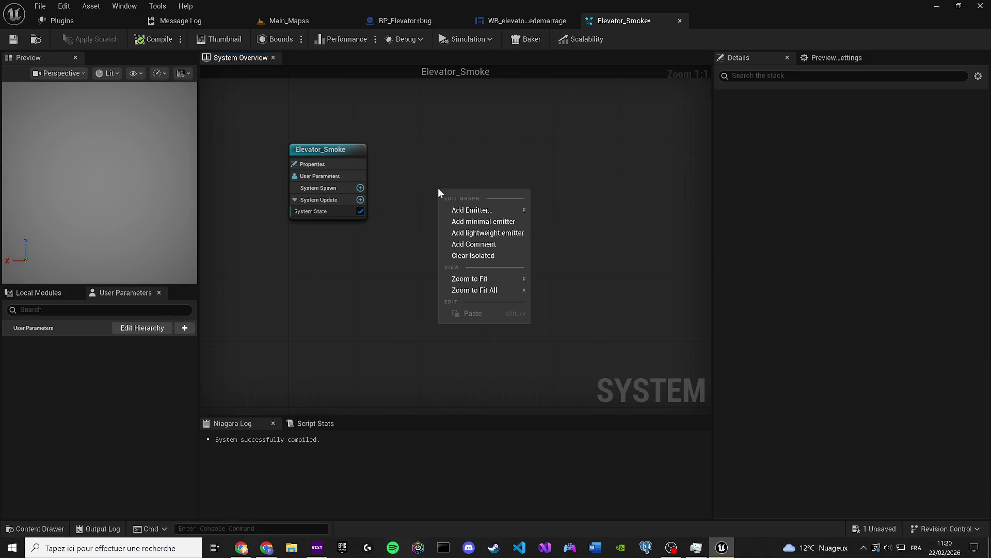
pyautogui.click(14, 39)
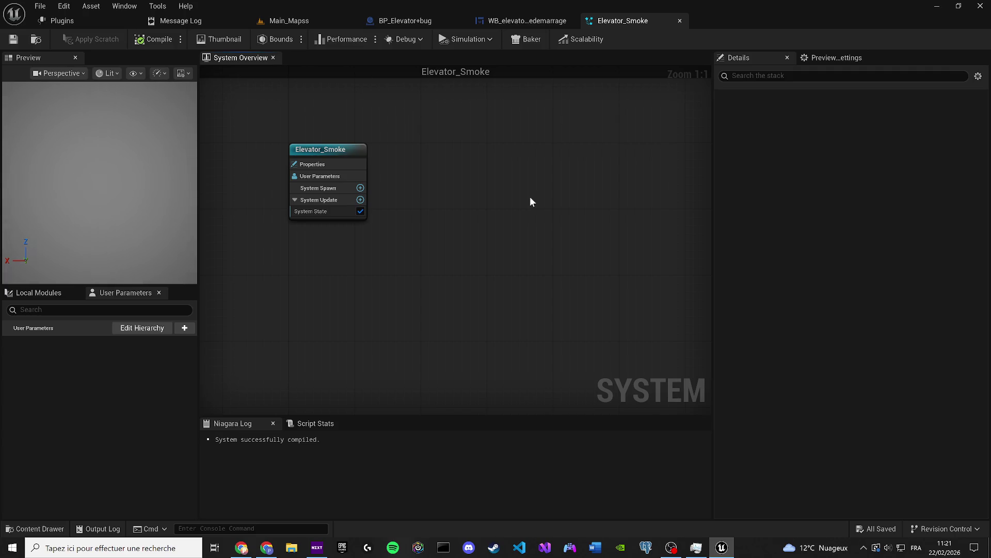
pyautogui.click(671, 548)
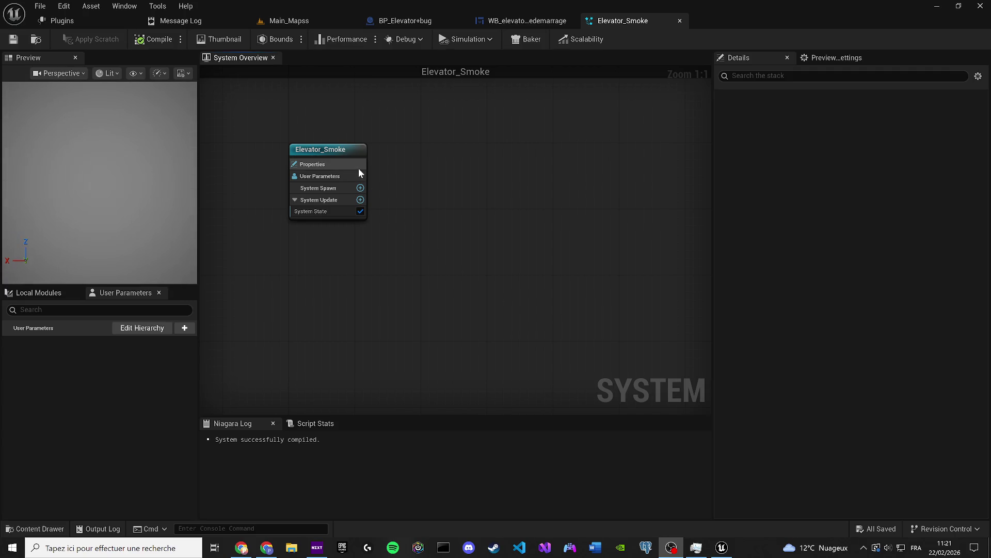
pyautogui.click(159, 191)
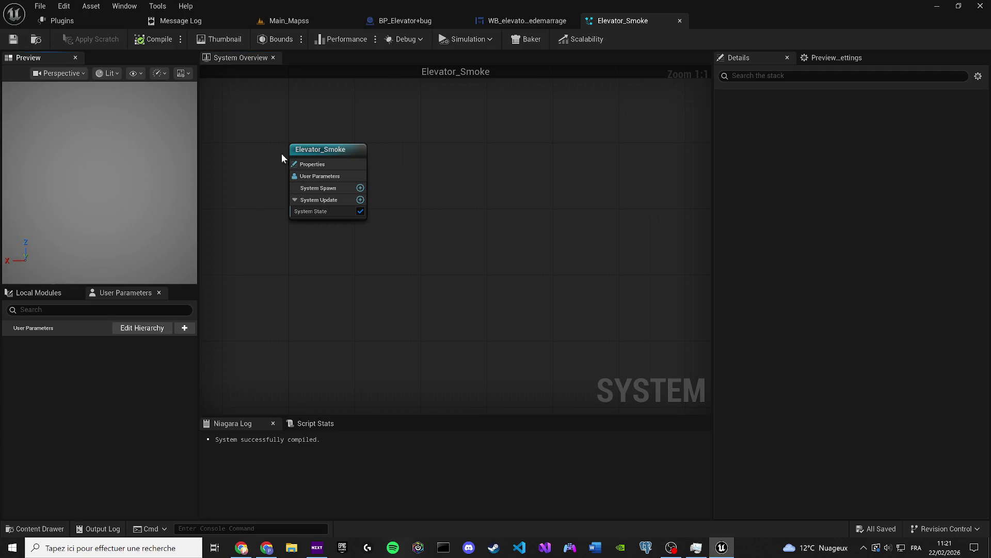